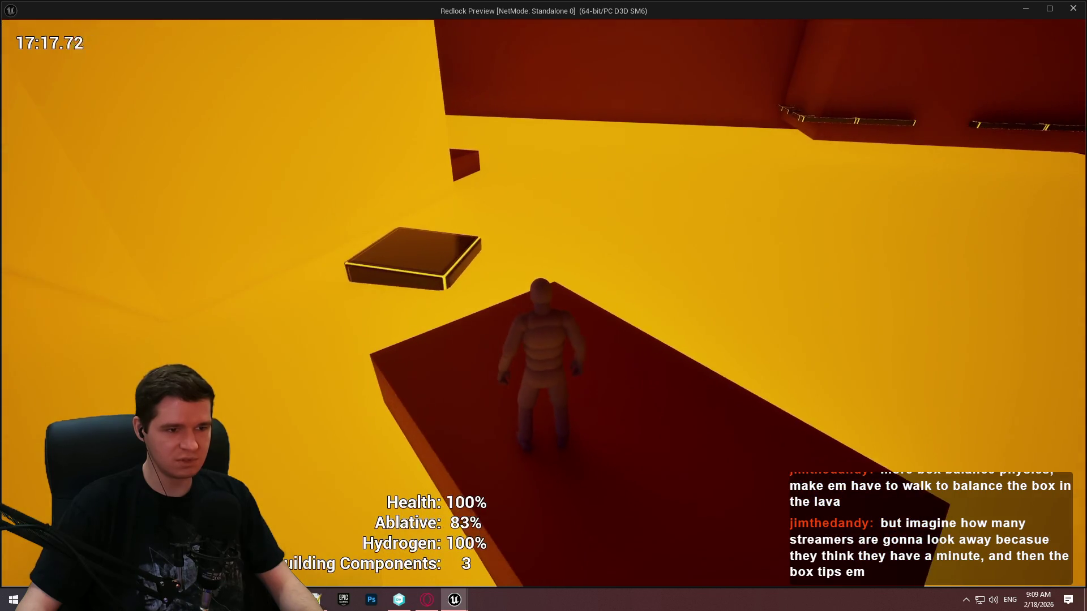
# Step: Jump onto the floating box, then cross the wall beam onto the green platforms
pyautogui.press('w')
pyautogui.press('space')
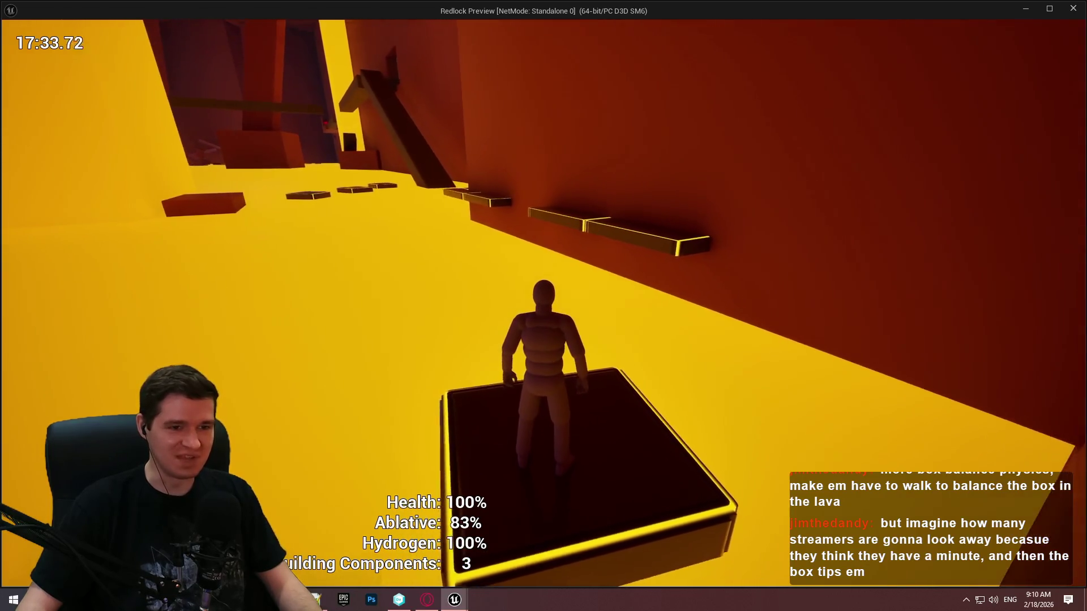
pyautogui.press('space')
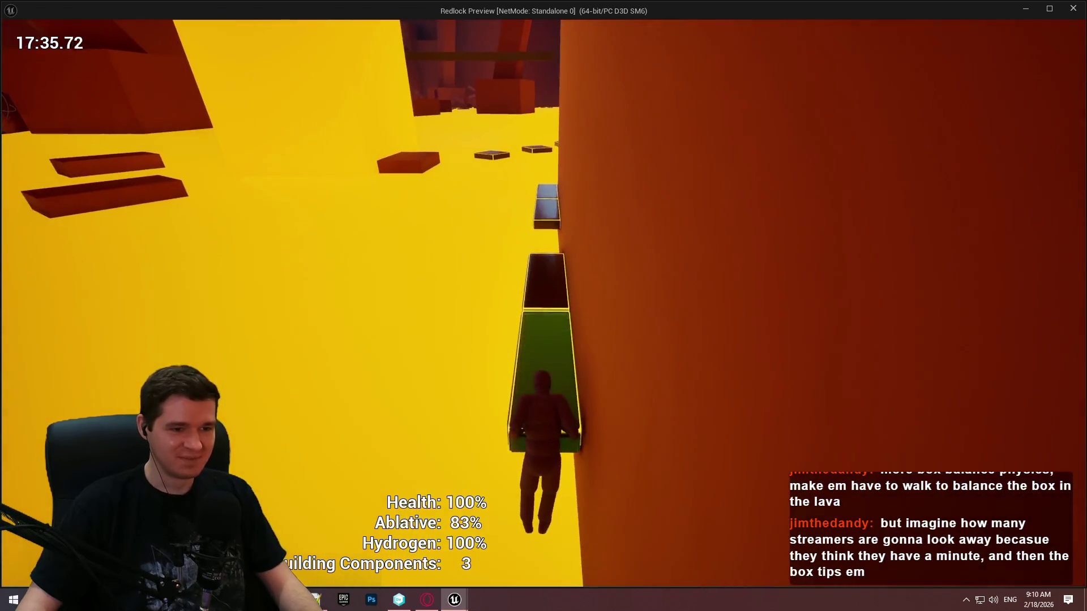
pyautogui.press('w')
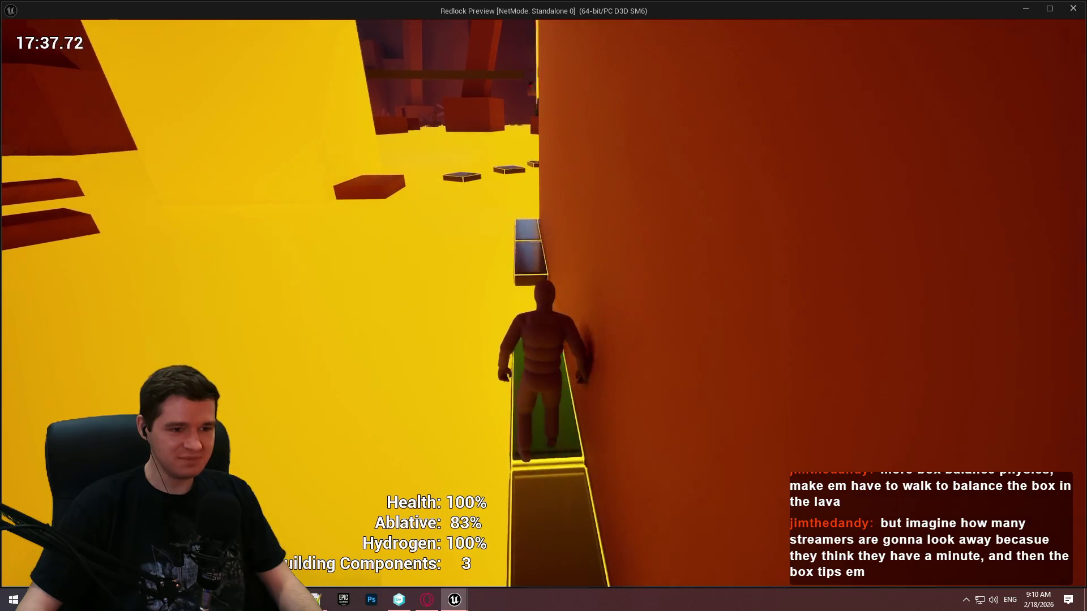
pyautogui.press('w')
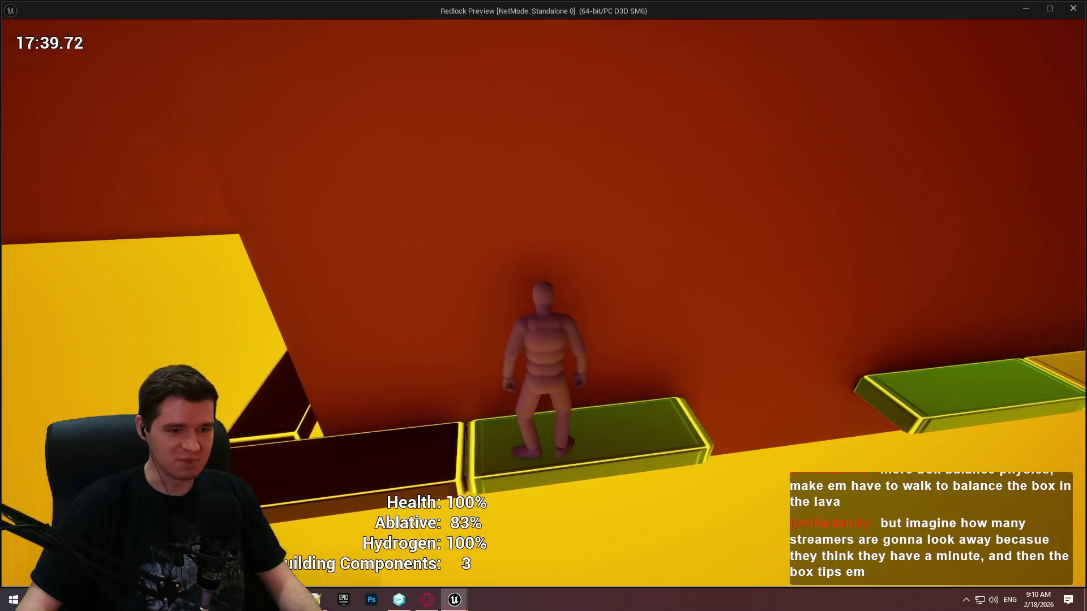
pyautogui.press('w')
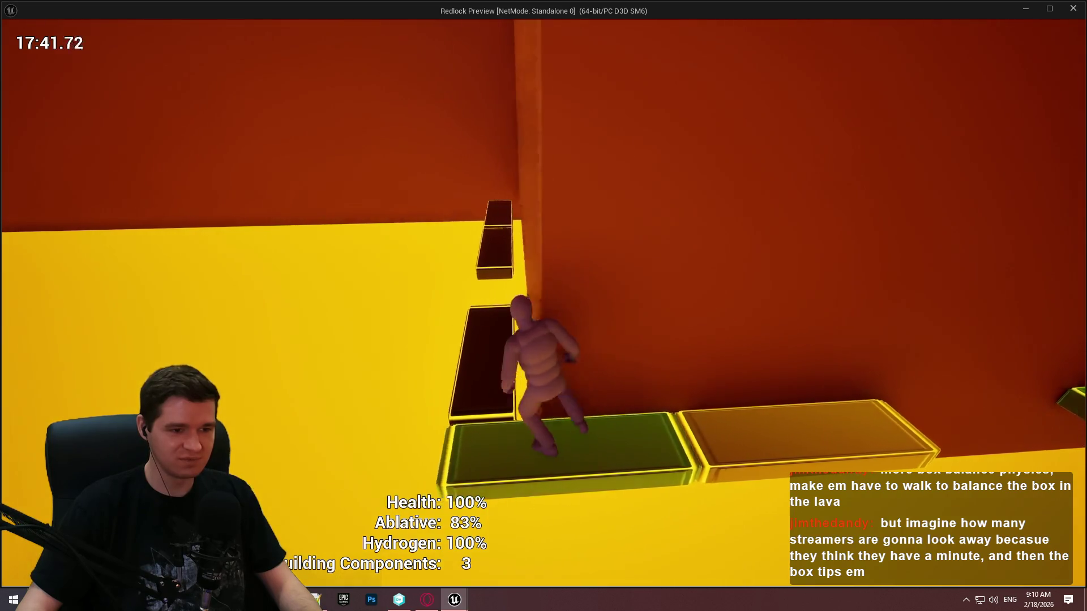
# Step: Cross the narrow wall beam and dark platform to the ramp, then pause the game
pyautogui.press('w')
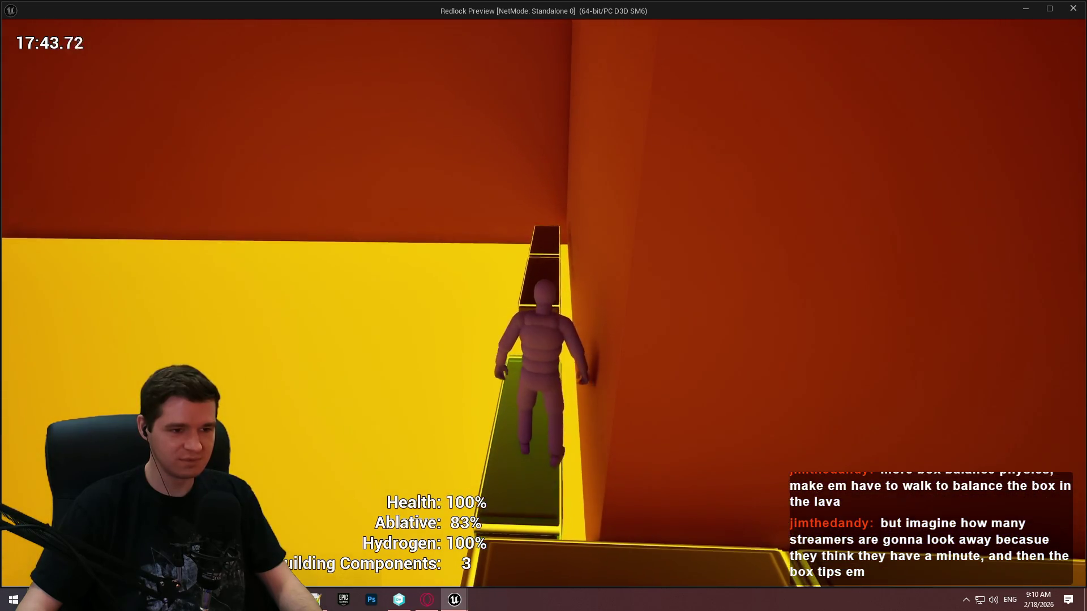
pyautogui.press('space')
pyautogui.press('w')
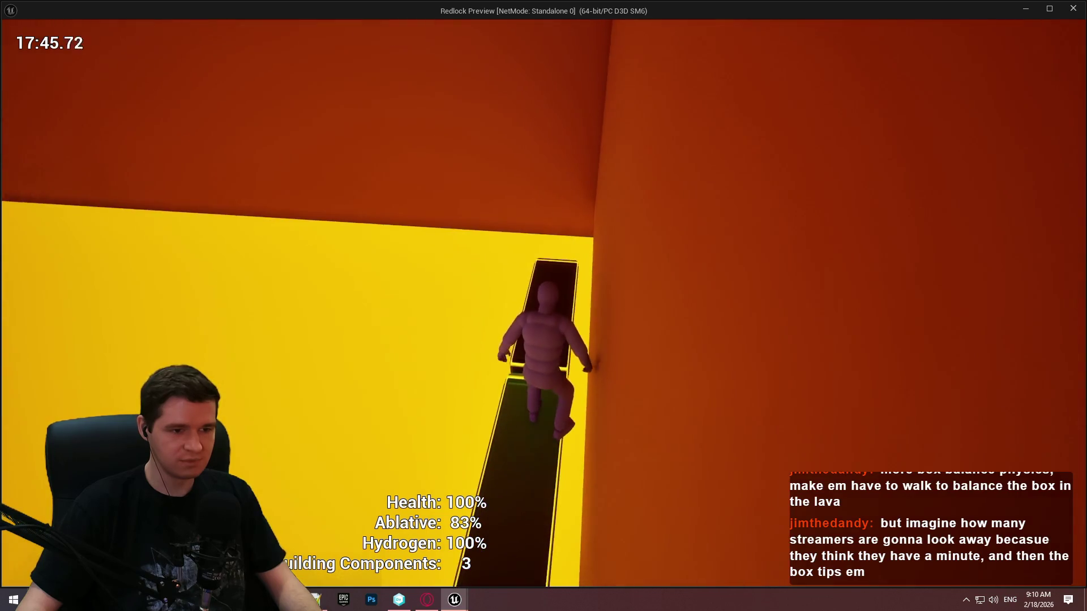
pyautogui.press('space')
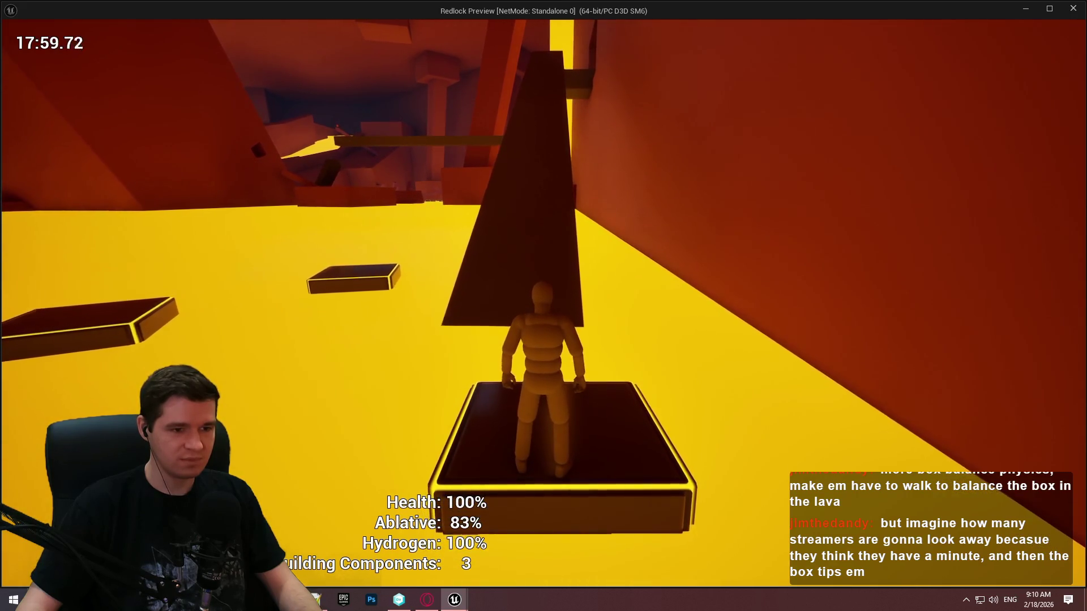
pyautogui.press('w')
pyautogui.press('space')
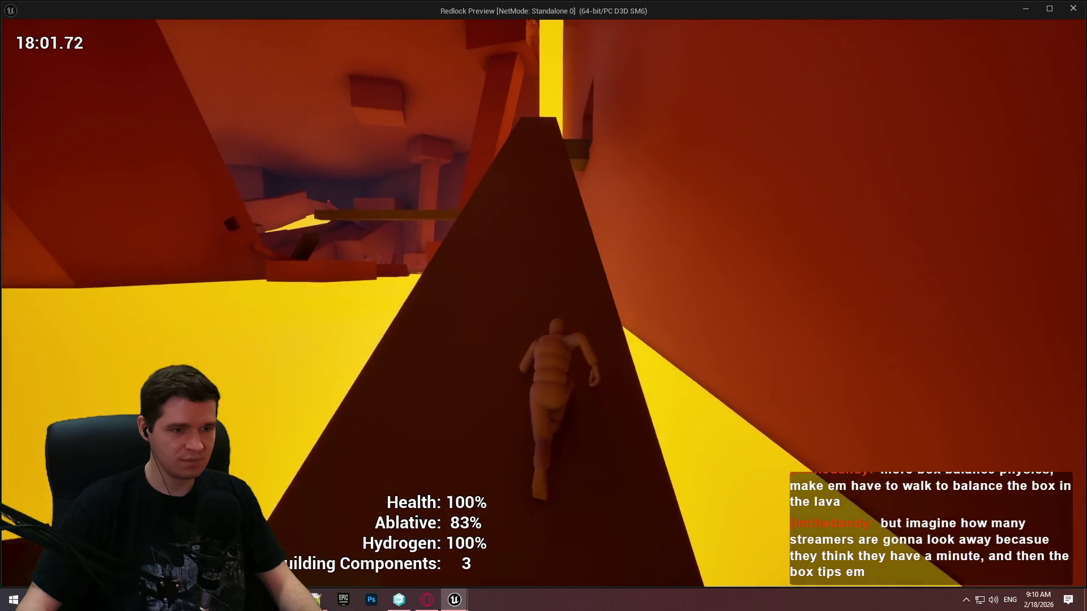
pyautogui.press('Escape')
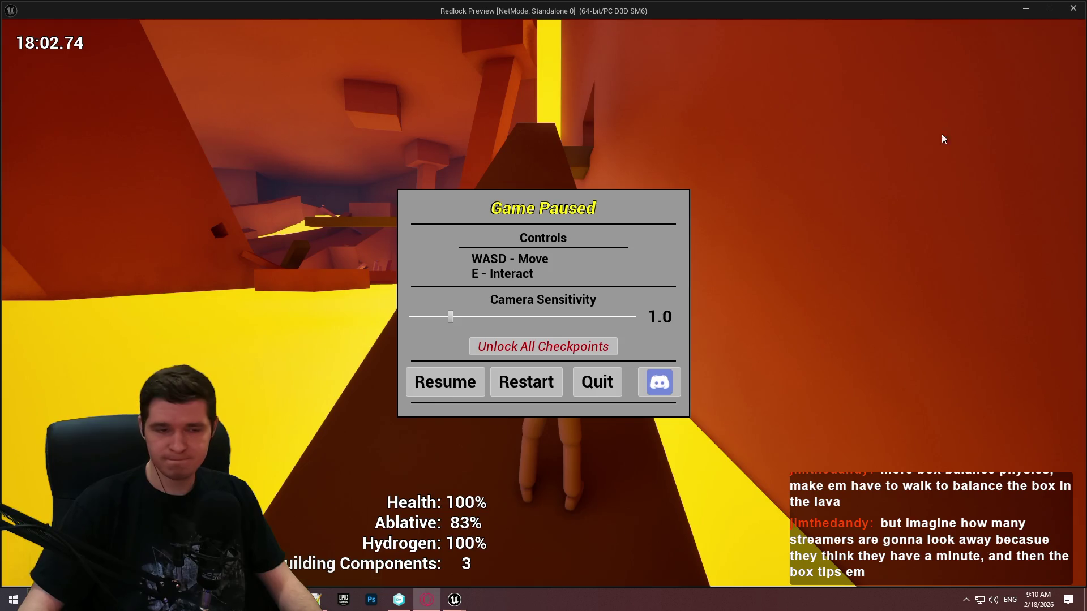
# Step: Resume the game and run up the ramp, along the beam and into the tower's lit room
pyautogui.press('Escape')
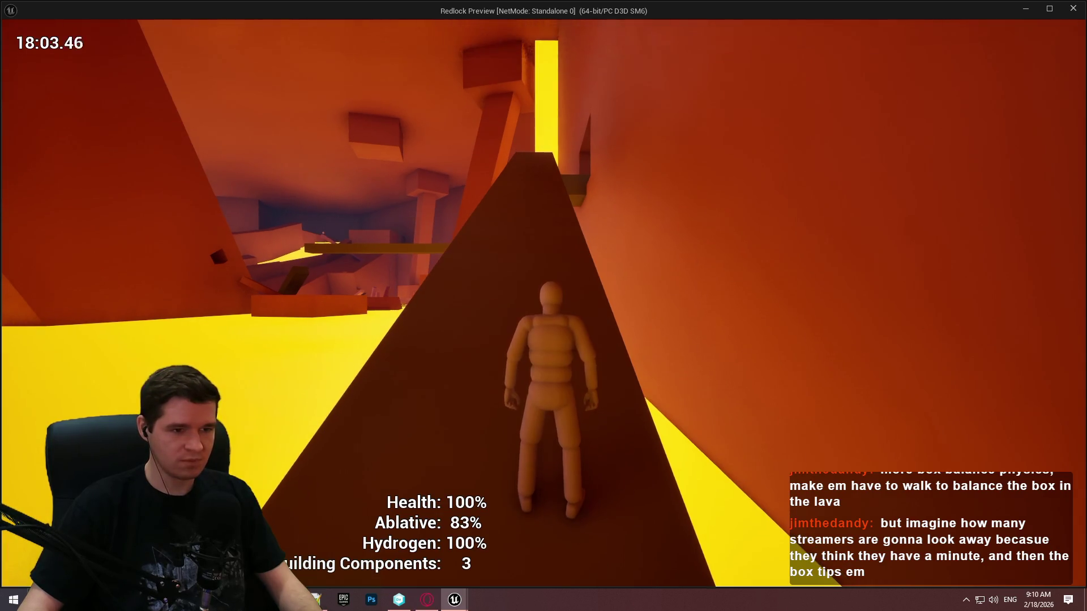
pyautogui.press('w')
pyautogui.press('w')
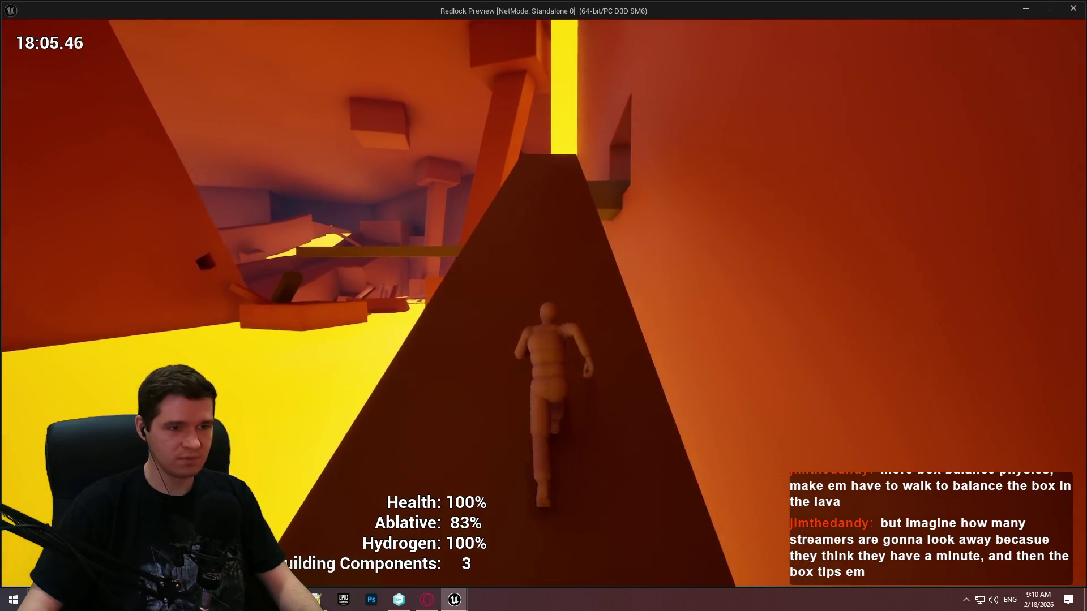
pyautogui.press('w')
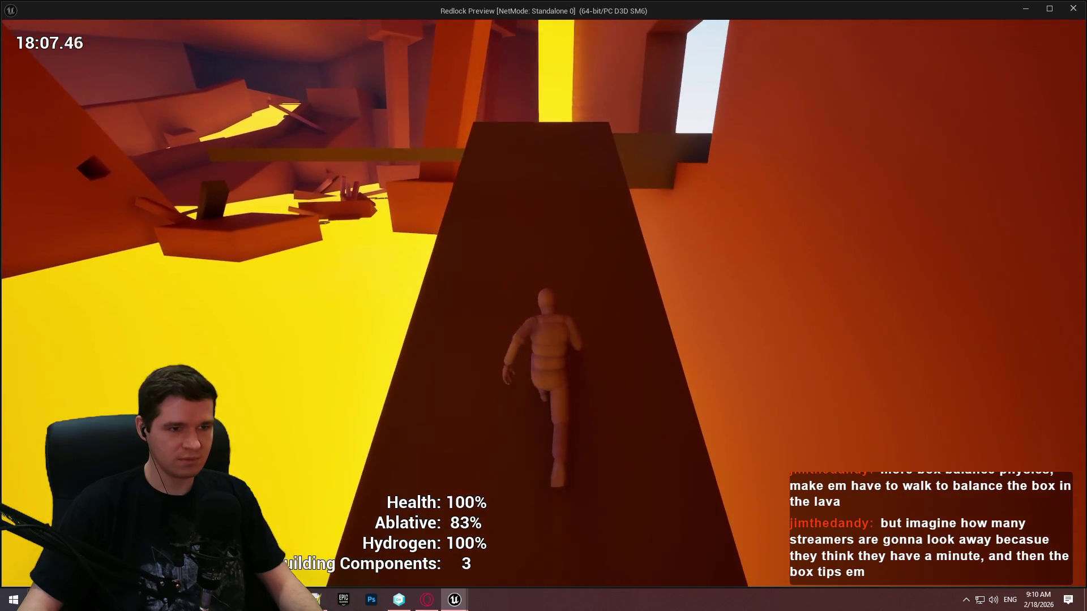
pyautogui.press('w')
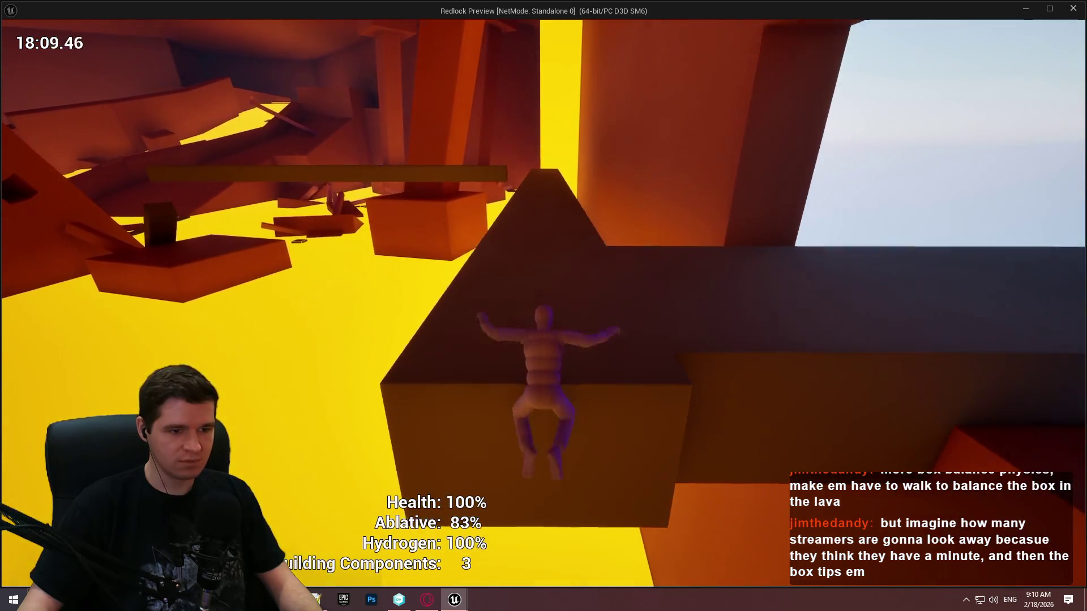
pyautogui.press('w')
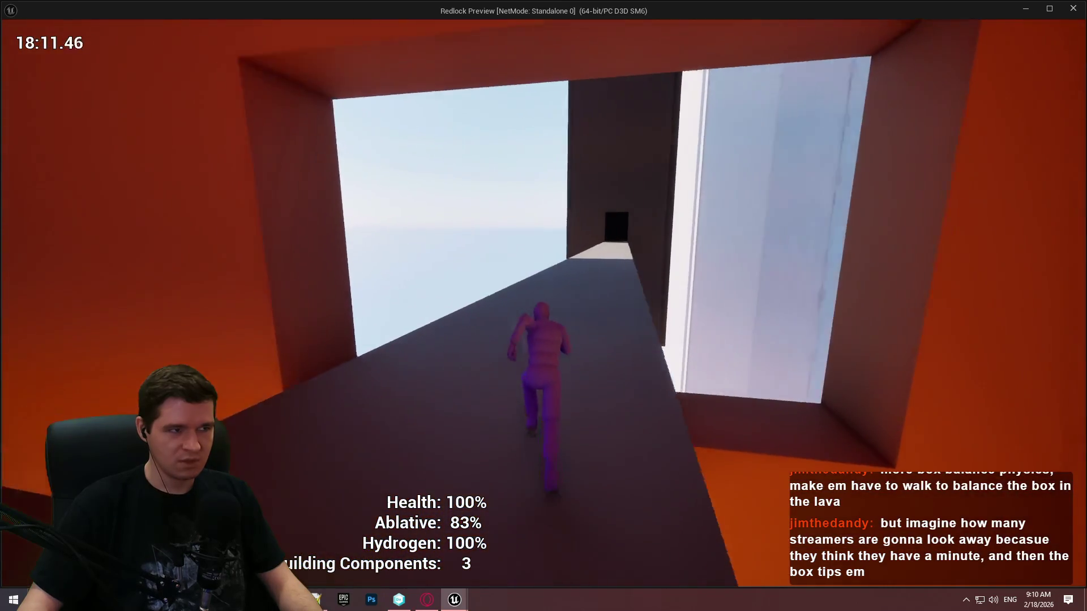
pyautogui.press('w')
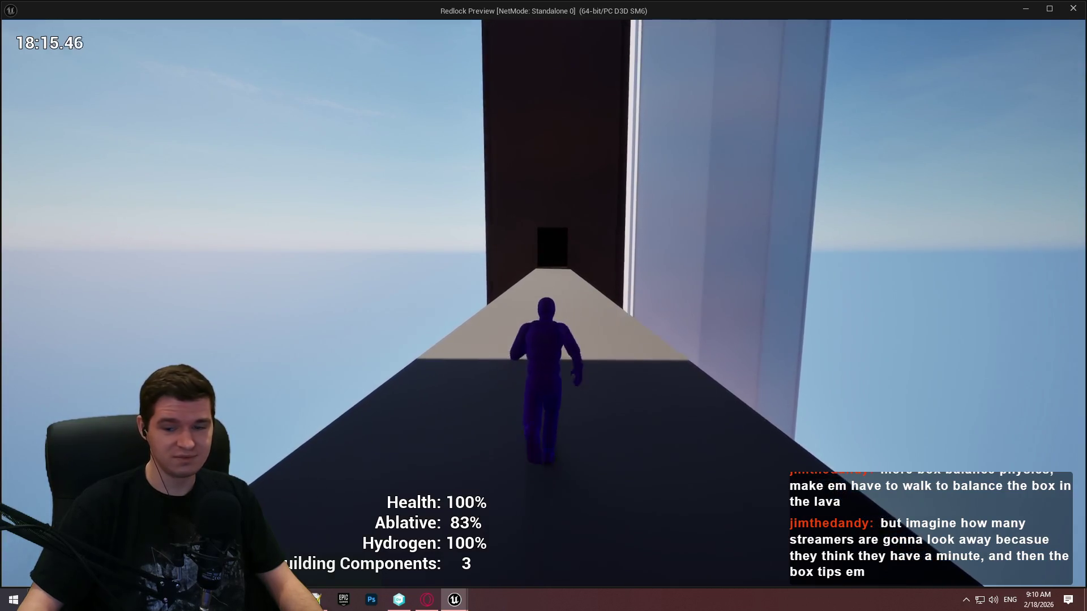
pyautogui.press('w')
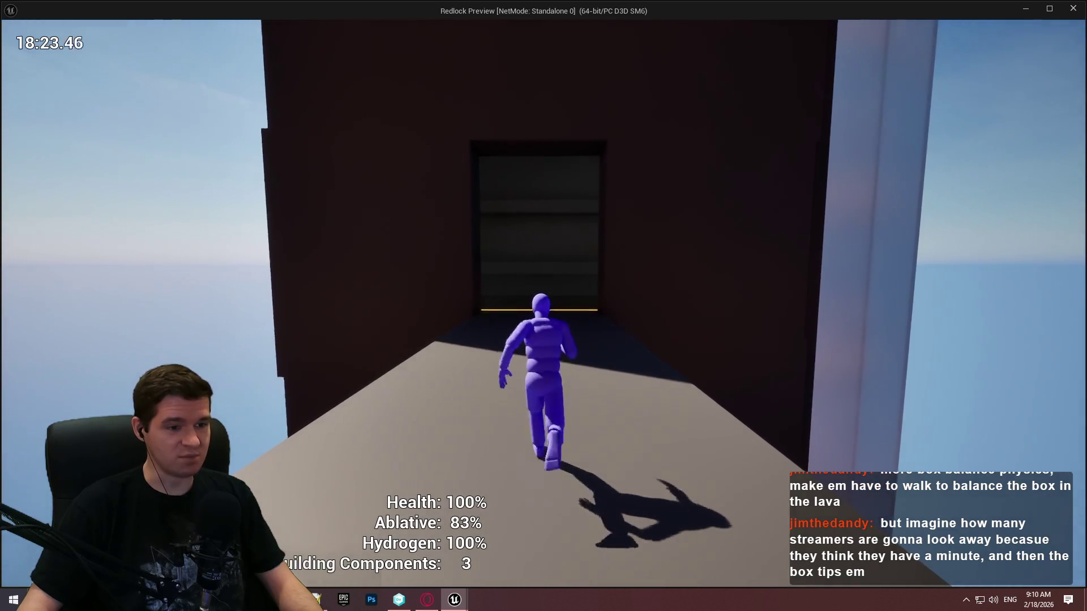
pyautogui.press('w')
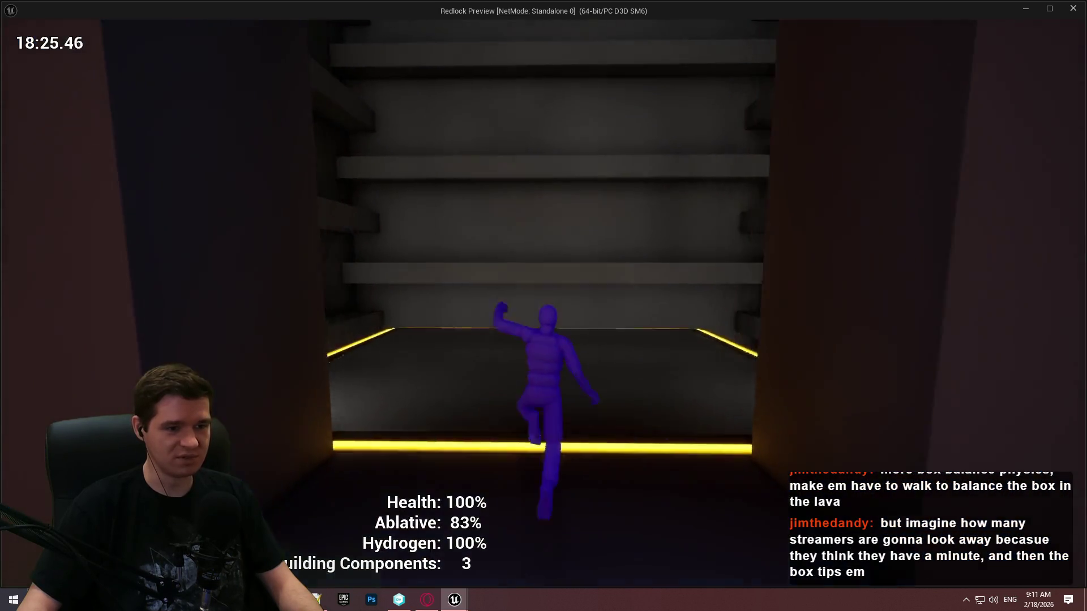
pyautogui.press('w')
pyautogui.press('w')
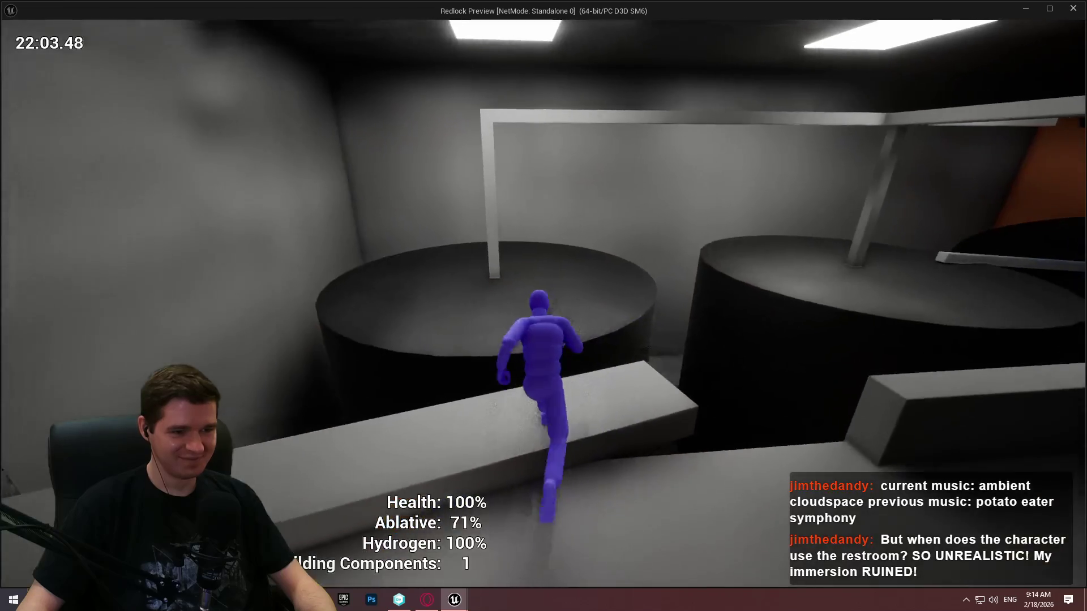
# Step: Jump across the two dark cylinders and the raised beam into the orange corridor
pyautogui.press('space')
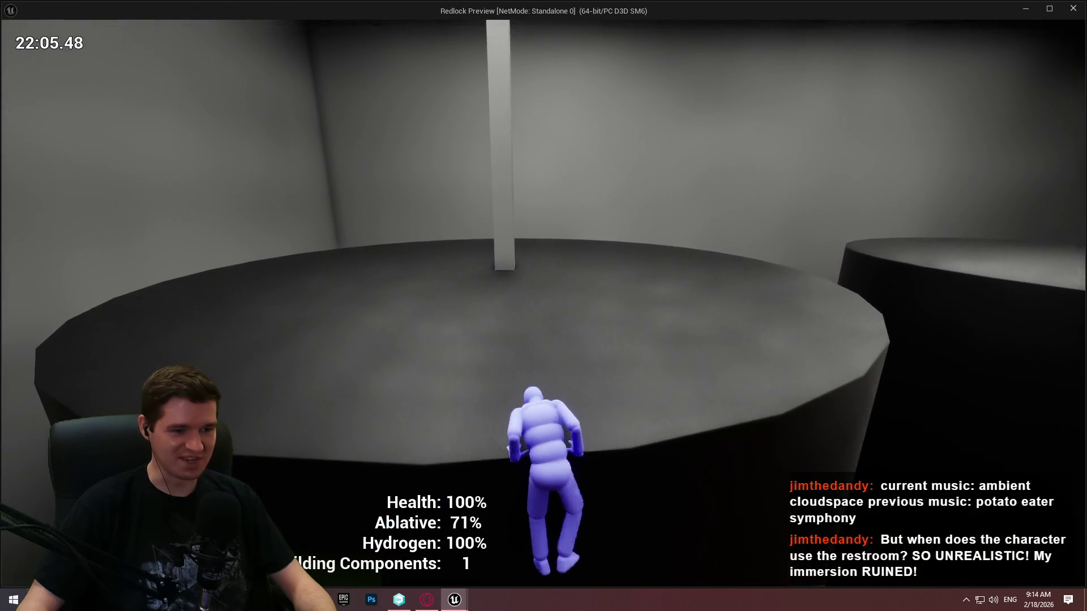
pyautogui.press('w')
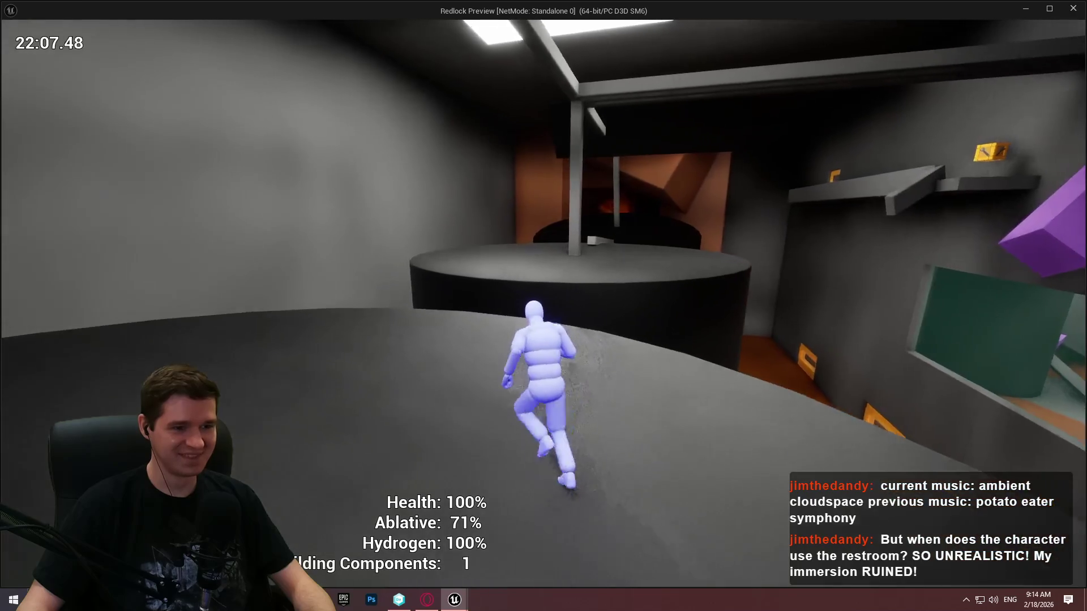
pyautogui.press('space')
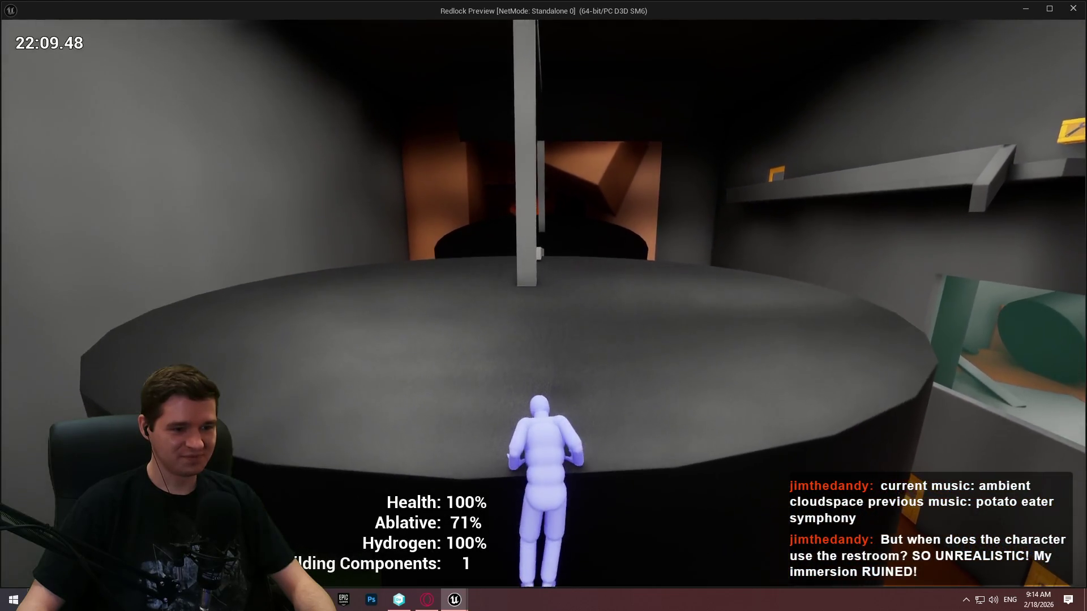
pyautogui.press('w')
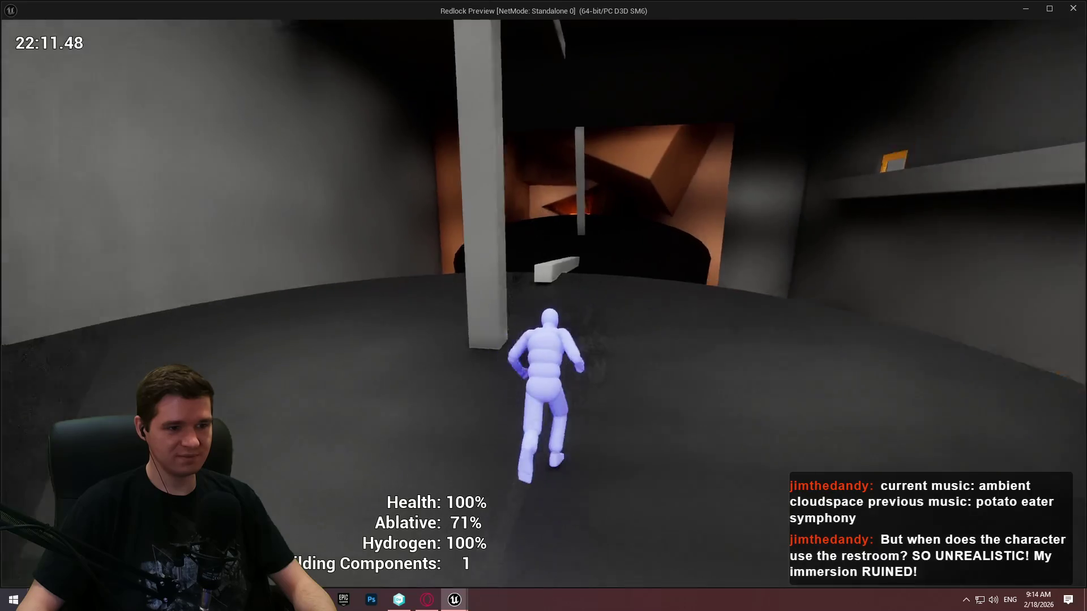
pyautogui.press('space')
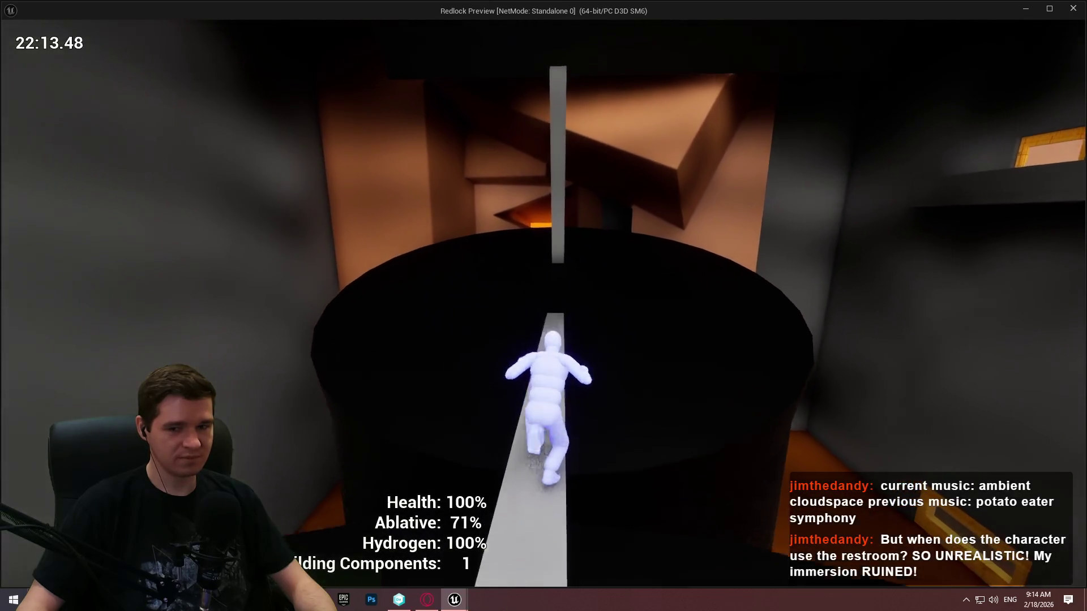
pyautogui.press('space')
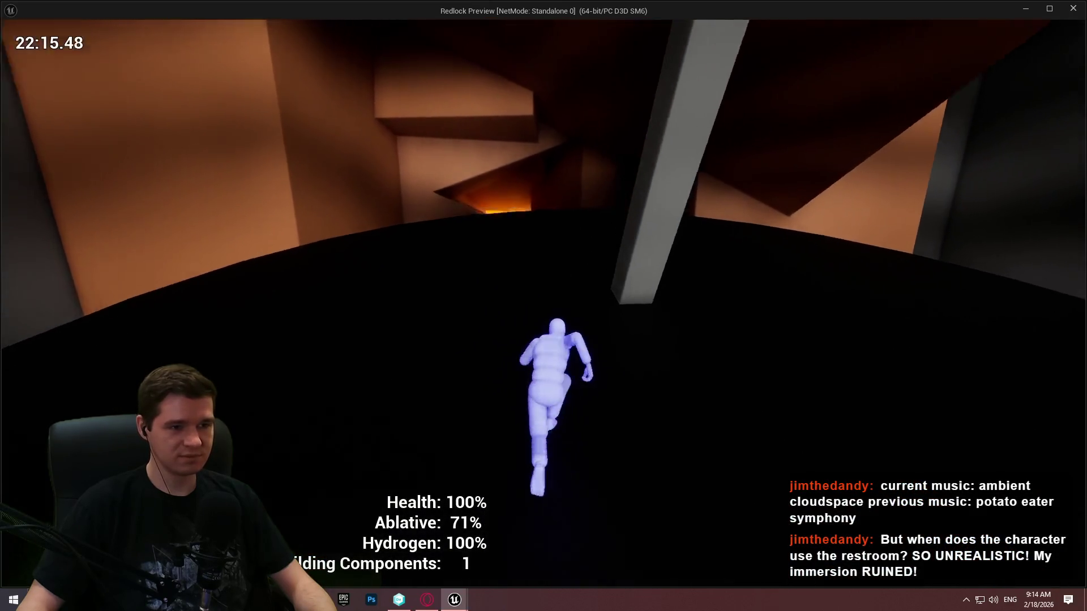
pyautogui.press('space')
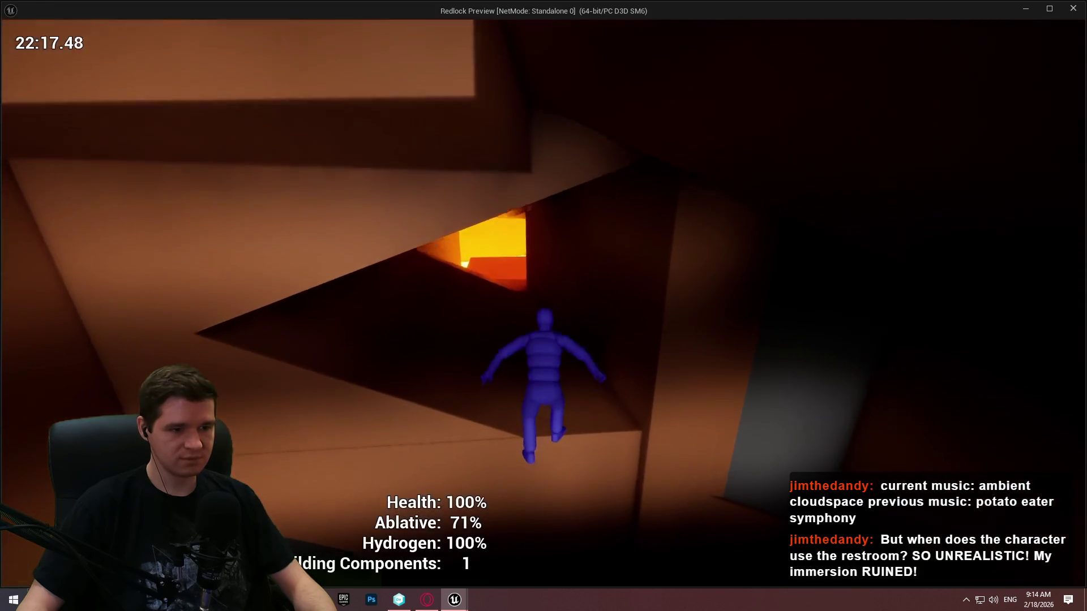
pyautogui.press('space')
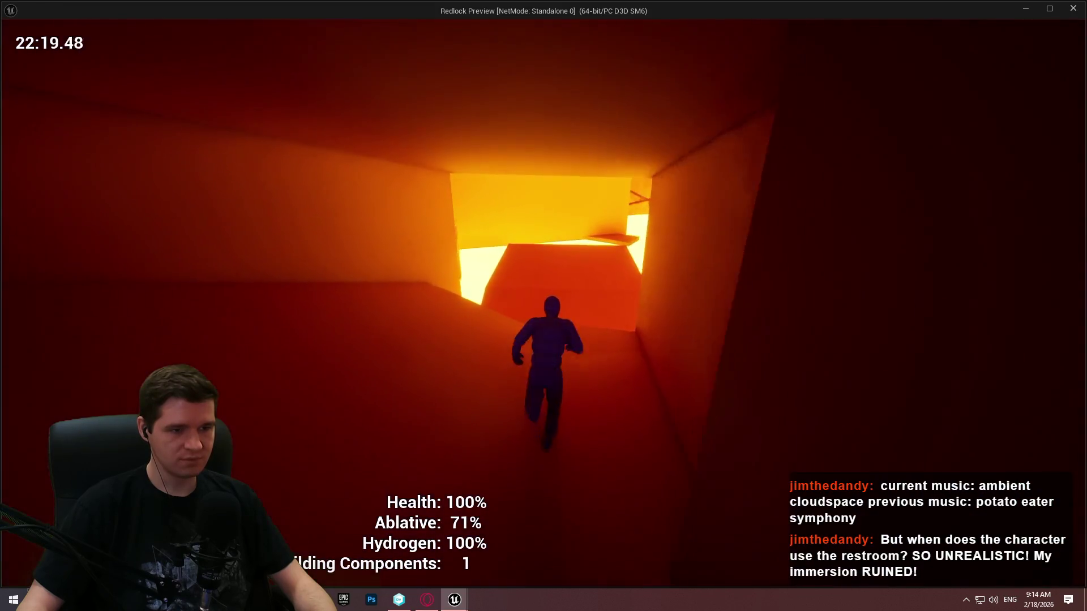
# Step: Hop the blocks over the lava and climb the overhead and diagonal beams to the square platform
pyautogui.press('space')
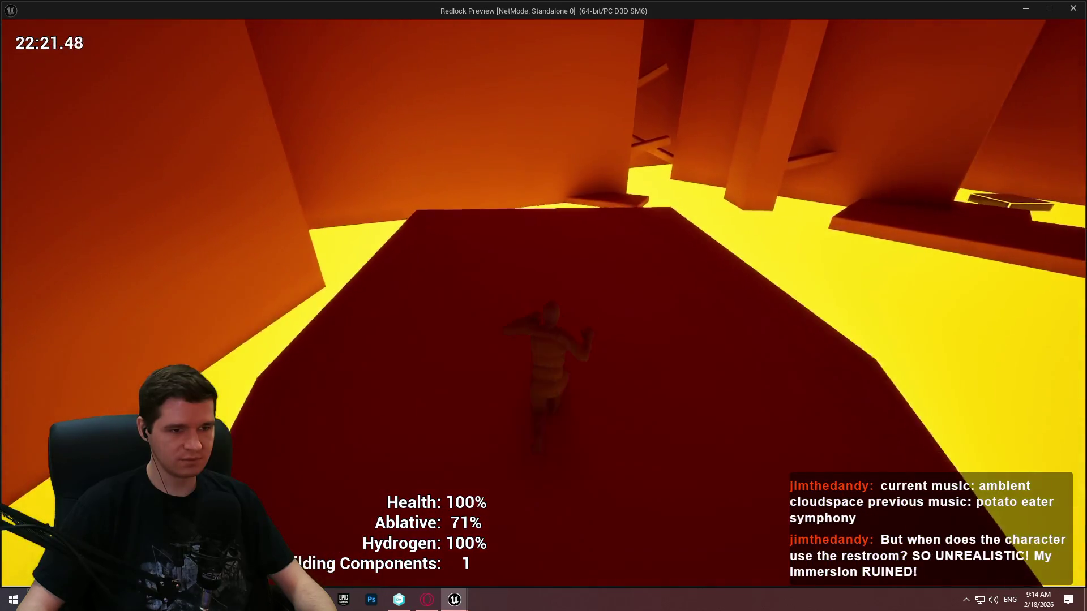
pyautogui.press('space')
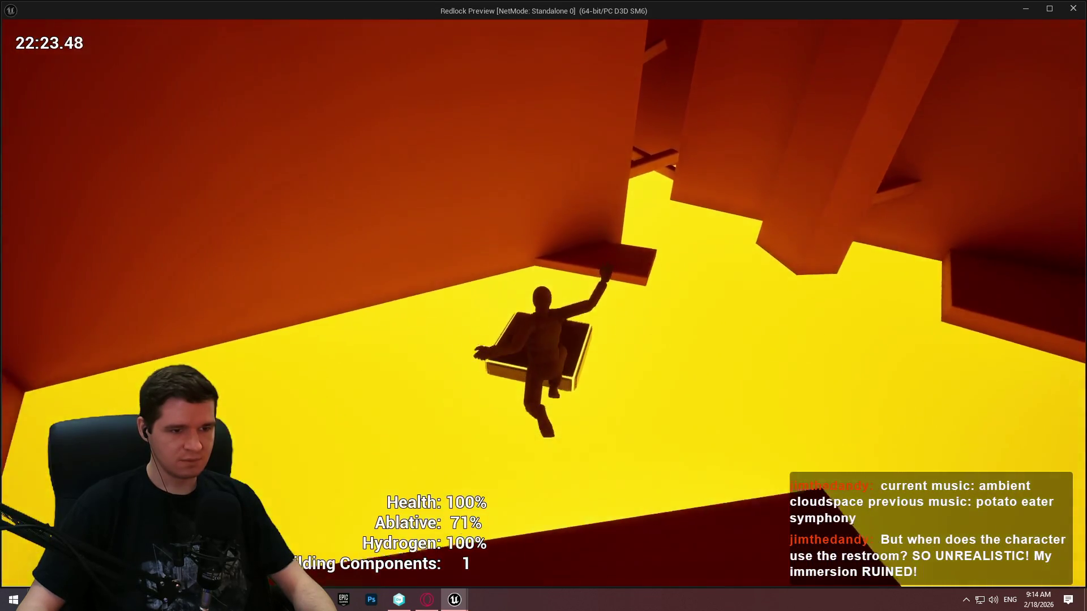
pyautogui.press('space')
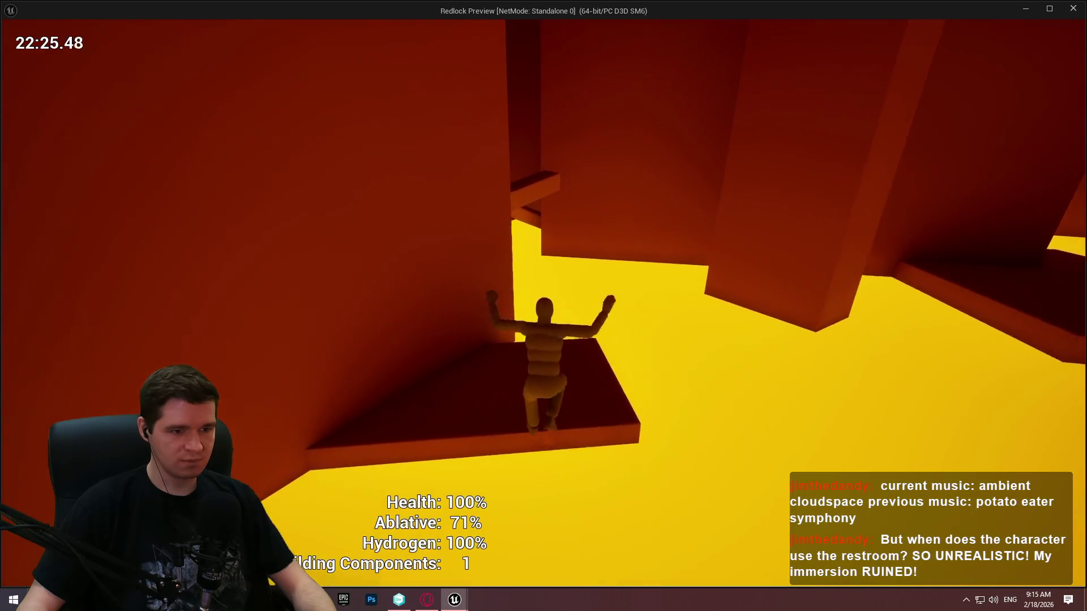
pyautogui.press('space')
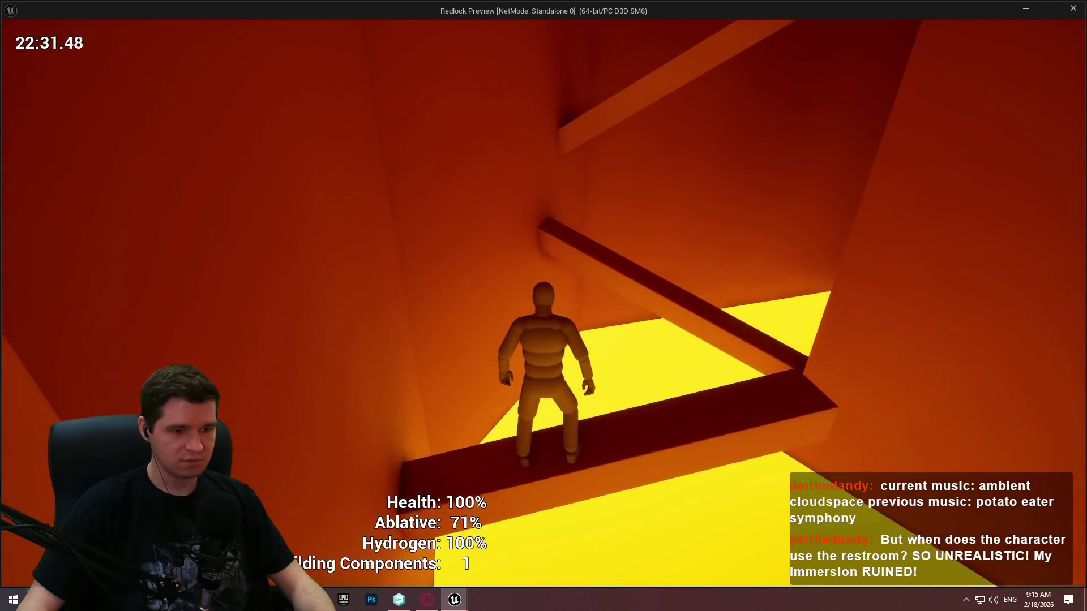
pyautogui.press('space')
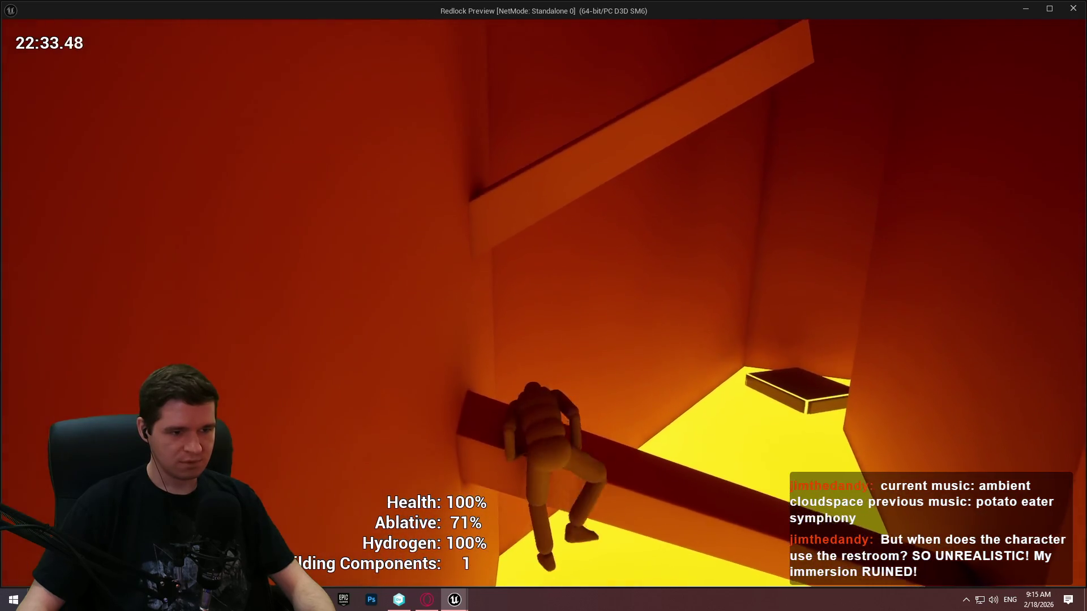
pyautogui.press('w')
pyautogui.press('space')
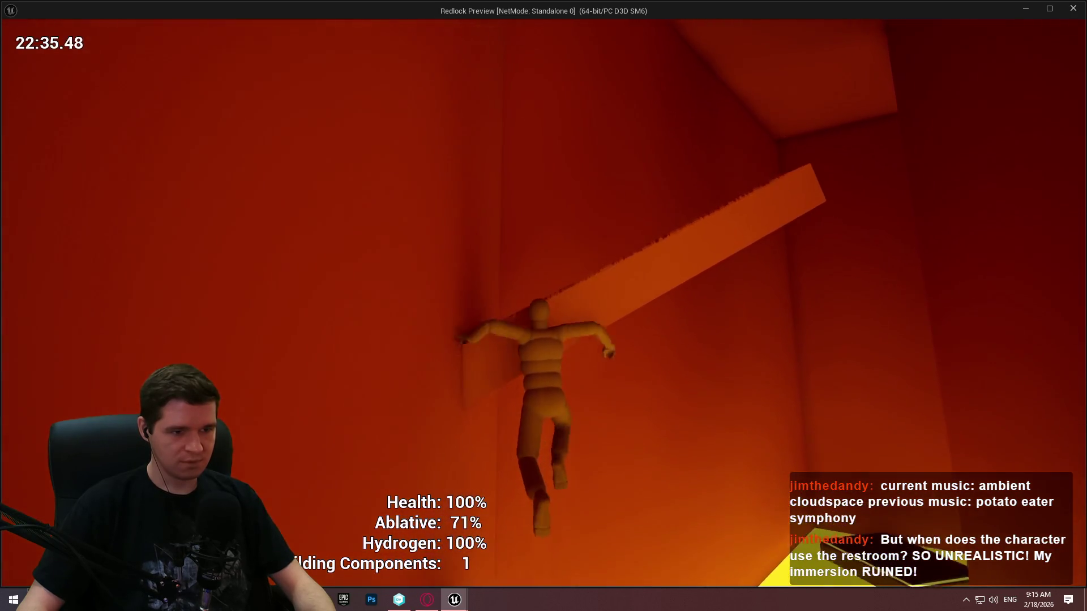
pyautogui.press('w')
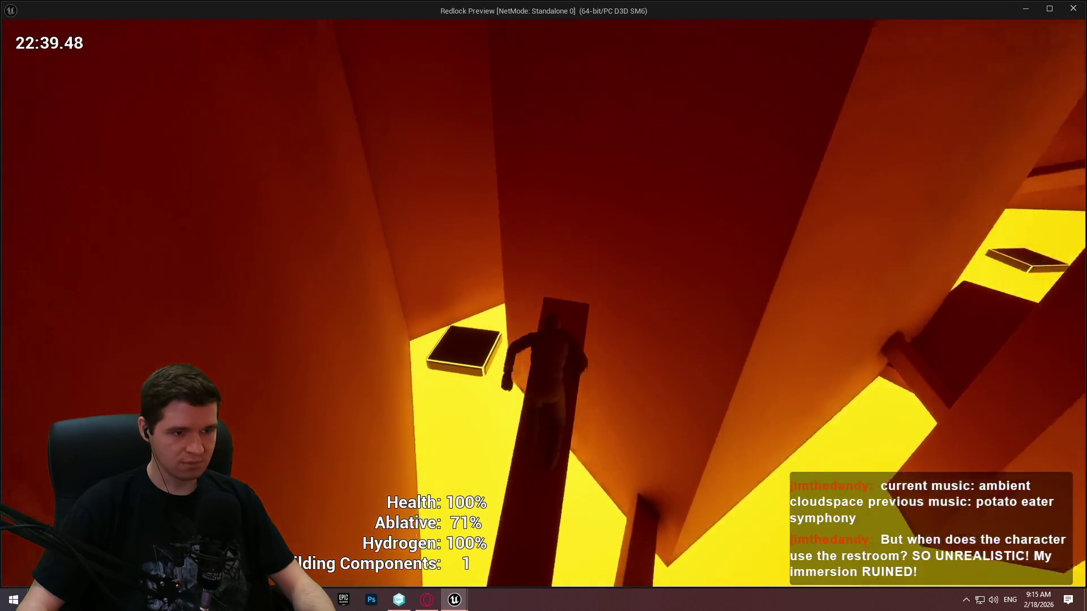
pyautogui.press('space')
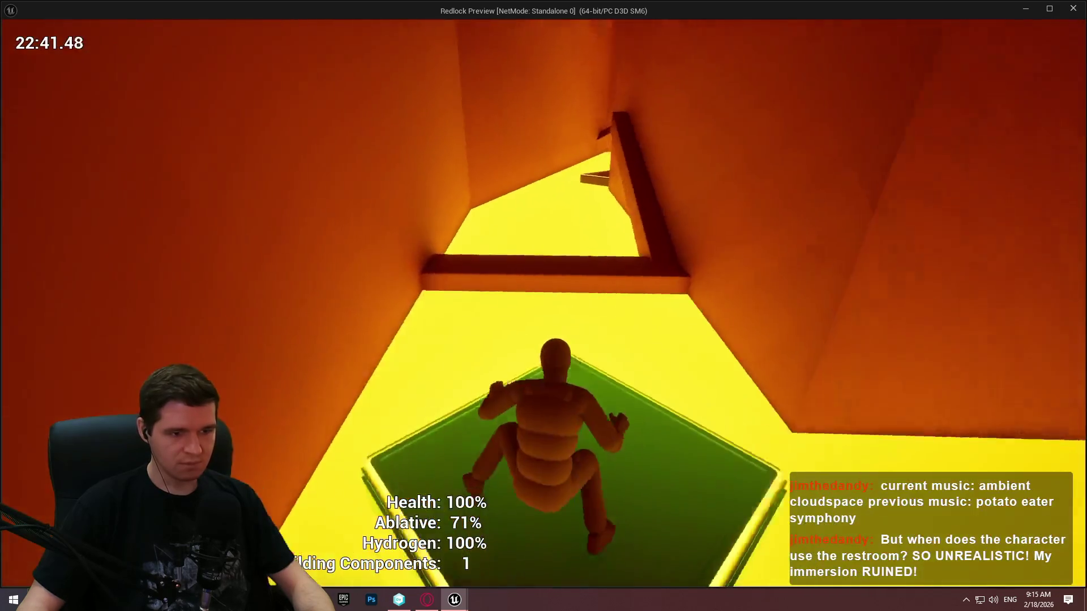
# Step: Shimmy along the wall, cross the floating pads and green platform, and drop into the red shaft
pyautogui.press('space')
pyautogui.press('w')
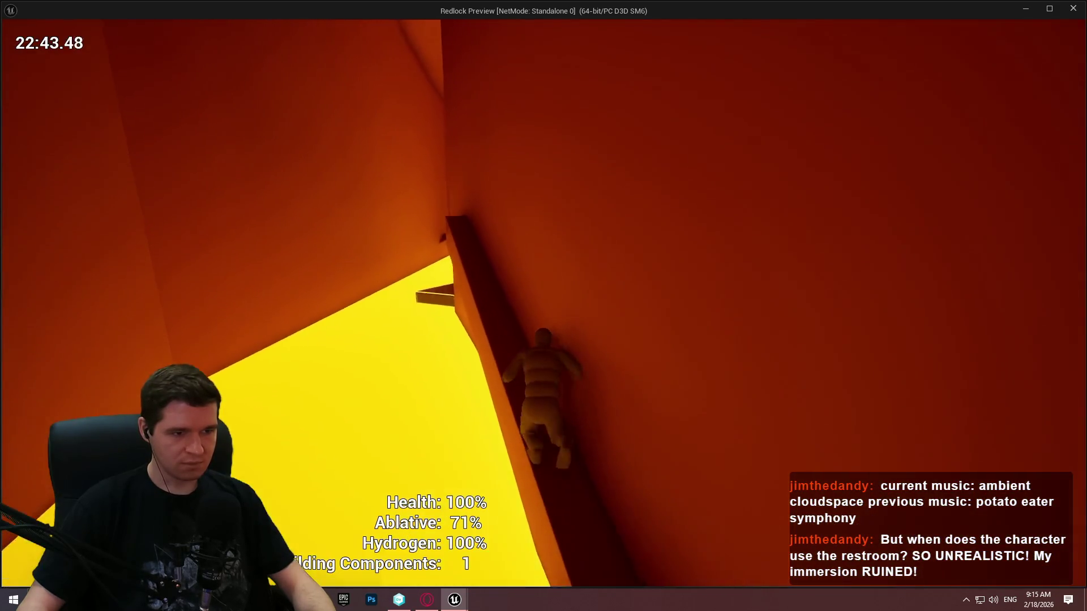
pyautogui.press('space')
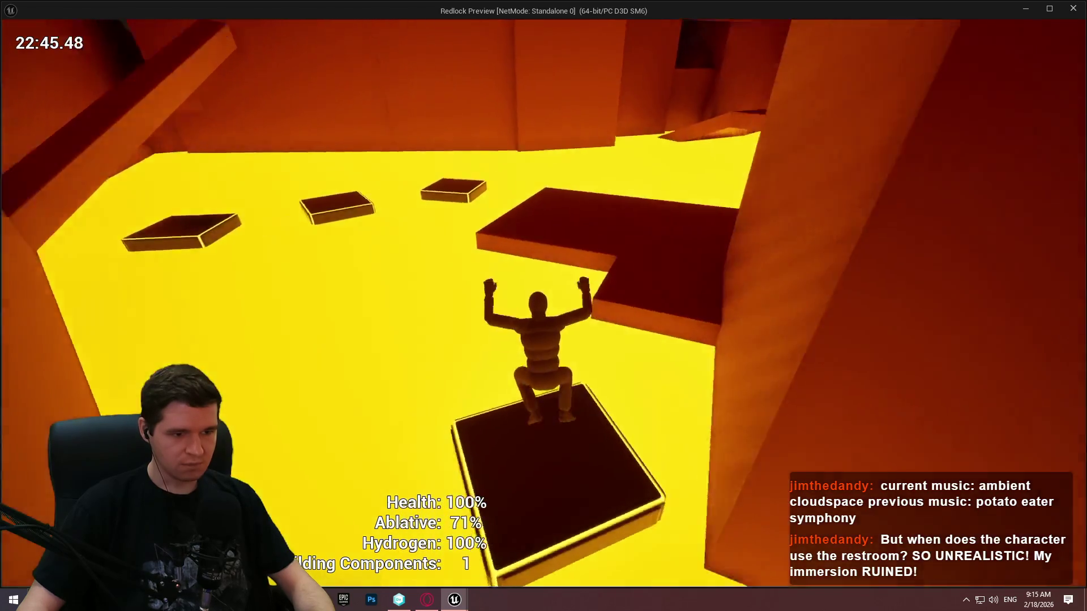
pyautogui.press('w')
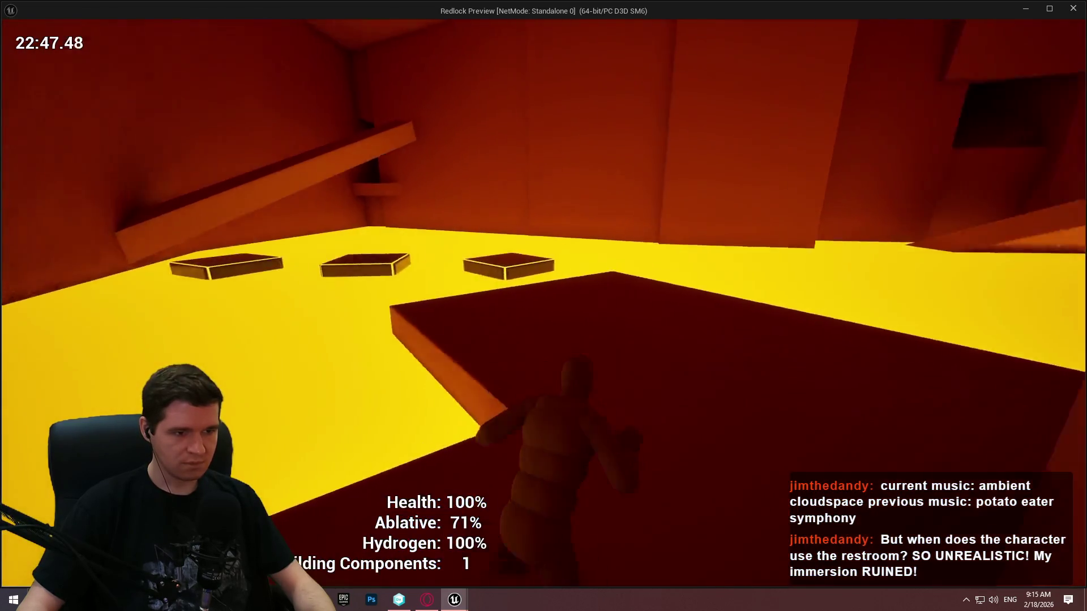
pyautogui.press('space')
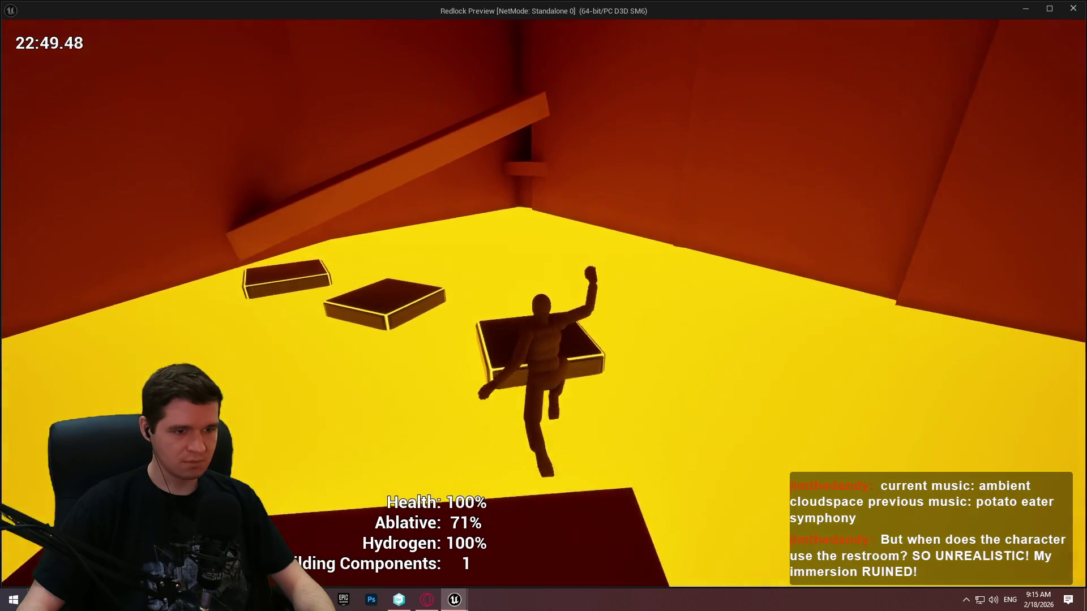
pyautogui.press('space')
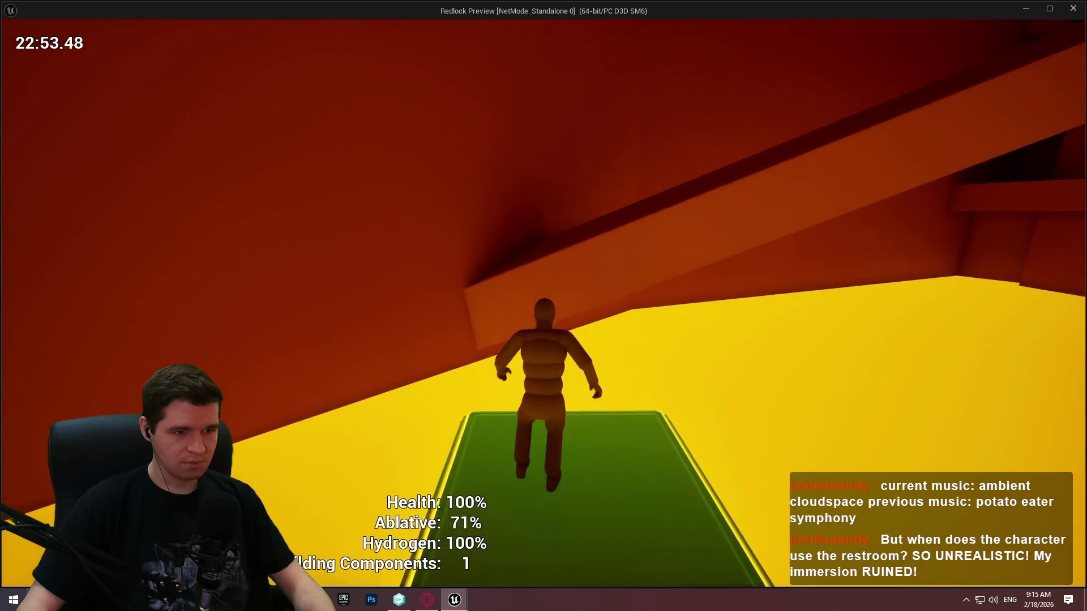
pyautogui.press('space')
pyautogui.press('space')
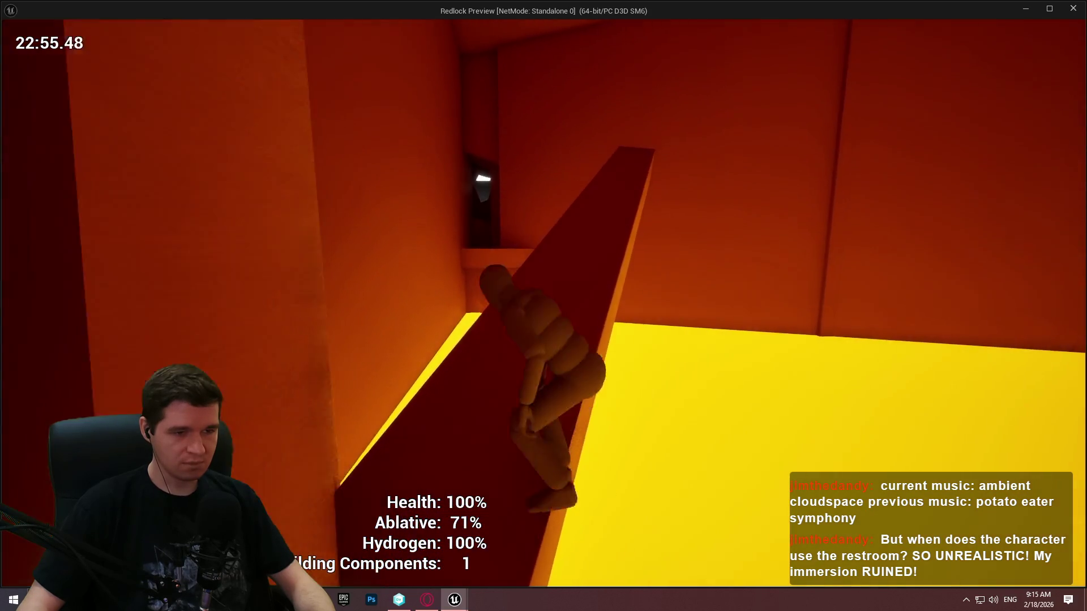
pyautogui.press('w')
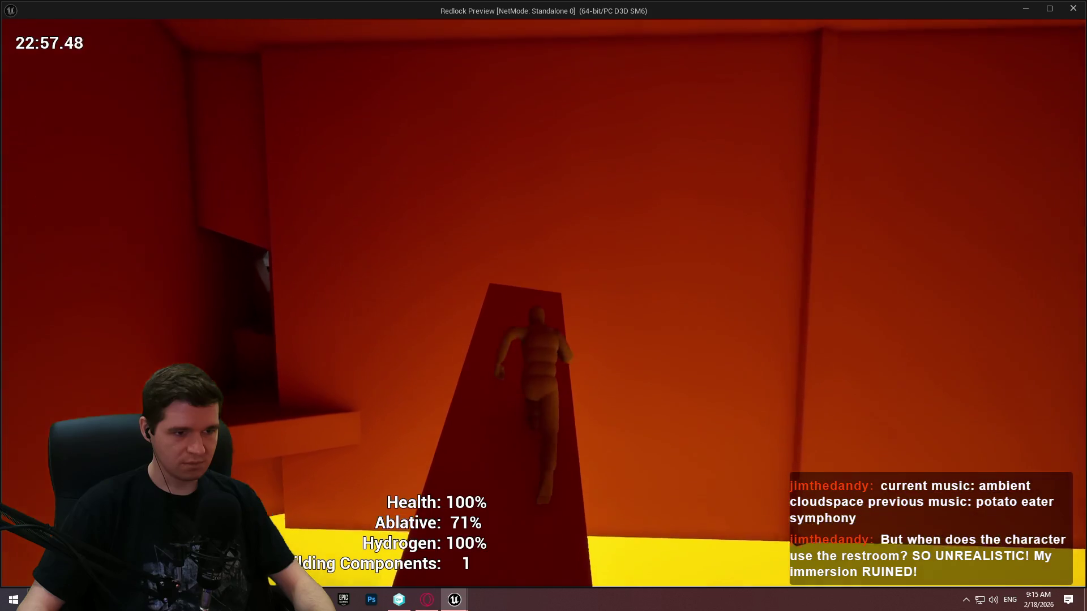
pyautogui.press('w')
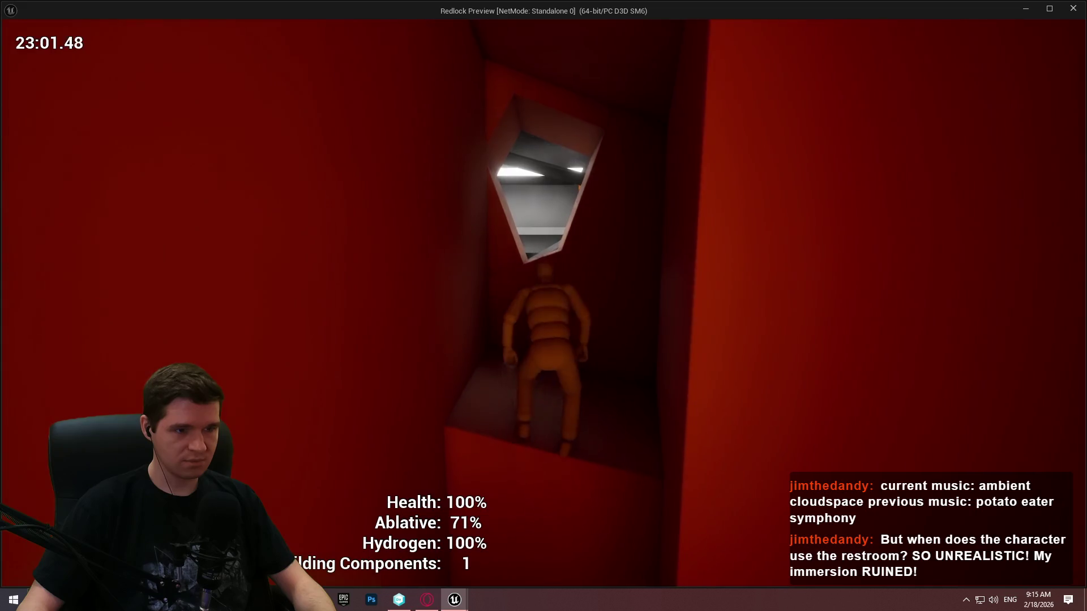
# Step: Climb out of the red shaft and run along the dark cylinder onto the black block
pyautogui.press('w')
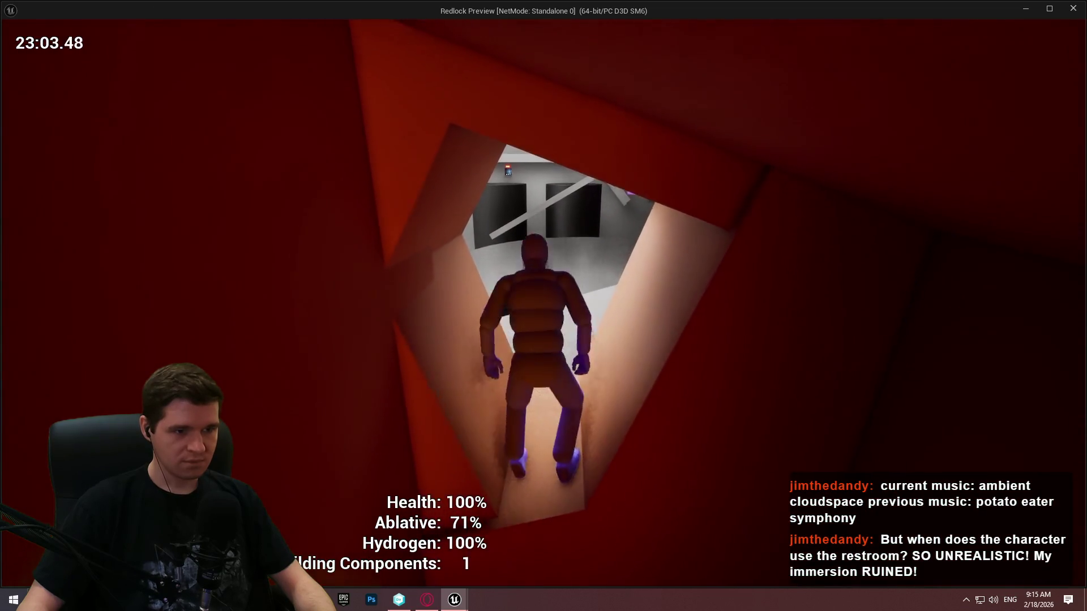
pyautogui.press('w')
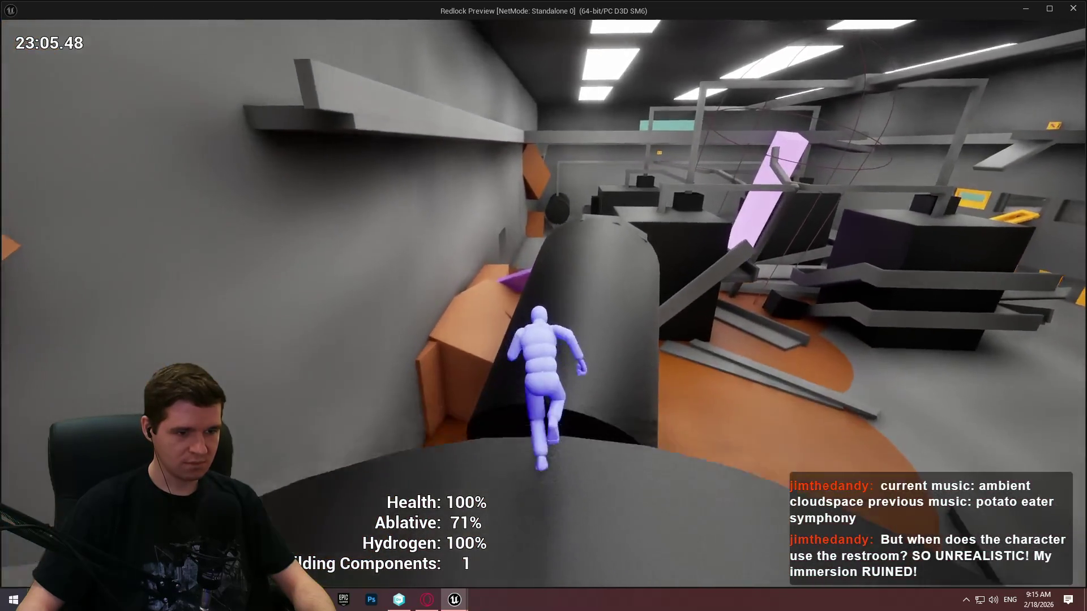
pyautogui.press('w')
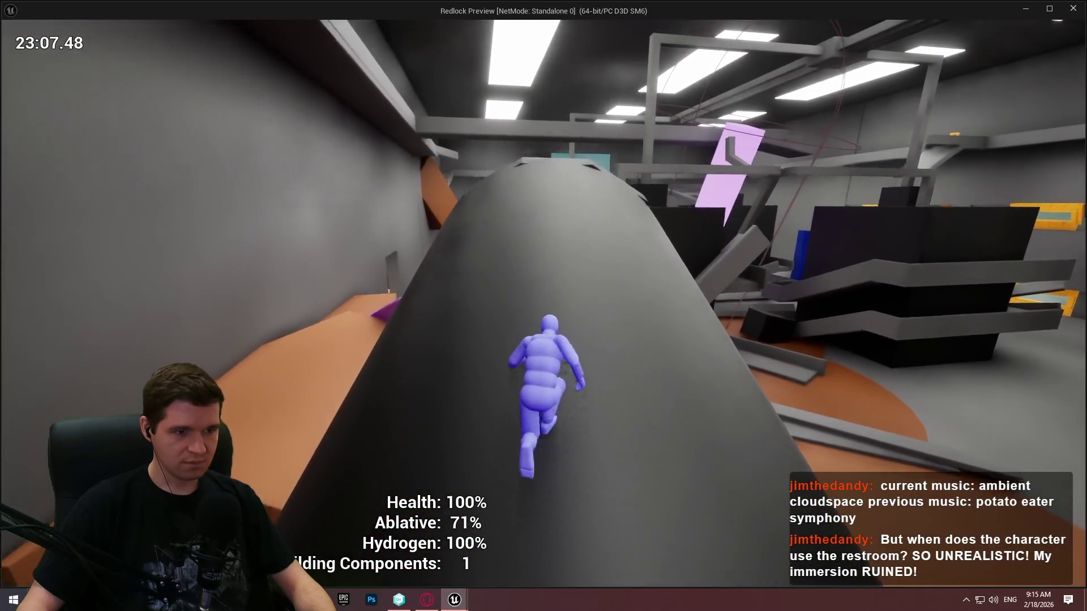
pyautogui.press('w')
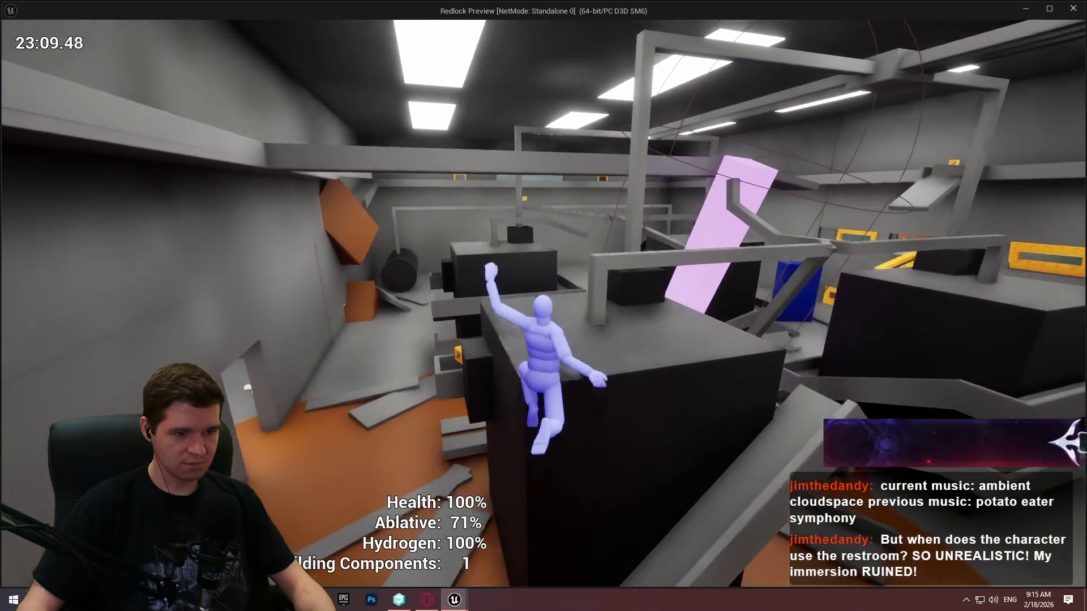
pyautogui.press('w')
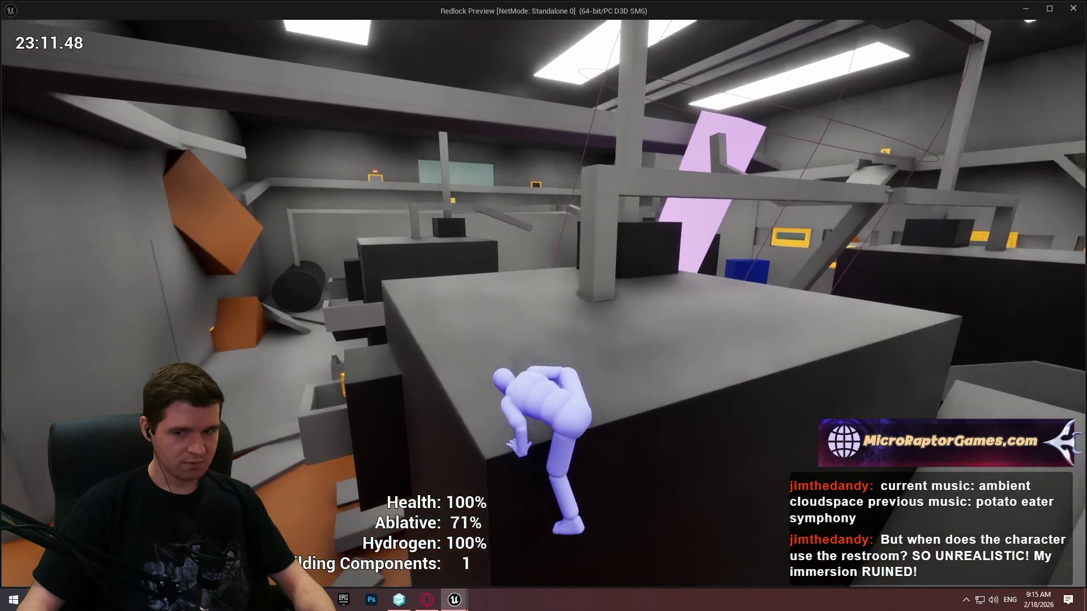
pyautogui.press('w')
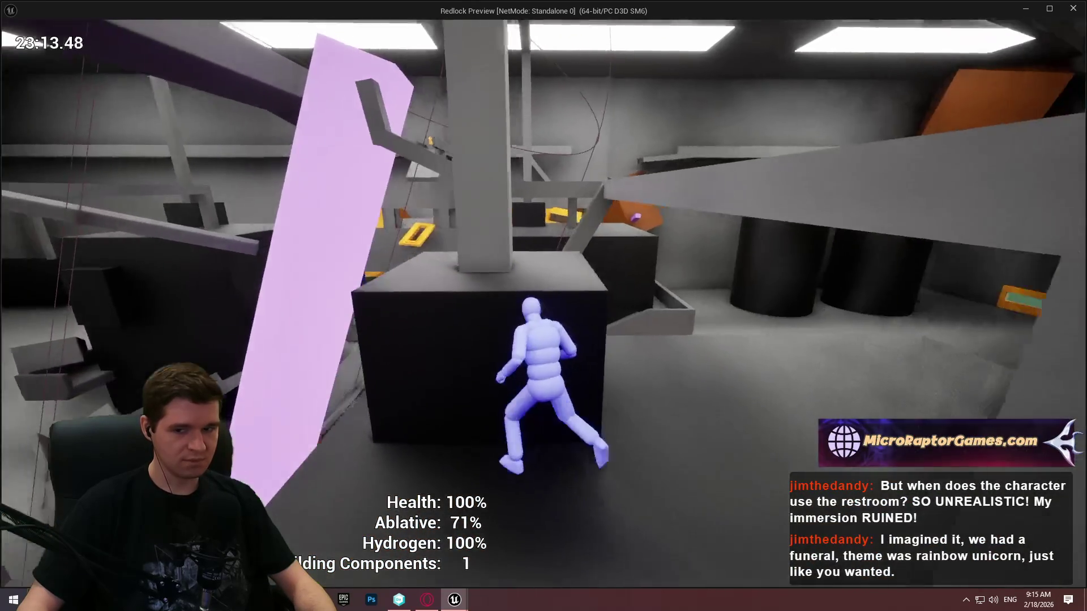
pyautogui.press('w')
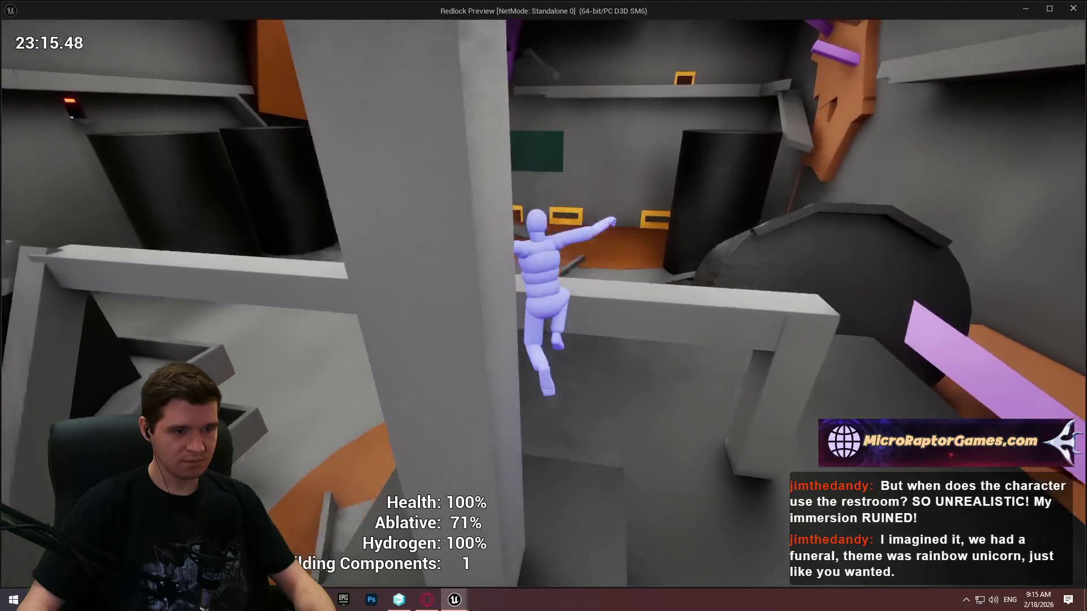
# Step: Cross the beam, walkway and pillar into the next room and mantle onto the ledge
pyautogui.press('w')
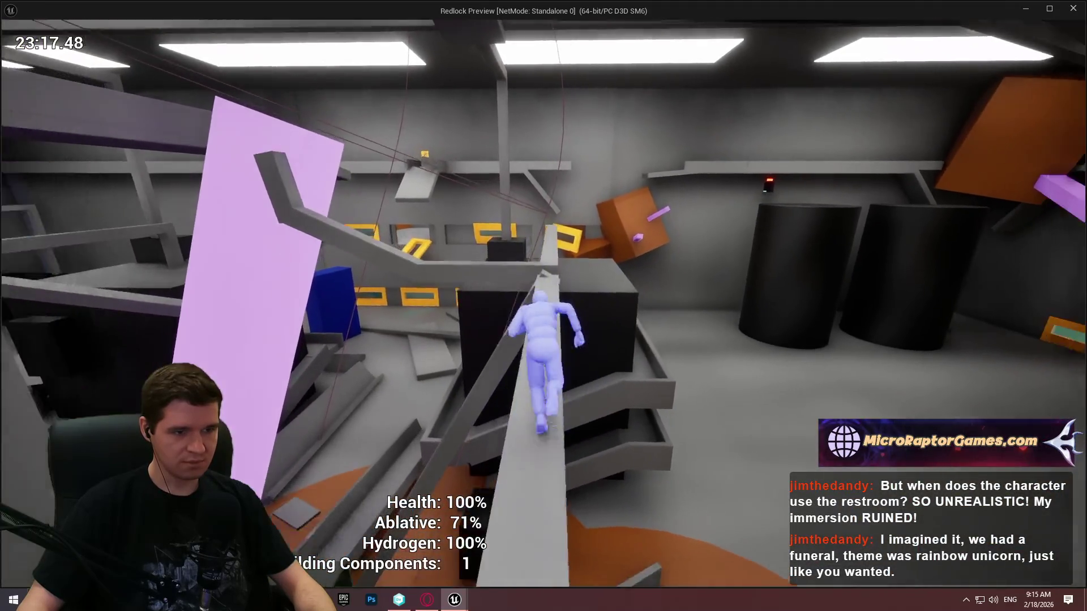
pyautogui.press('w')
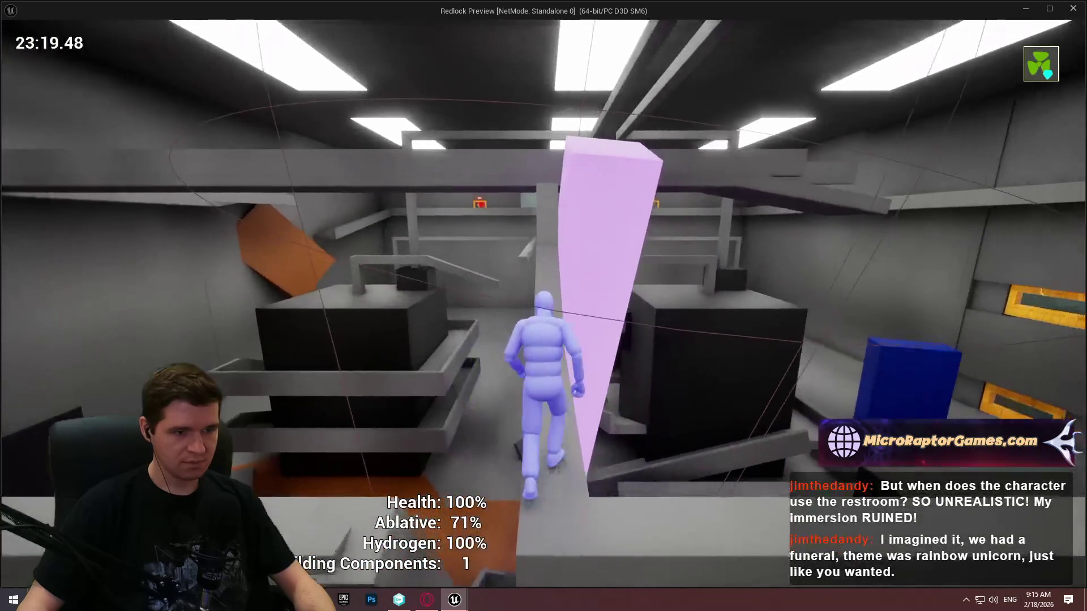
pyautogui.press('w')
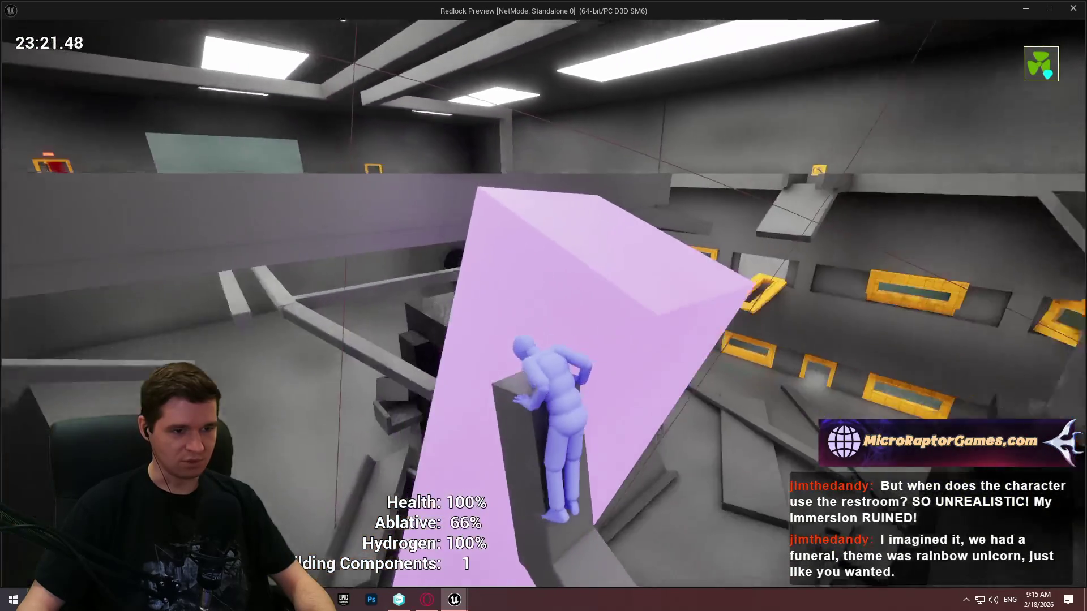
pyautogui.press('w')
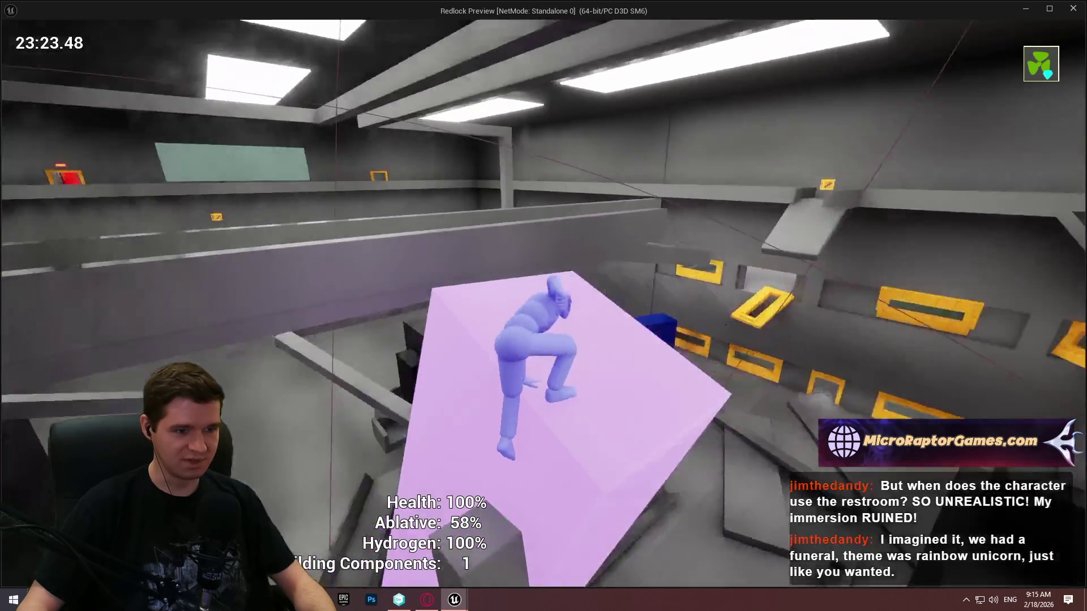
pyautogui.press('w')
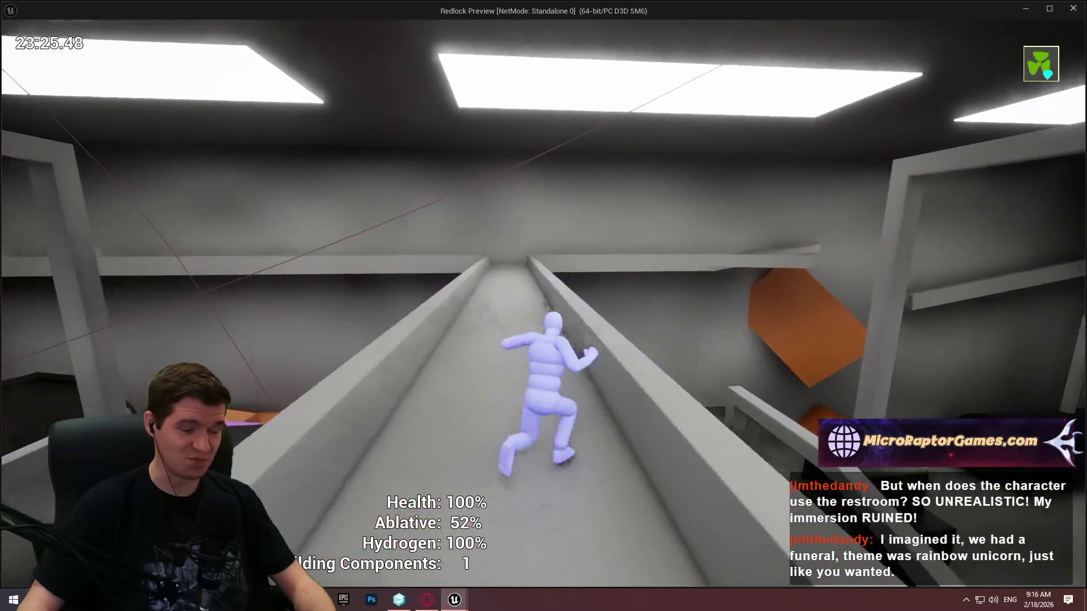
pyautogui.press('w')
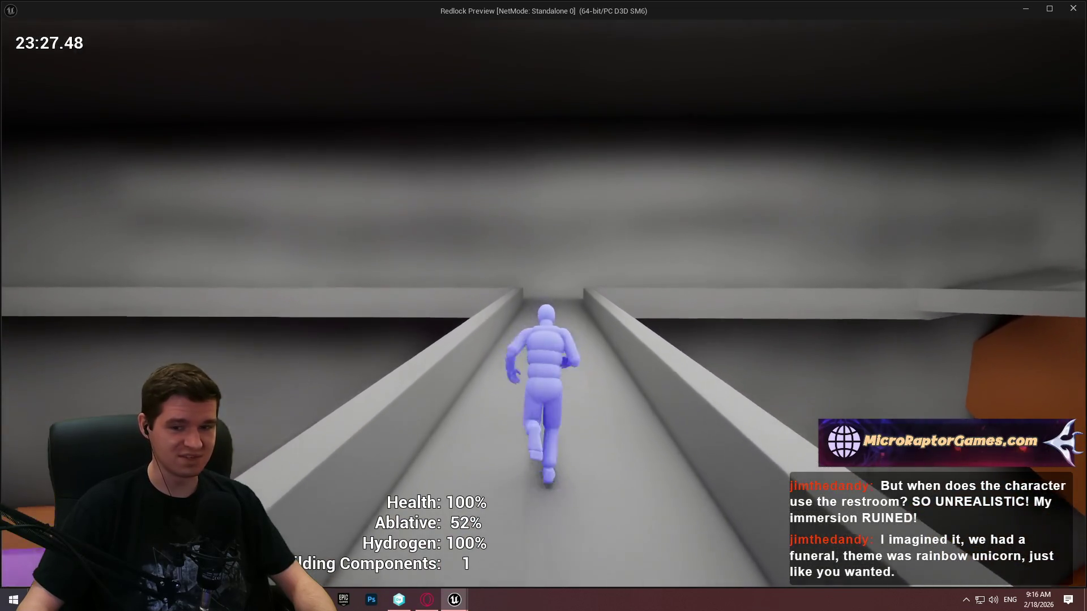
pyautogui.press('w')
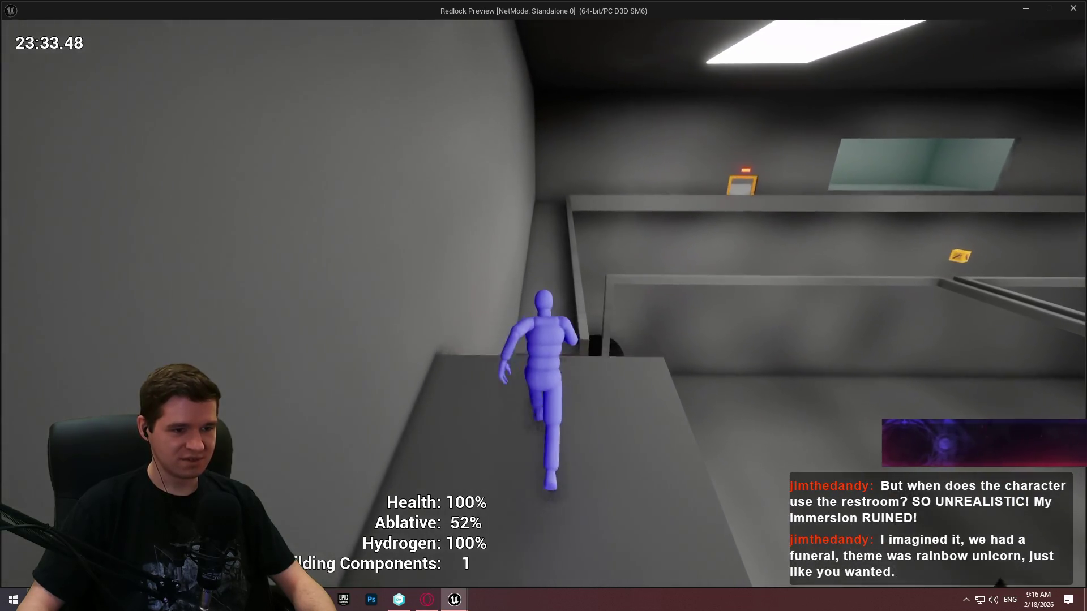
pyautogui.press('space')
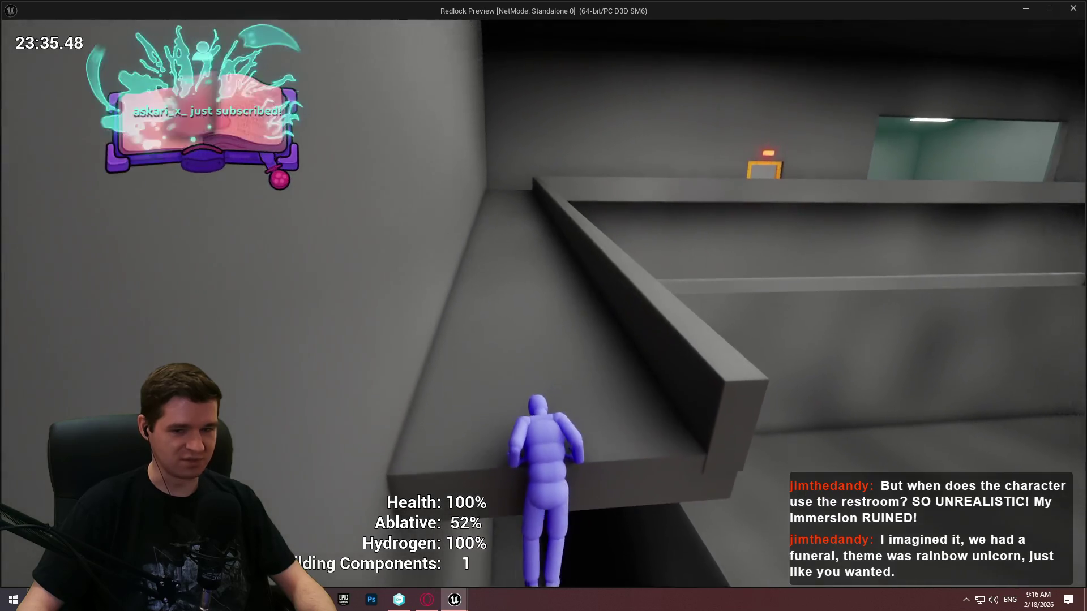
# Step: Run along the ledge and through the corridor to the lit exit, finishing at 23:50.88
pyautogui.press('w')
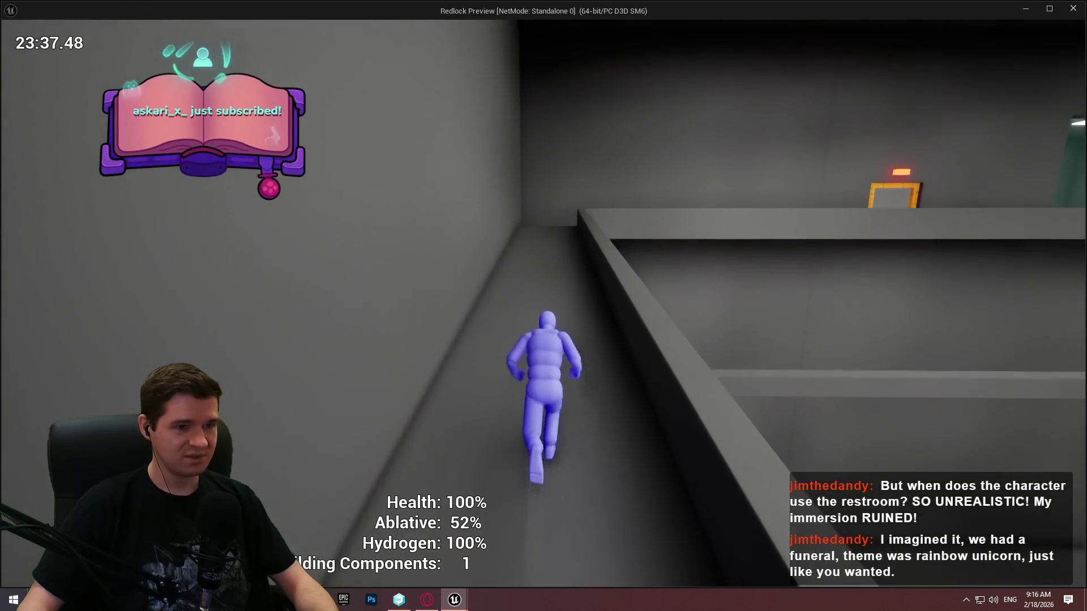
pyautogui.press('w')
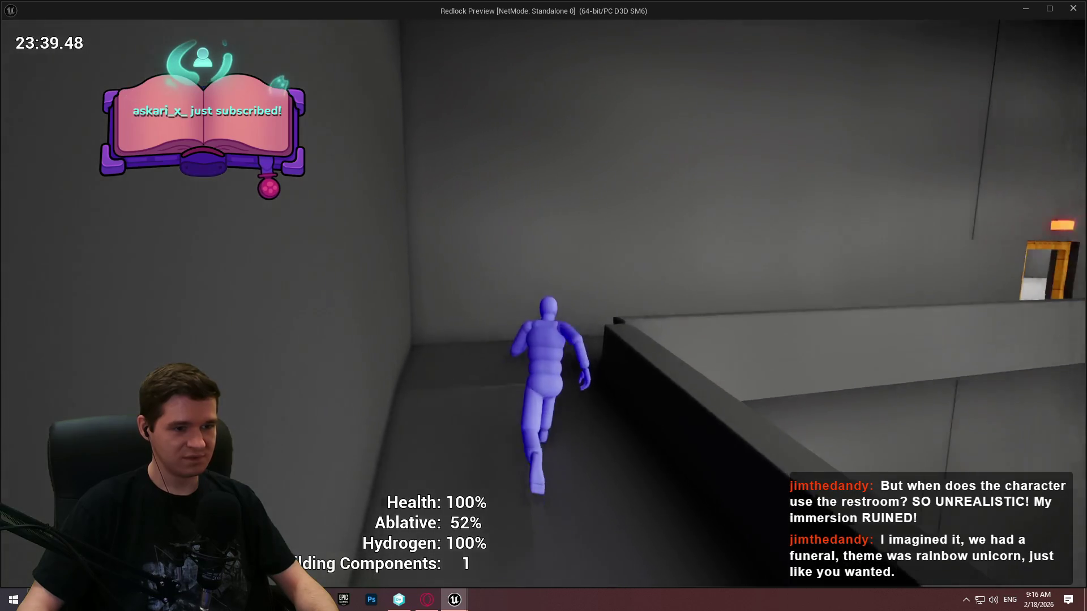
pyautogui.press('w')
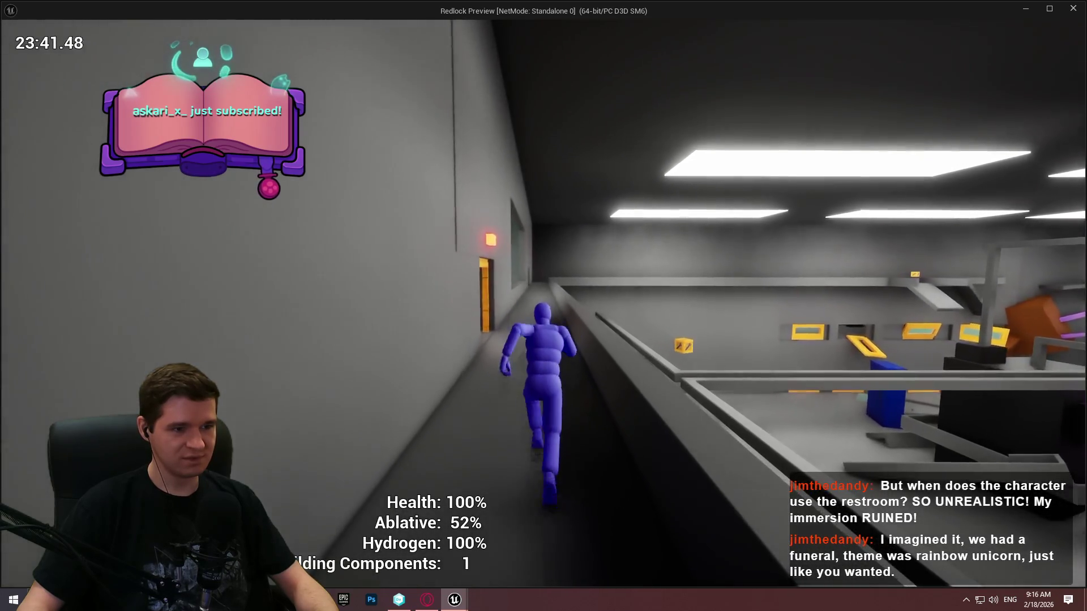
pyautogui.press('w')
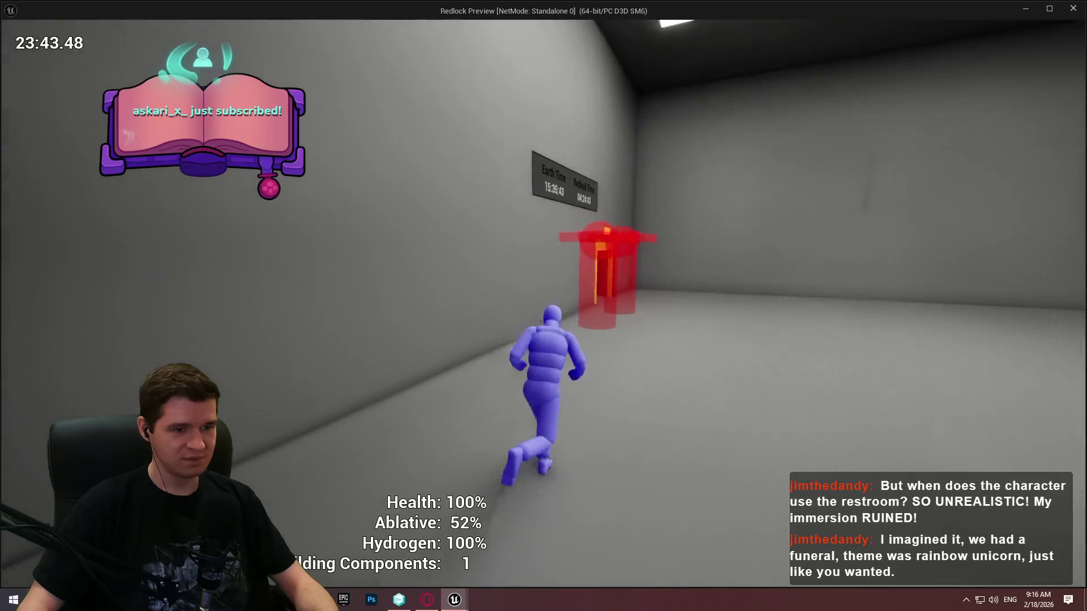
pyautogui.press('w')
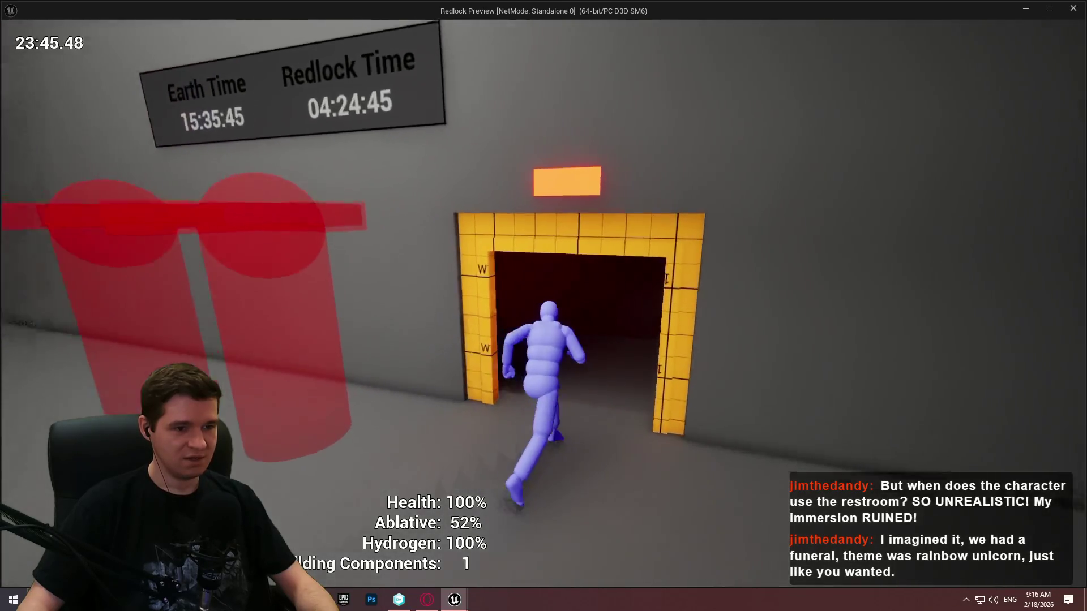
pyautogui.press('w')
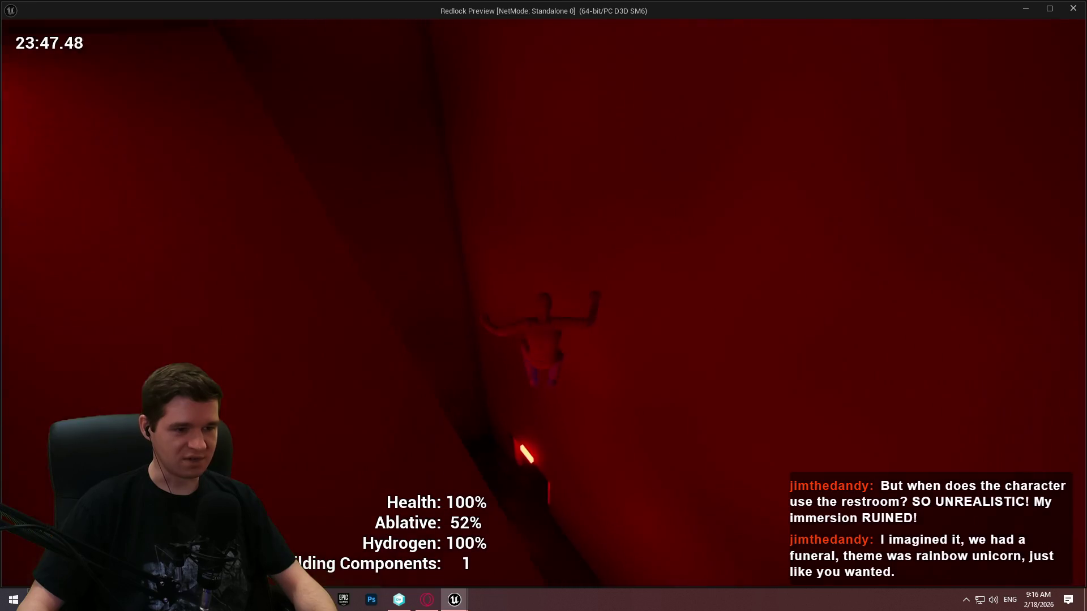
pyautogui.press('w')
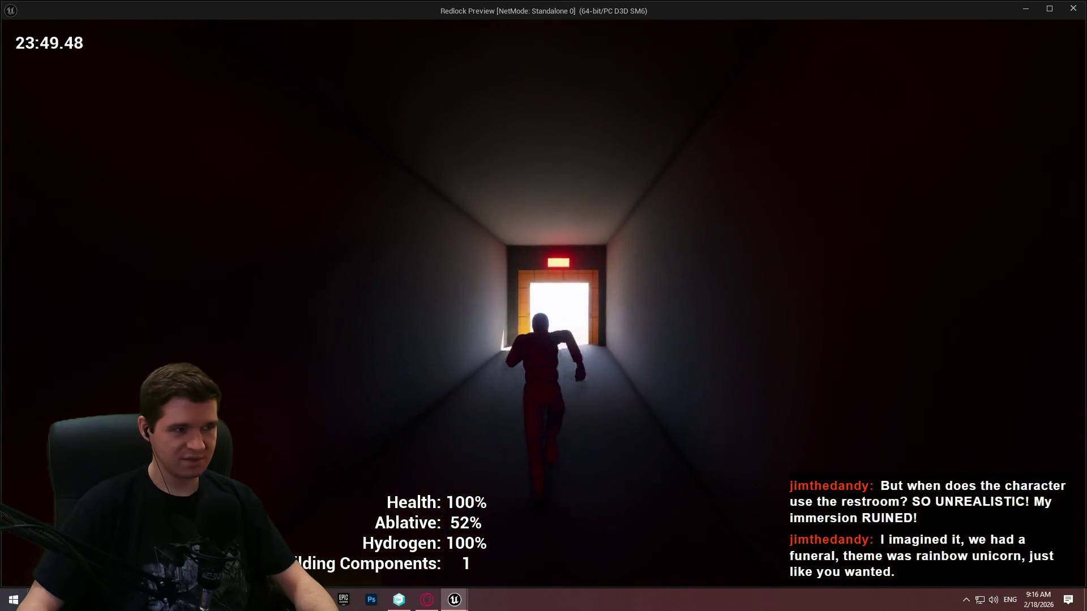
pyautogui.press('w')
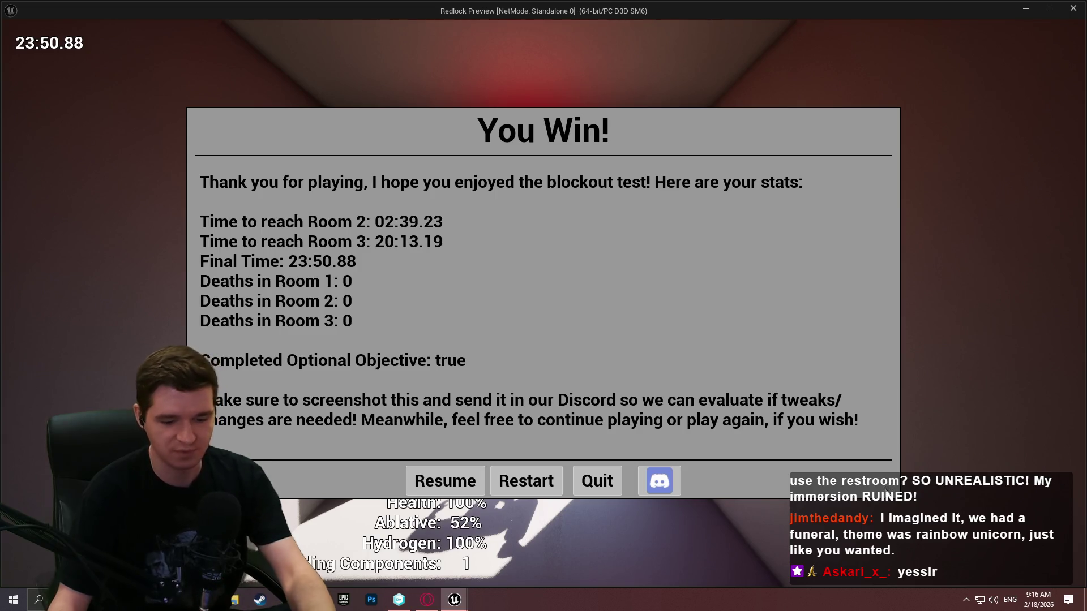
pyautogui.press('super+shift+s')
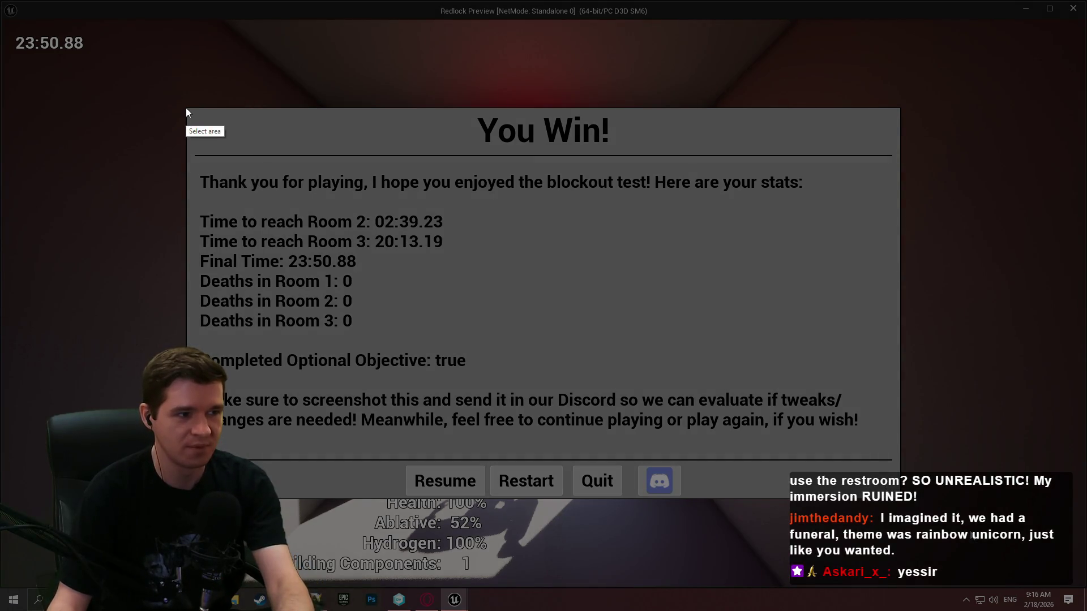
# Step: Copy a capture of the You Win stats panel, then launch Discord and move its window aside
pyautogui.moveTo(189, 110)
pyautogui.mouseDown()
pyautogui.moveTo(919, 454)
pyautogui.moveTo(893, 441)
pyautogui.mouseUp()
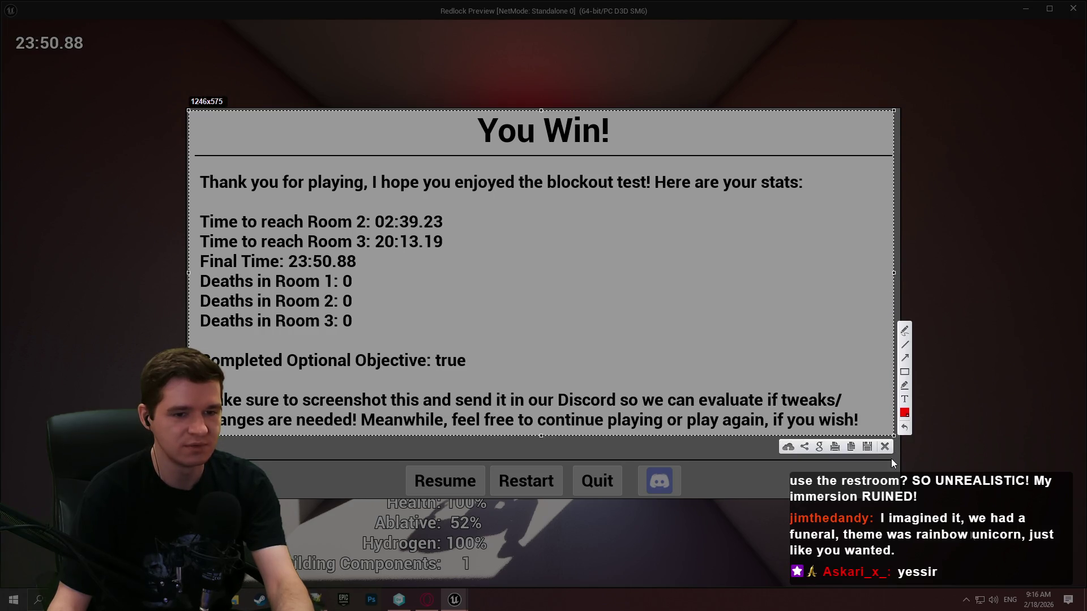
pyautogui.click(852, 448)
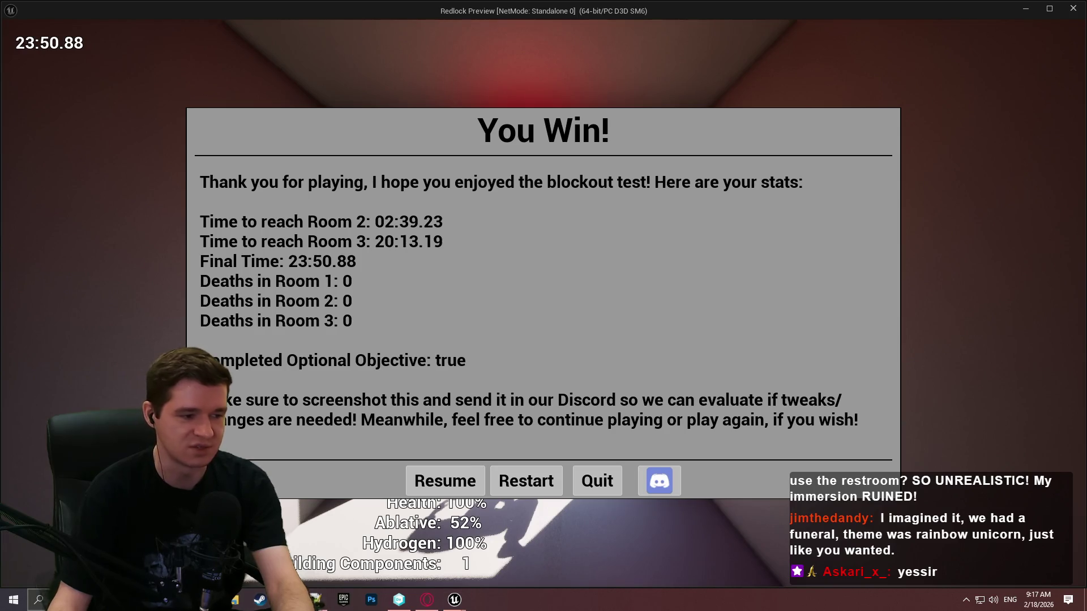
pyautogui.press('super')
pyautogui.write('d')
pyautogui.click(118, 281)
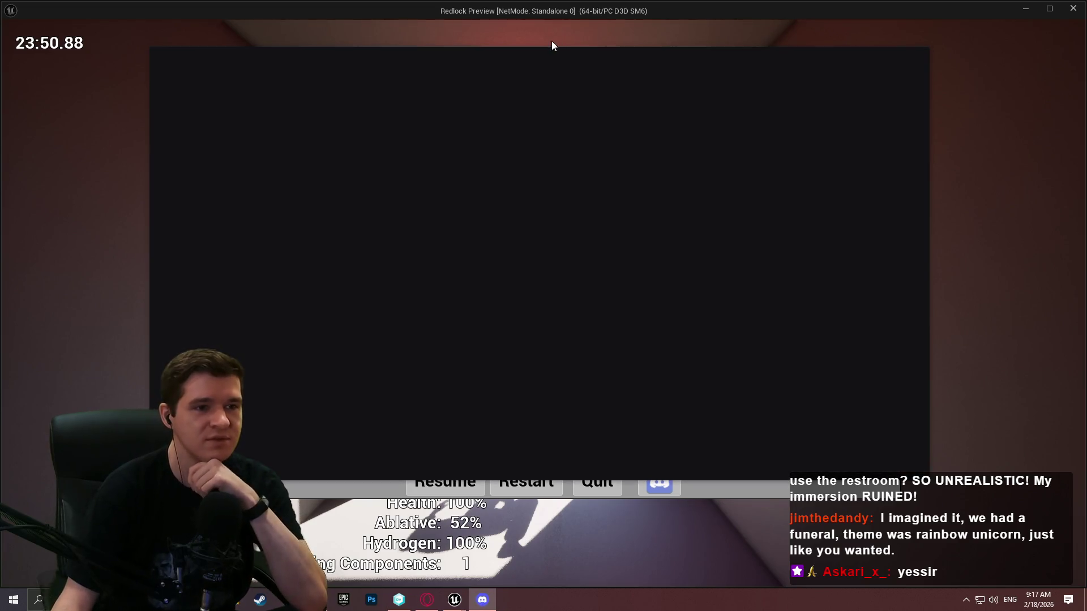
pyautogui.moveTo(552, 41)
pyautogui.mouseDown()
pyautogui.moveTo(616, 52)
pyautogui.moveTo(1086, 53)
pyautogui.mouseUp()
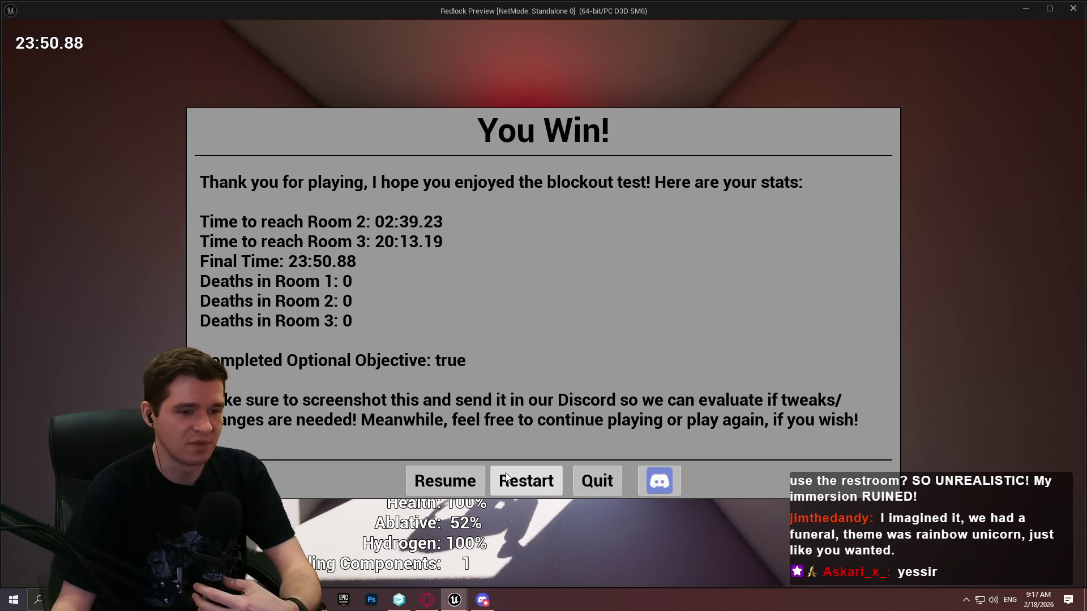
# Step: Quit the play session and browse the content browser up to the KYS folder
pyautogui.click(597, 483)
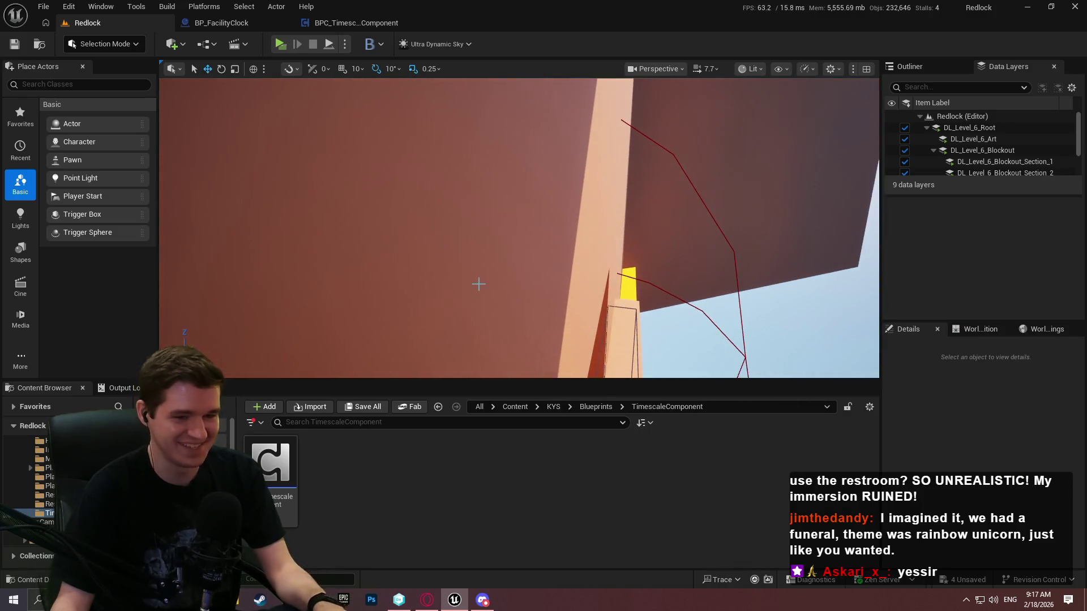
pyautogui.moveTo(478, 283); pyautogui.dragTo(475, 284)
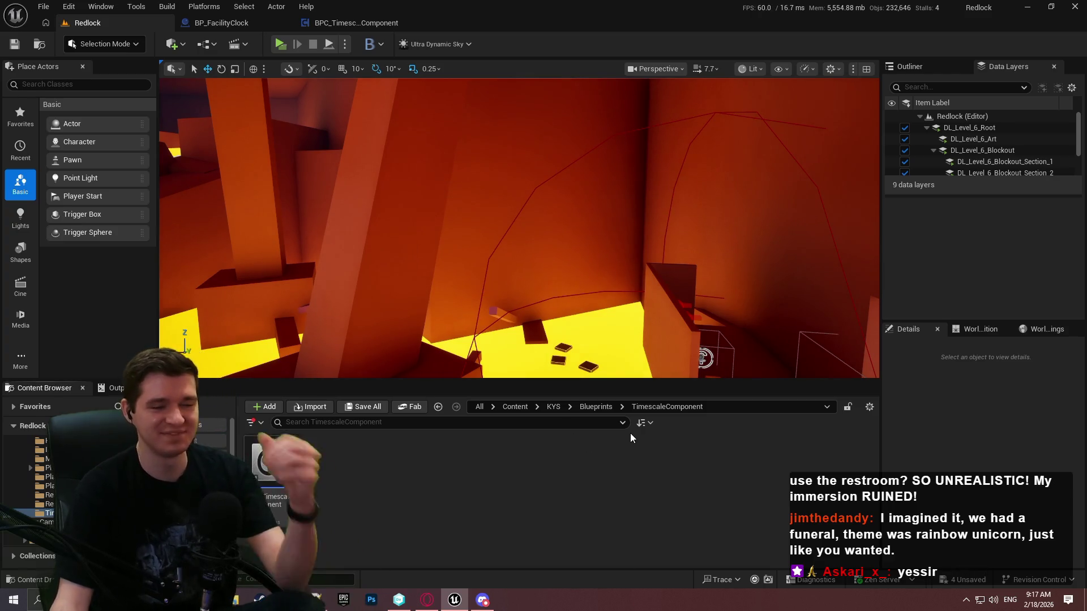
pyautogui.click(591, 407)
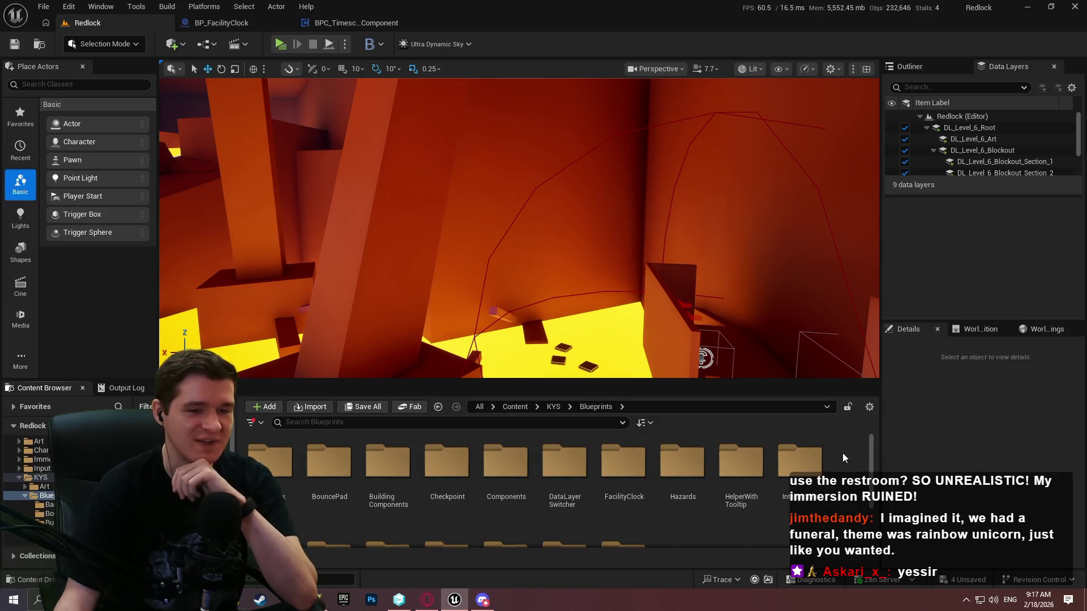
pyautogui.scroll(-1, 871, 447)
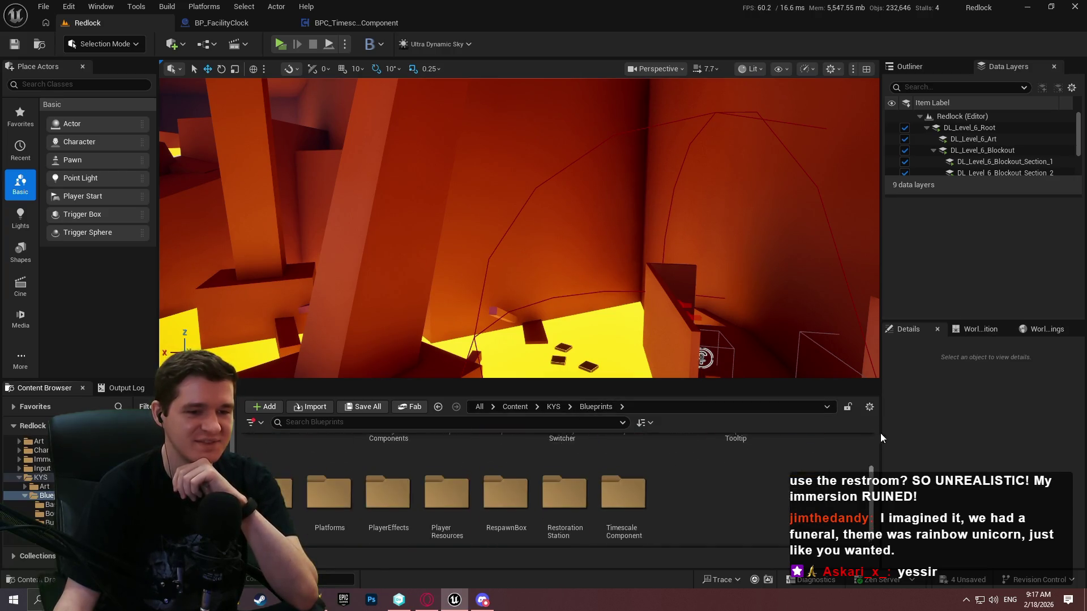
pyautogui.scroll(1, 736, 434)
pyautogui.click(559, 406)
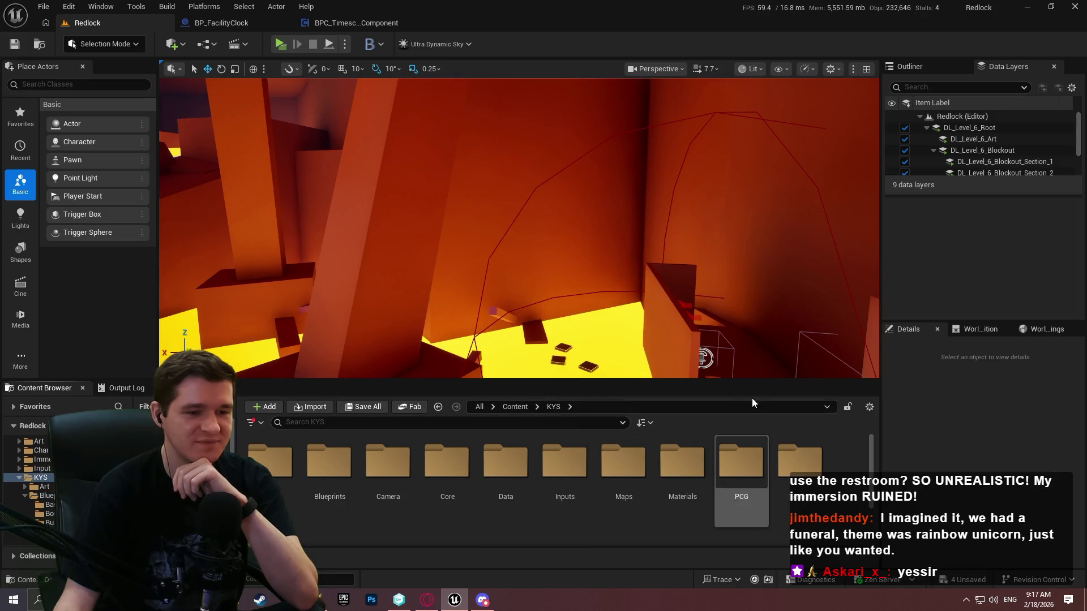
# Step: Make the level viewport taller and wider, and bring up the BP_FacilityClock blueprint
pyautogui.moveTo(720, 379); pyautogui.dragTo(720, 403)
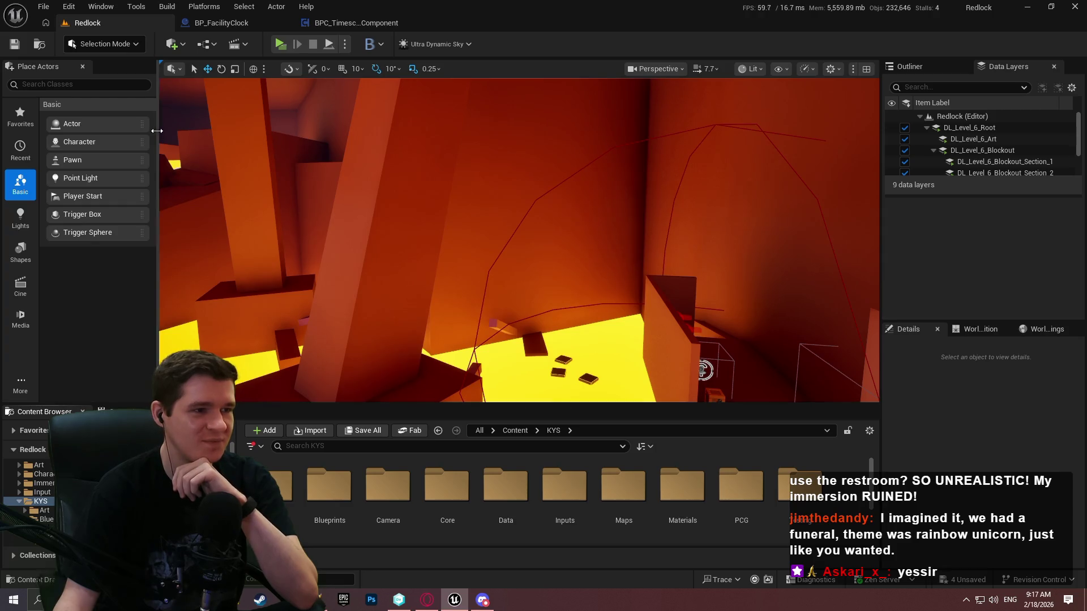
pyautogui.moveTo(157, 136); pyautogui.dragTo(137, 136)
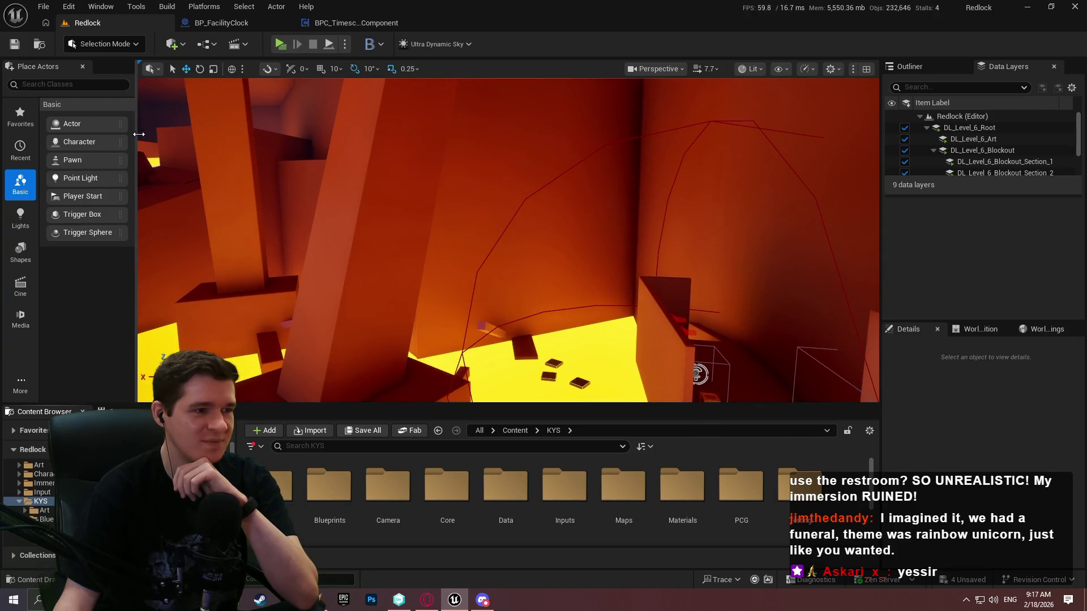
pyautogui.click(238, 25)
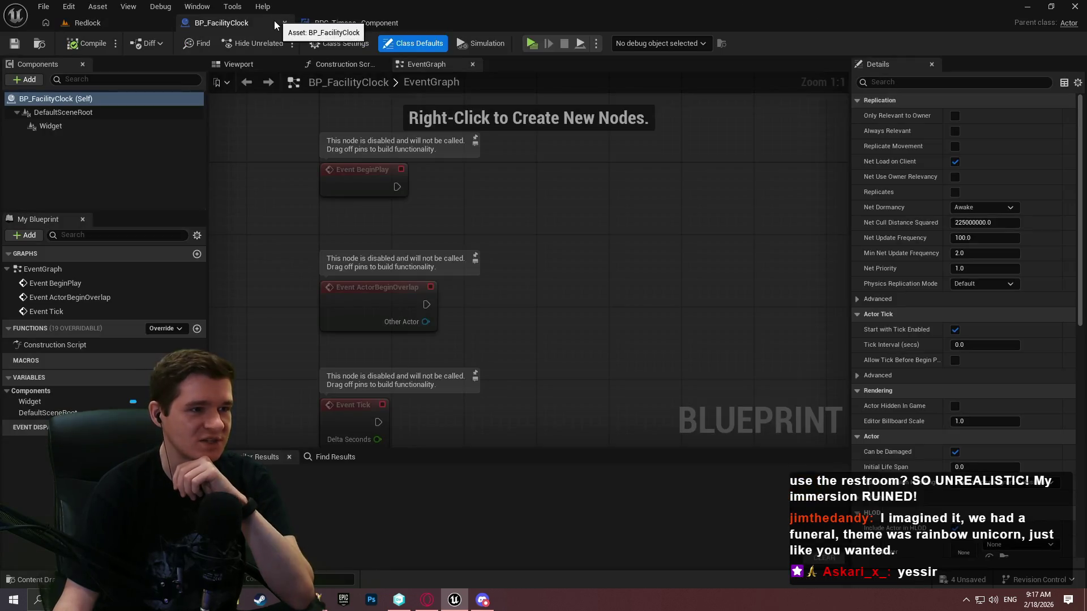
# Step: Close the BP_FacilityClock and BPC_TimescaleComponent blueprint tabs, then switch to the browser
pyautogui.click(287, 25)
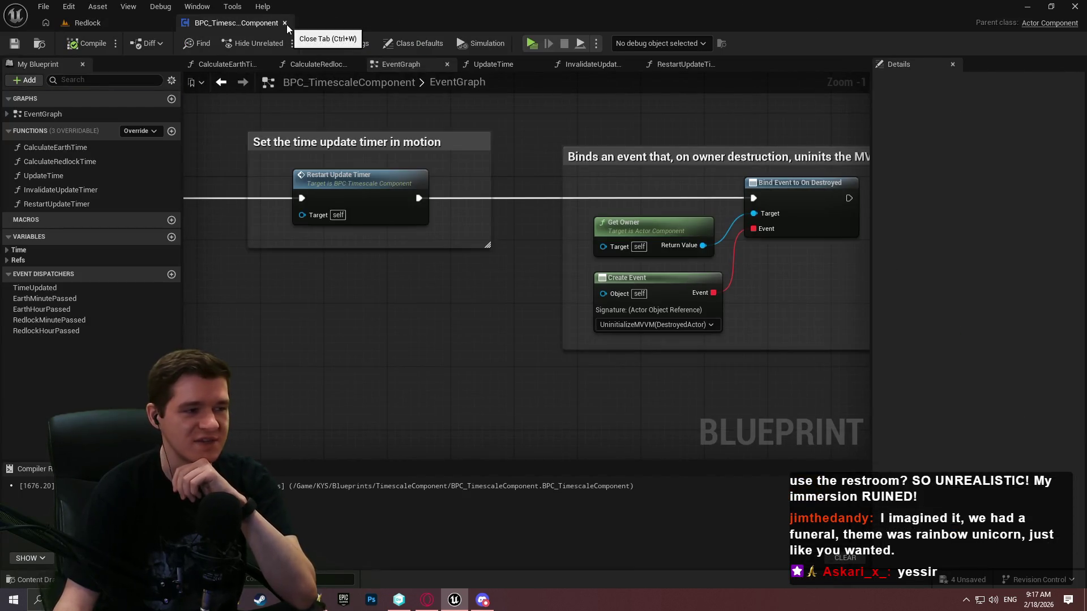
pyautogui.click(286, 24)
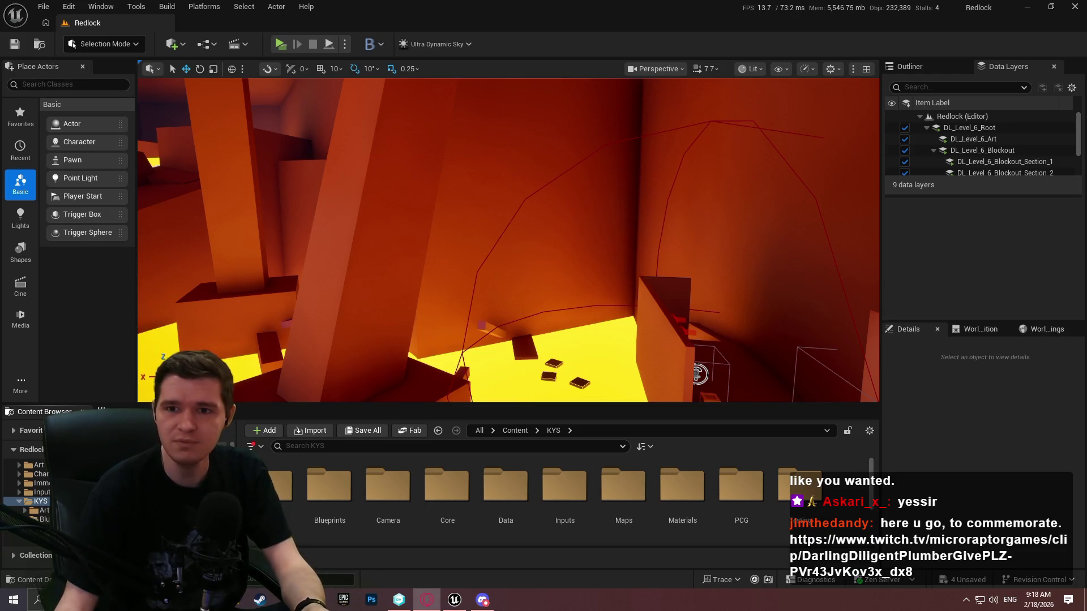
pyautogui.hotkey('alt', 'Tab')
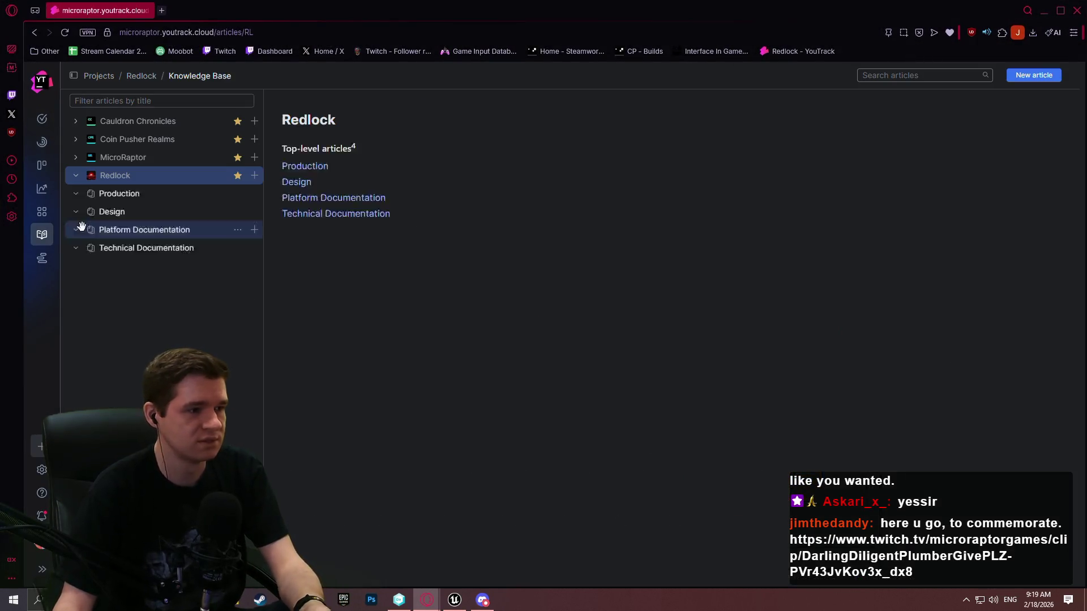
# Step: Open the Production Plan article and highlight the Common UI & Menu System Pro entry
pyautogui.click(139, 247)
pyautogui.scroll(-4, 651, 201)
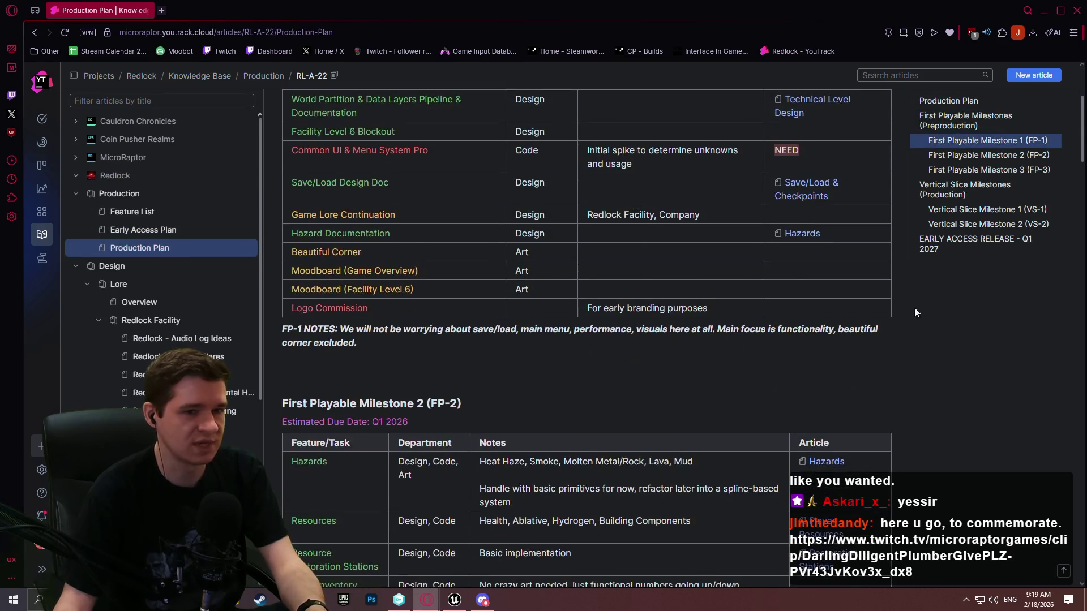
pyautogui.scroll(2, 915, 312)
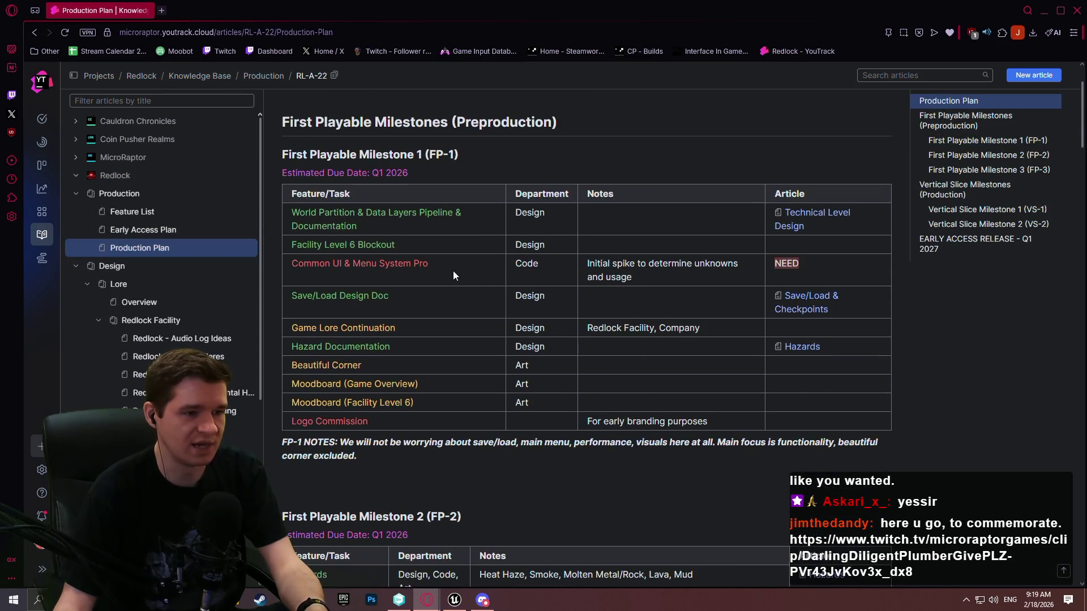
pyautogui.moveTo(455, 273); pyautogui.dragTo(294, 274)
pyautogui.click(328, 245)
pyautogui.click(1038, 322)
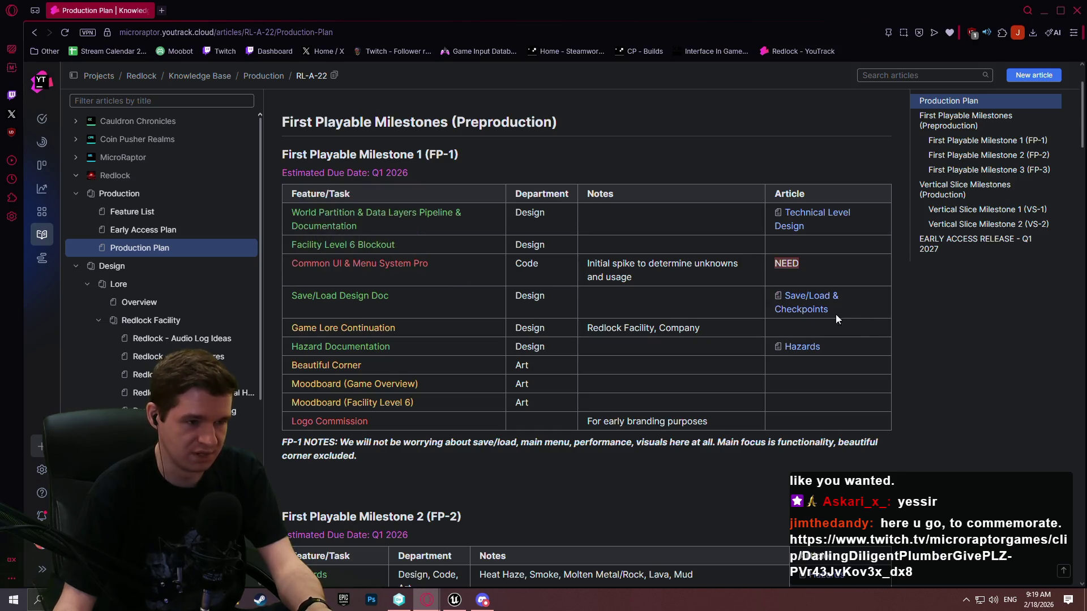
# Step: Scroll through the milestone tables and highlight the Custom Time System task
pyautogui.scroll(-2, 901, 284)
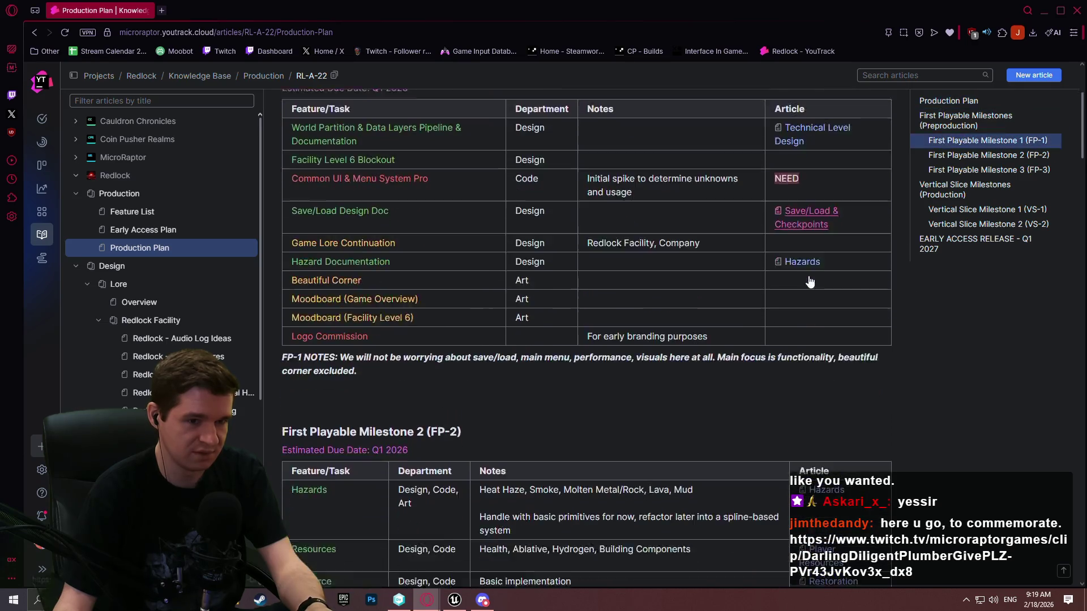
pyautogui.scroll(1, 806, 268)
pyautogui.scroll(-3, 797, 267)
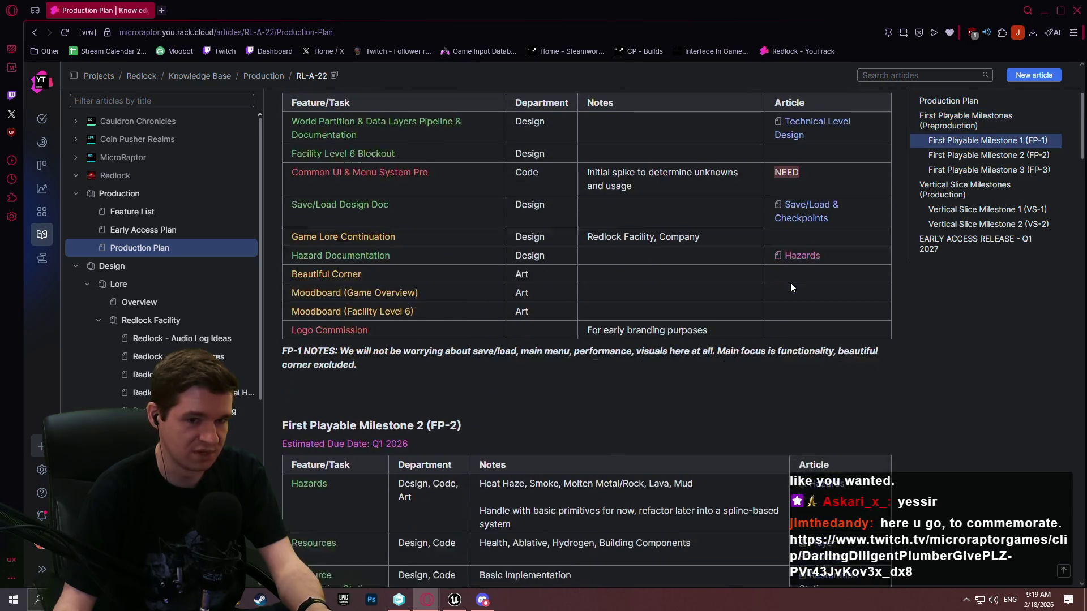
pyautogui.scroll(-5, 675, 307)
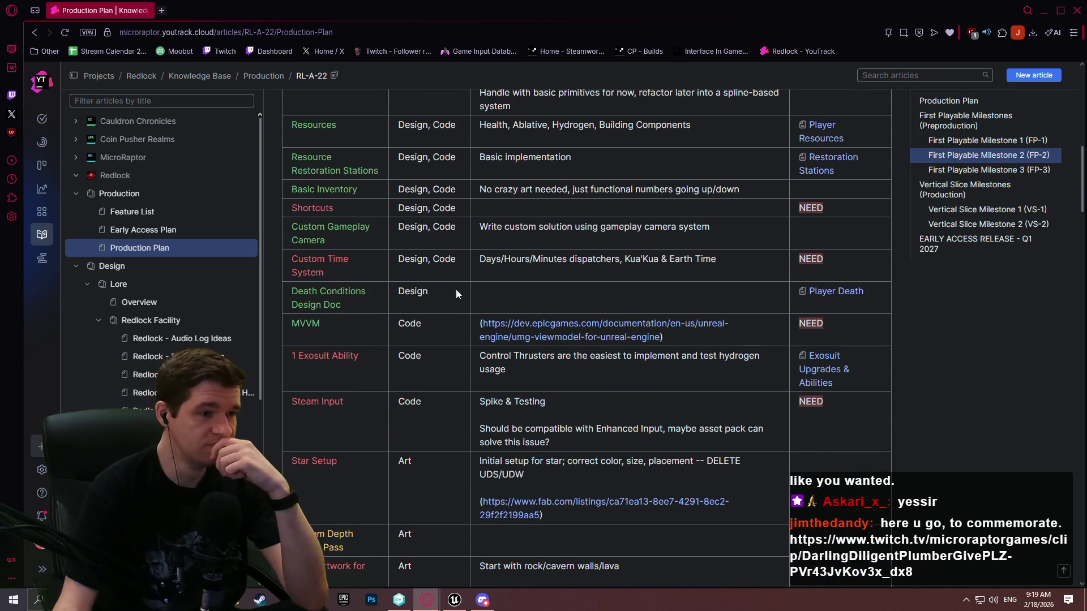
pyautogui.moveTo(343, 274)
pyautogui.mouseDown()
pyautogui.moveTo(309, 187)
pyautogui.moveTo(305, 259)
pyautogui.mouseUp()
pyautogui.click(380, 259)
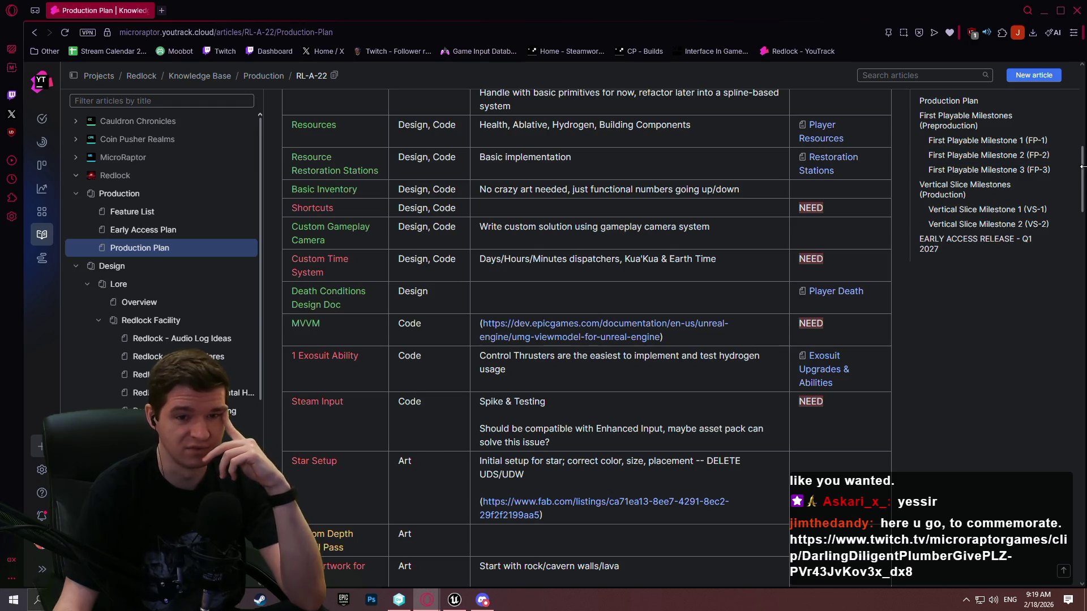
pyautogui.moveTo(1082, 177); pyautogui.dragTo(1081, 95)
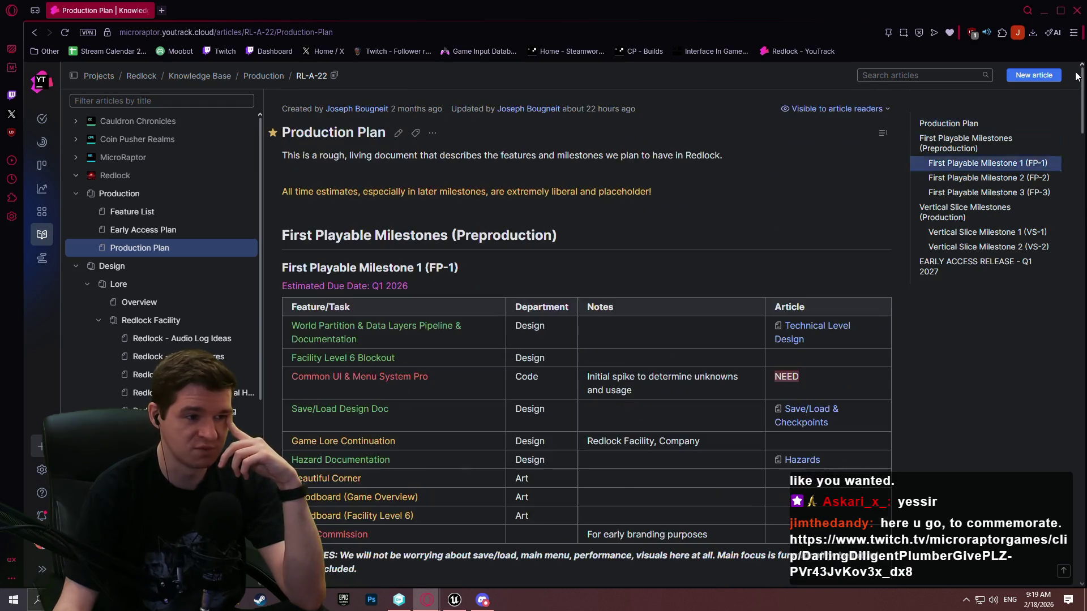
# Step: Edit the Production Plan article and change the Shortcuts task name's text colour
pyautogui.click(420, 139)
pyautogui.scroll(-8, 470, 285)
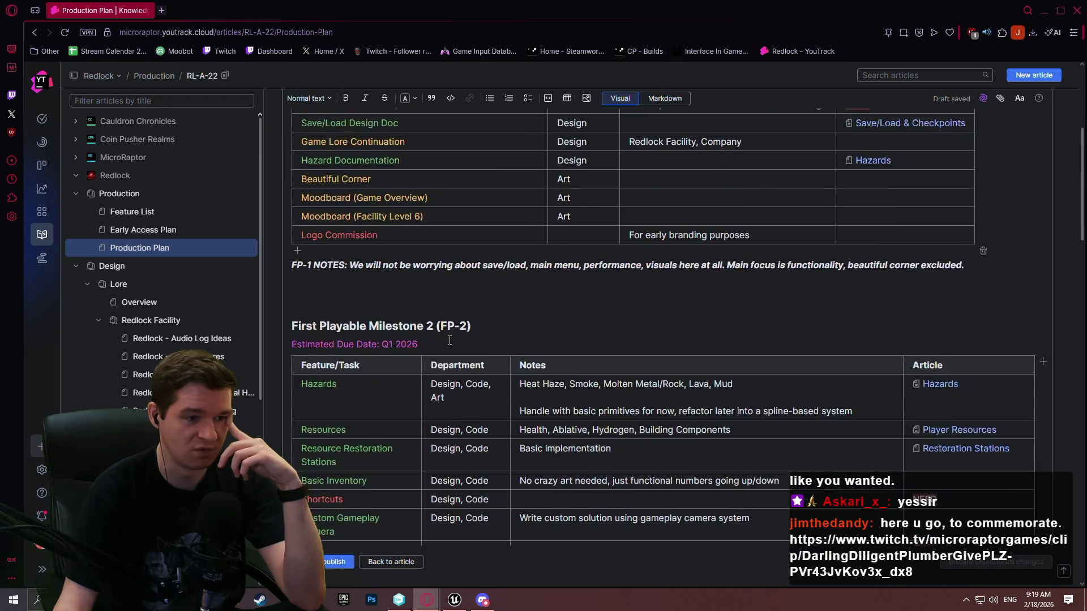
pyautogui.moveTo(347, 328); pyautogui.dragTo(301, 330)
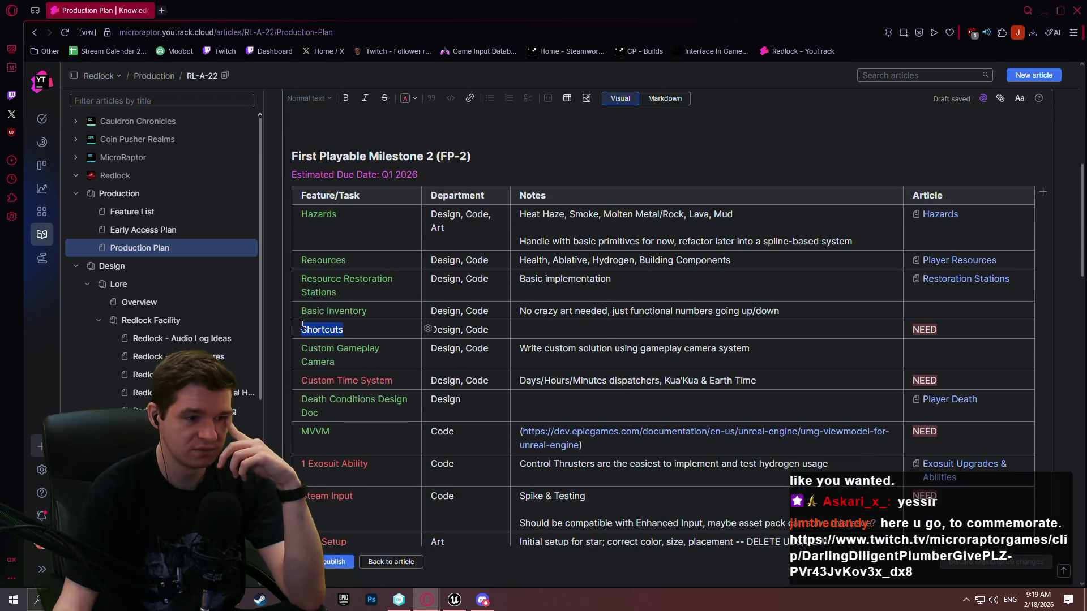
pyautogui.click(392, 318)
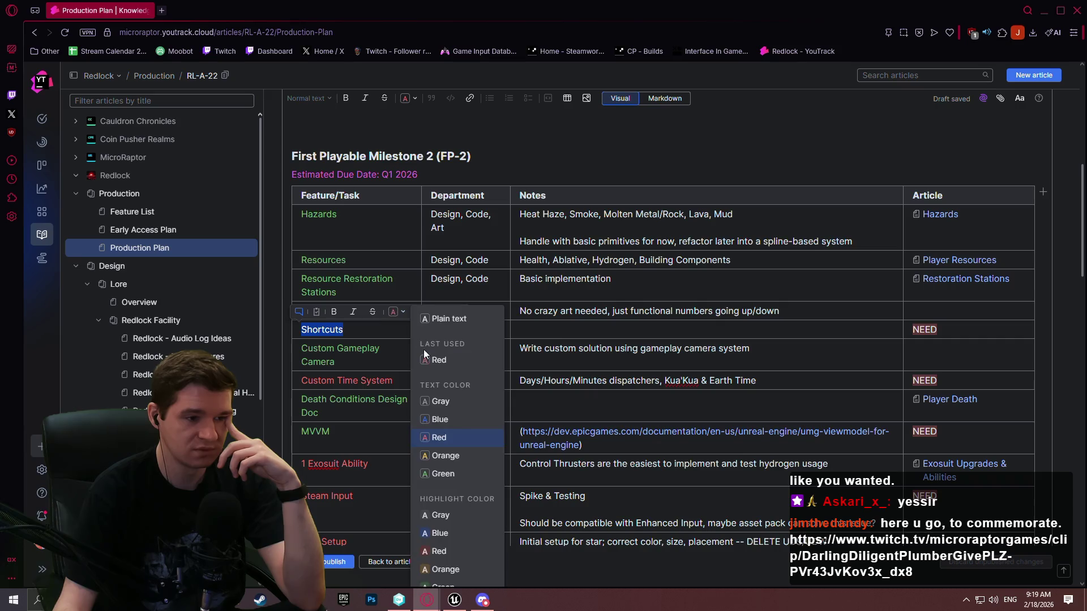
pyautogui.click(444, 474)
pyautogui.click(365, 435)
pyautogui.scroll(-3, 382, 376)
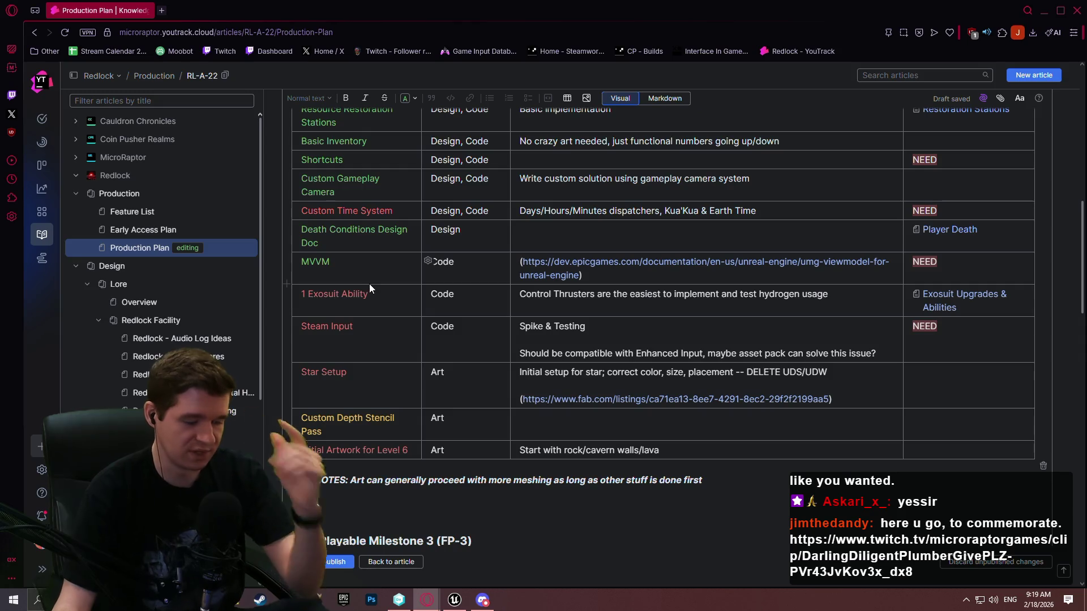
pyautogui.doubleClick(339, 160)
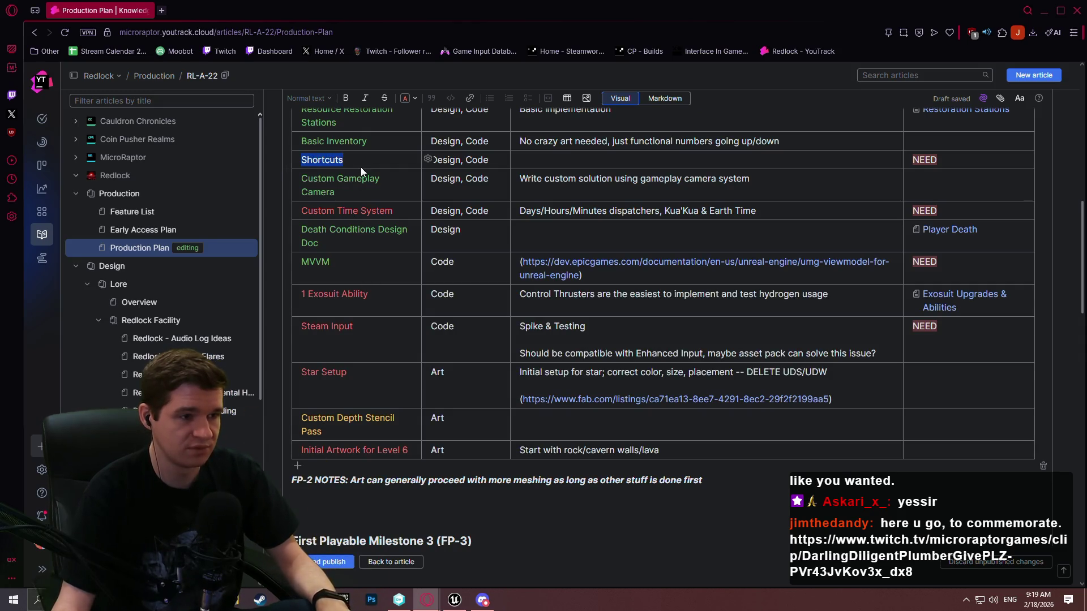
pyautogui.click(383, 209)
# Step: Colour the Custom Time System task name green and publish the article
pyautogui.moveTo(400, 212); pyautogui.dragTo(306, 205)
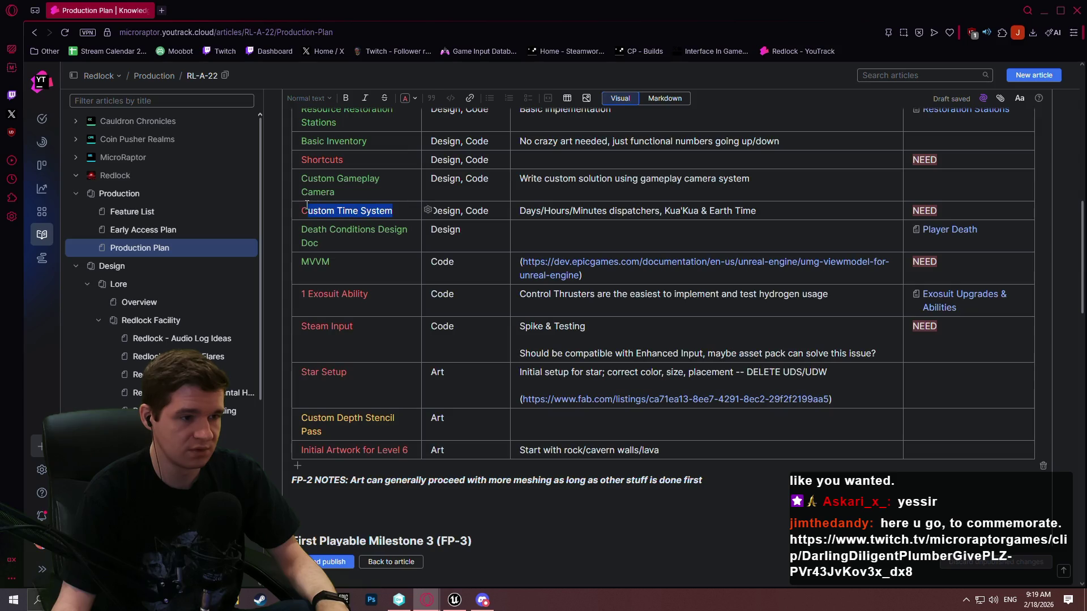
pyautogui.click(402, 195)
pyautogui.click(412, 262)
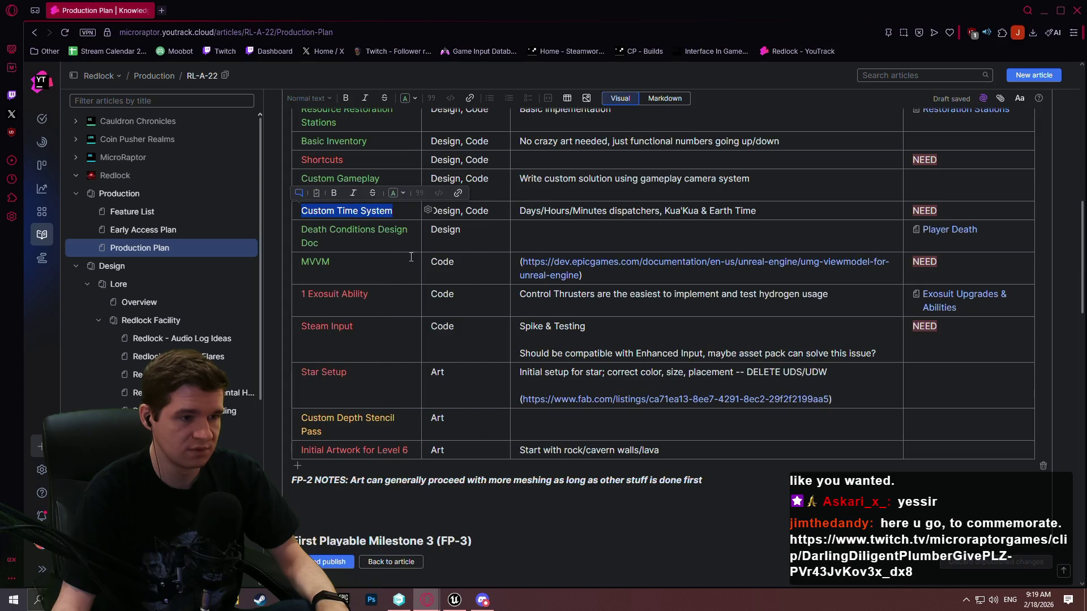
pyautogui.click(348, 292)
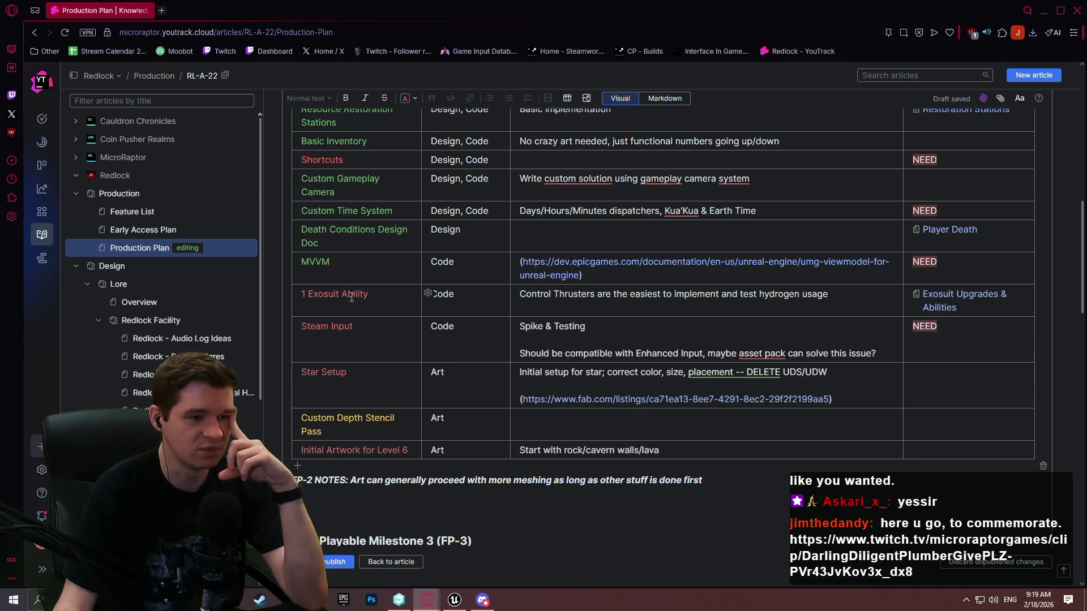
pyautogui.scroll(1, 356, 303)
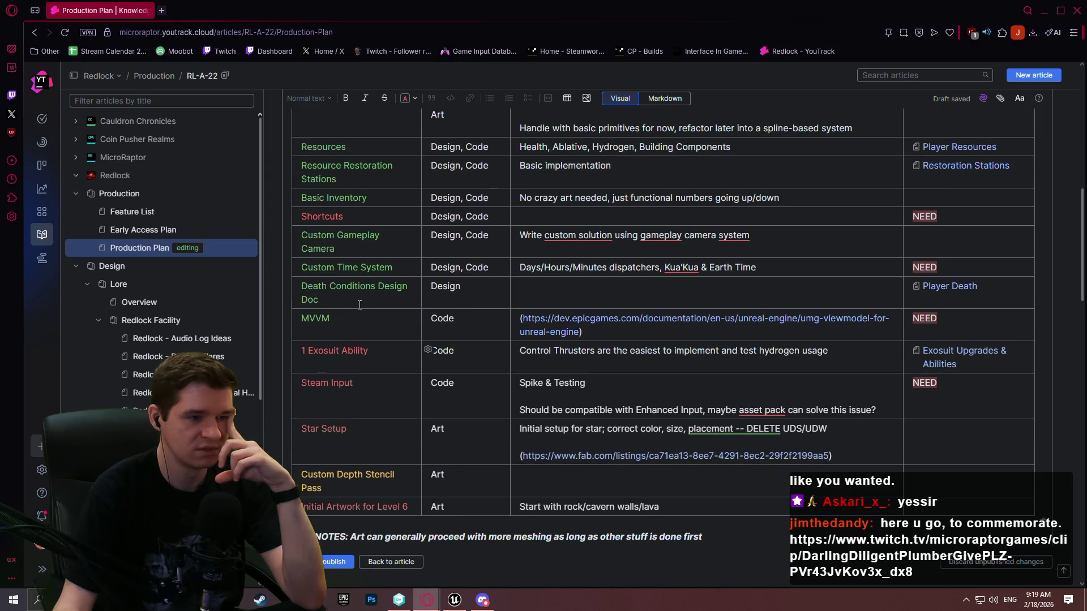
pyautogui.click(326, 565)
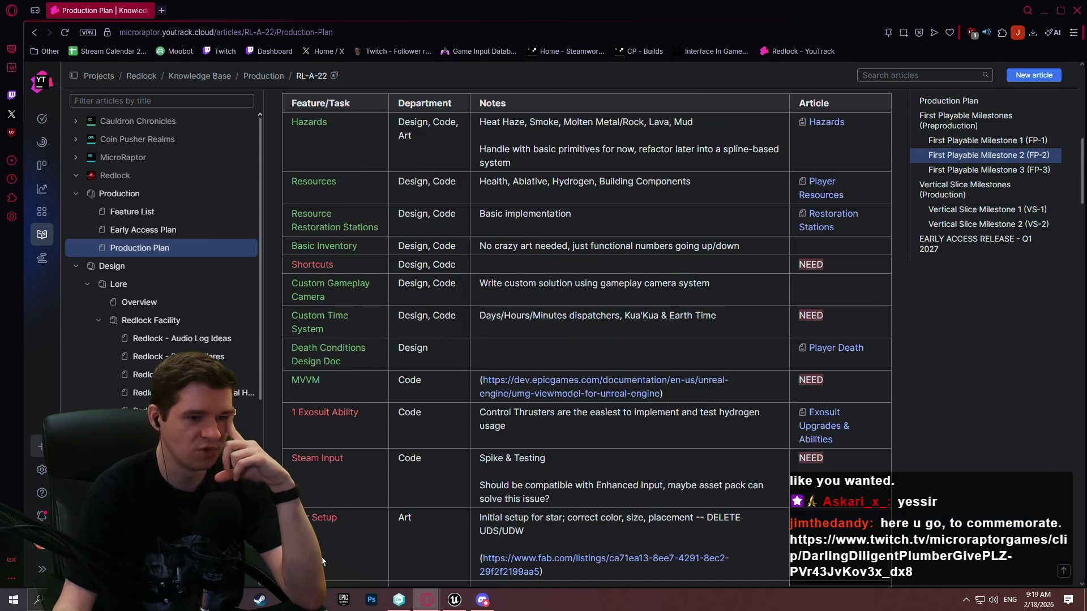
# Step: Read the Exosuit Upgrades & Abilities article's Abilities section, then return to Unreal Editor
pyautogui.scroll(-5, 161, 356)
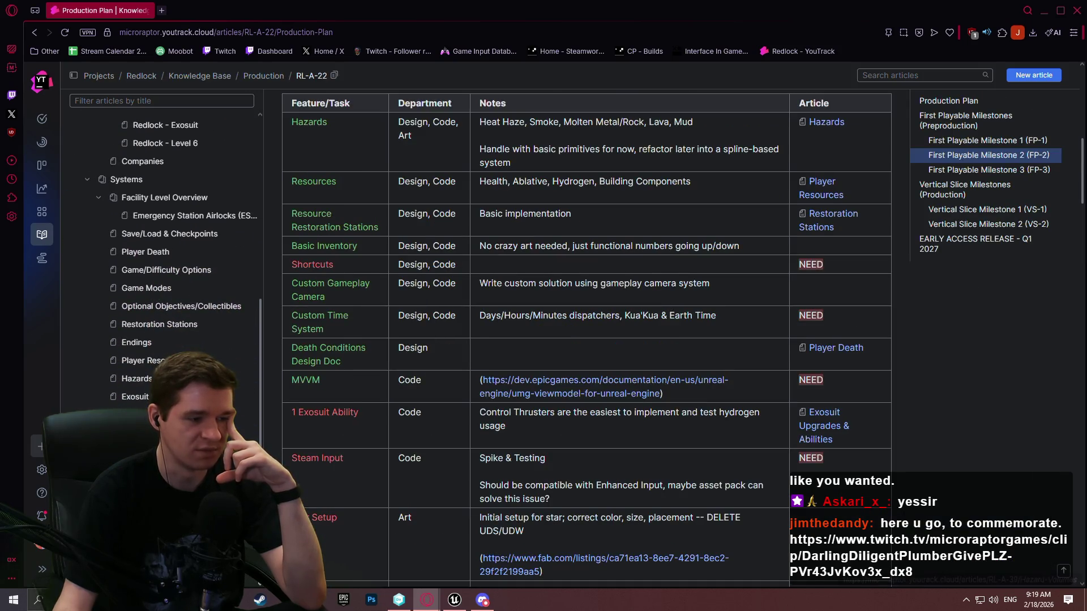
pyautogui.click(135, 396)
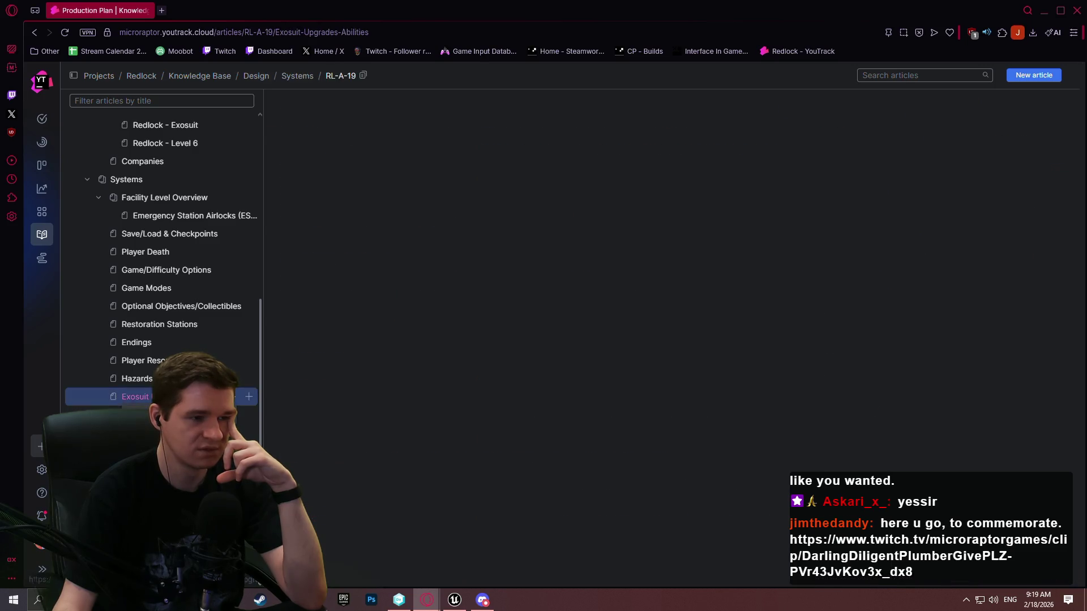
pyautogui.scroll(-3, 663, 307)
pyautogui.scroll(-5, 664, 312)
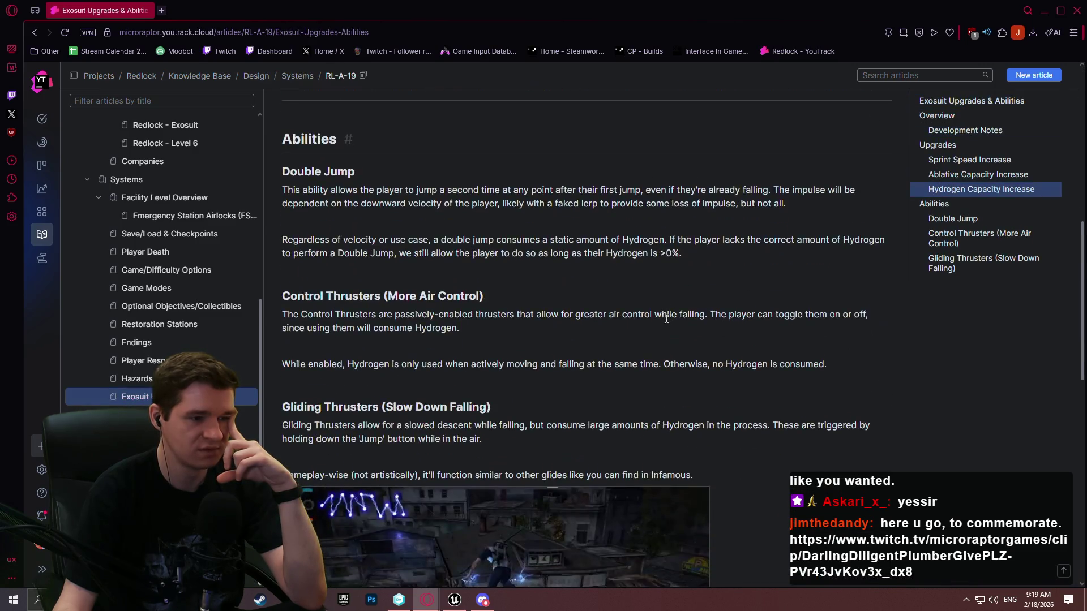
pyautogui.scroll(-2, 664, 317)
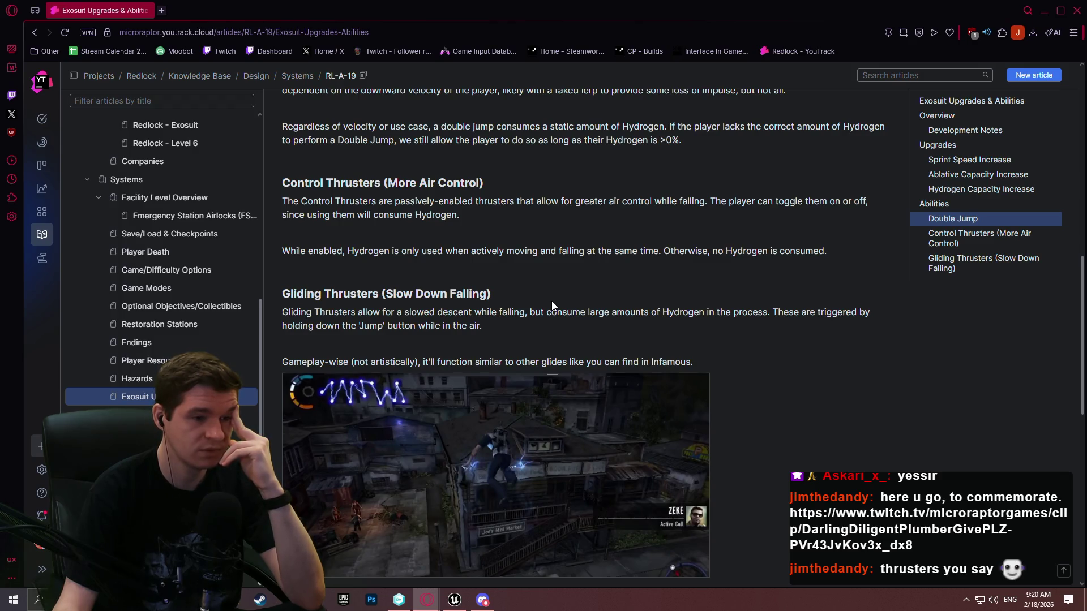
pyautogui.scroll(2, 550, 301)
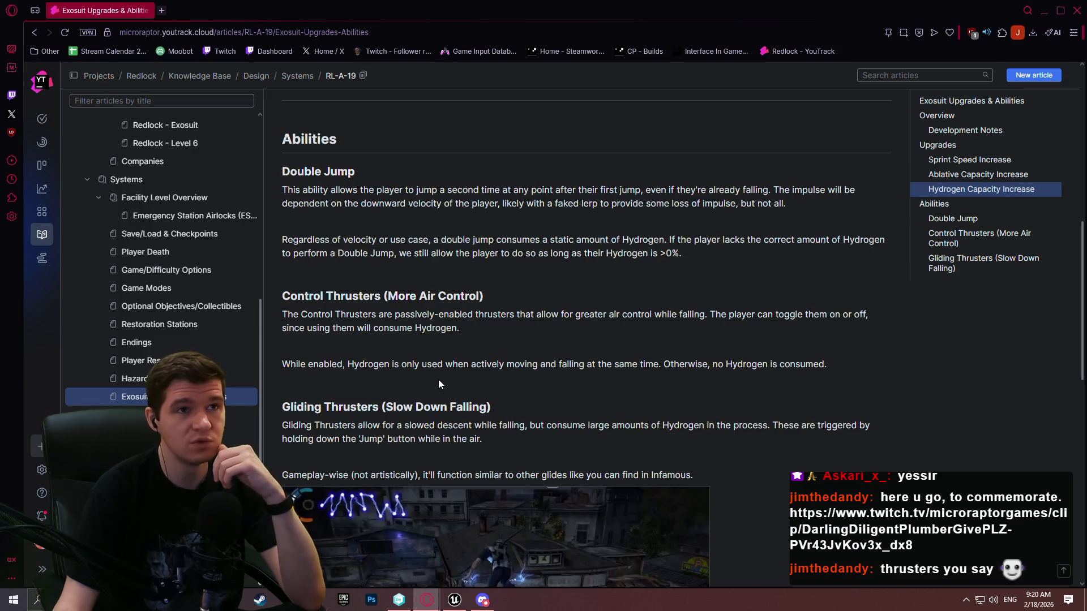
pyautogui.click(455, 600)
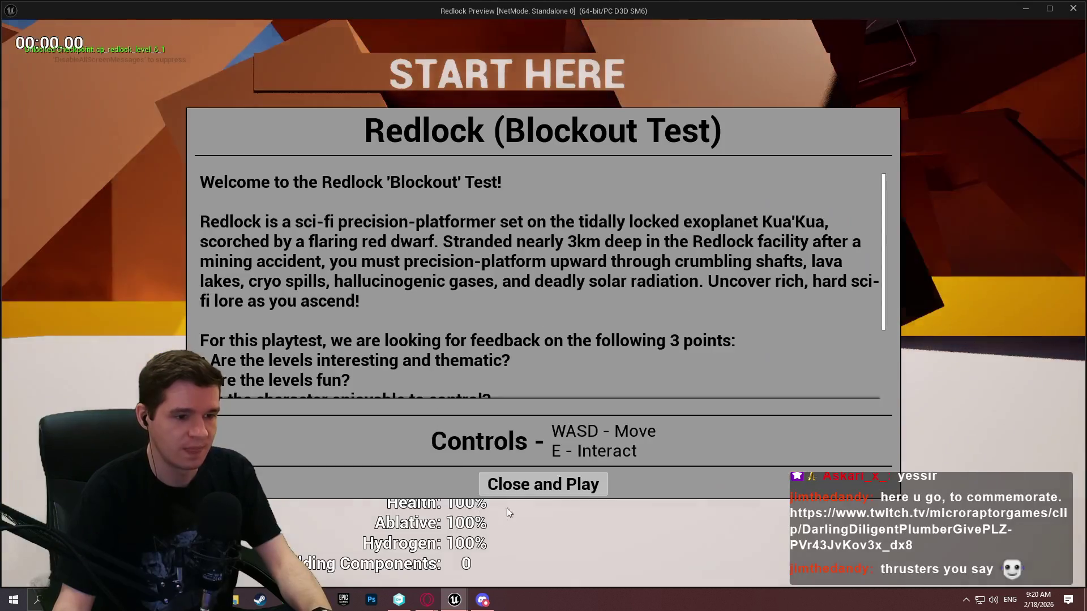
# Step: Play the preview, running forward and jumping up the ramp, then stop it with Esc
pyautogui.click(510, 486)
pyautogui.press('w')
pyautogui.press('space')
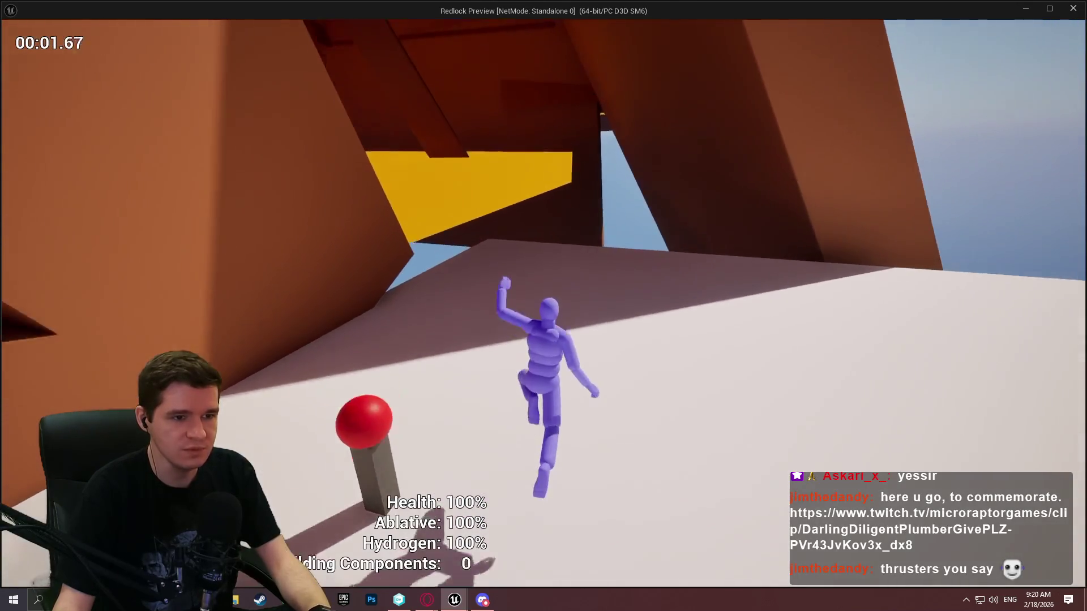
pyautogui.press('space')
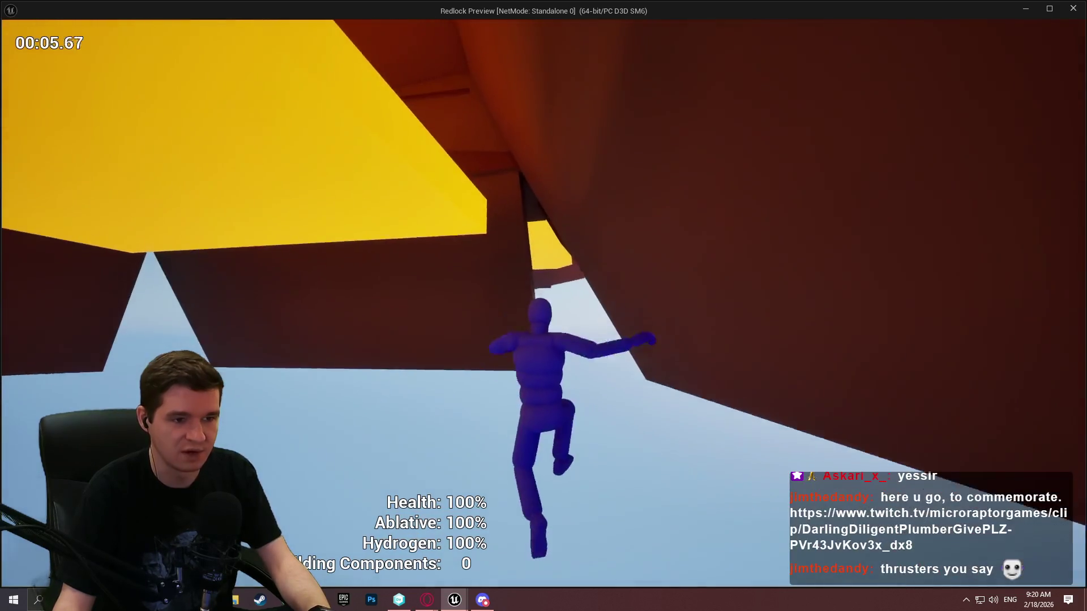
pyautogui.press('Escape')
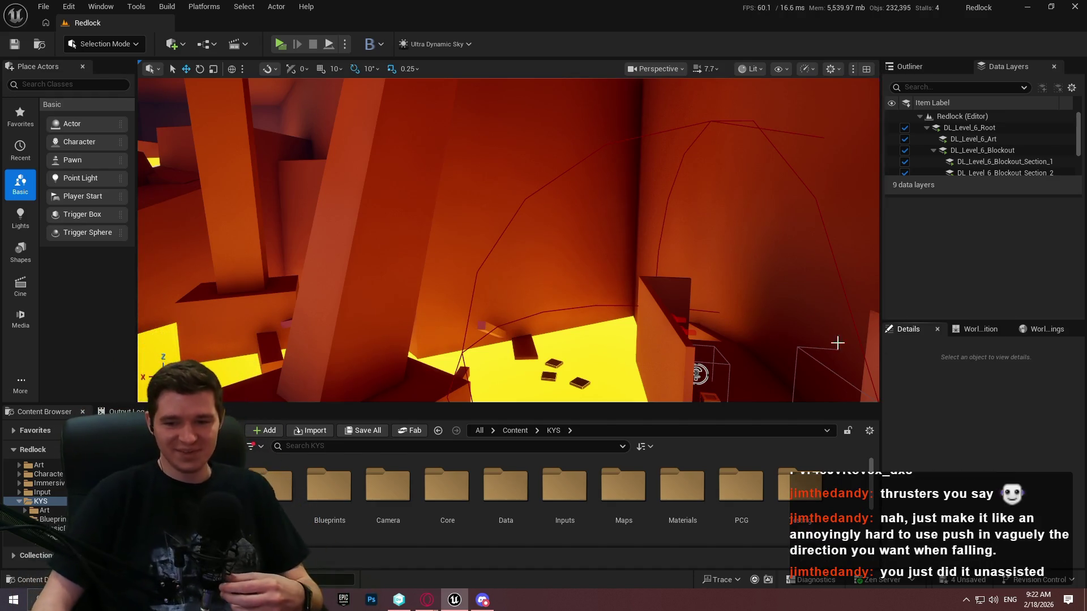
# Step: Start a Play From Here test at Cube208 near the yellow floor
pyautogui.moveTo(804, 323); pyautogui.dragTo(722, 281)
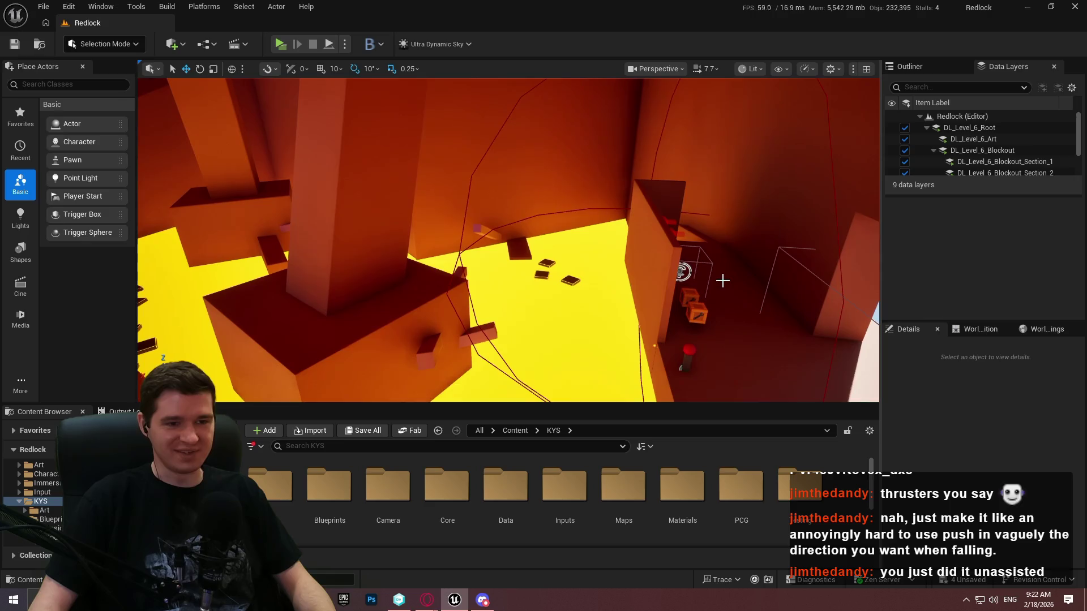
pyautogui.rightClick(722, 280)
pyautogui.click(693, 419)
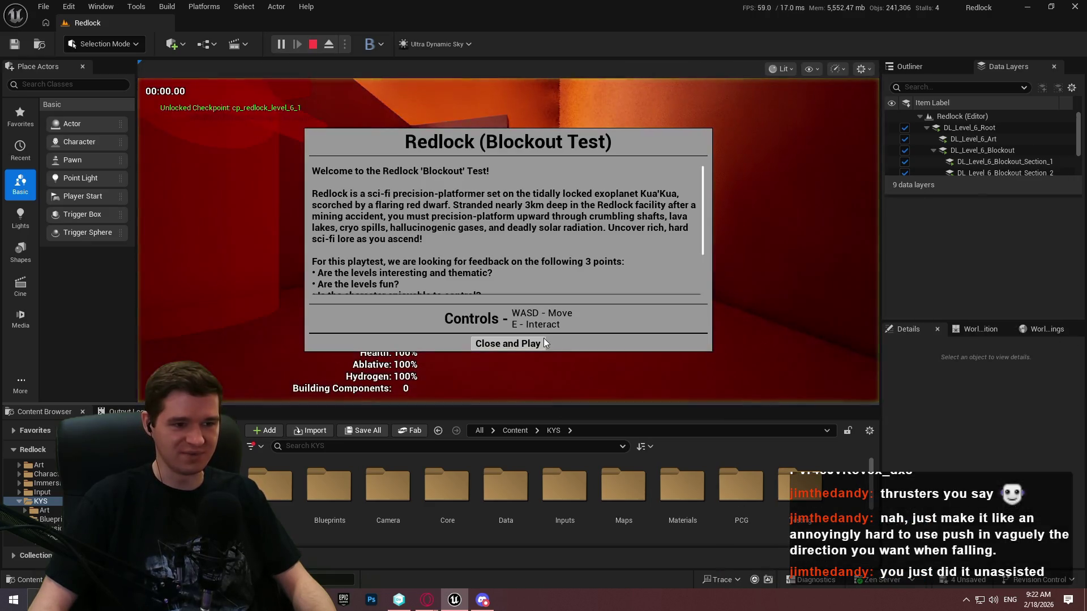
pyautogui.click(508, 342)
# Step: Go fullscreen, run the character down the ramp, then end the session
pyautogui.press('F11')
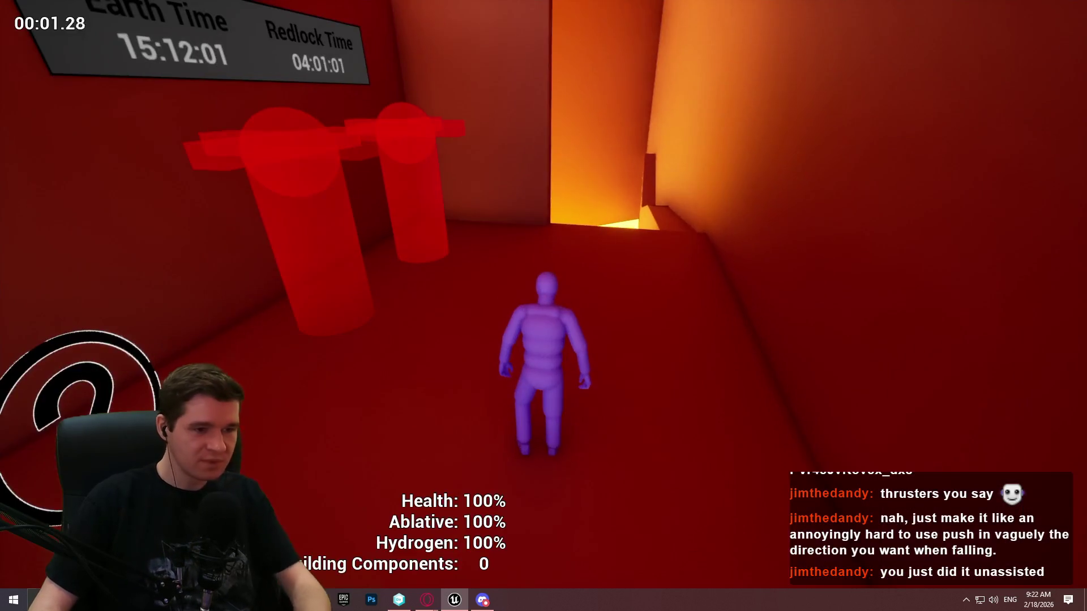
pyautogui.press('w')
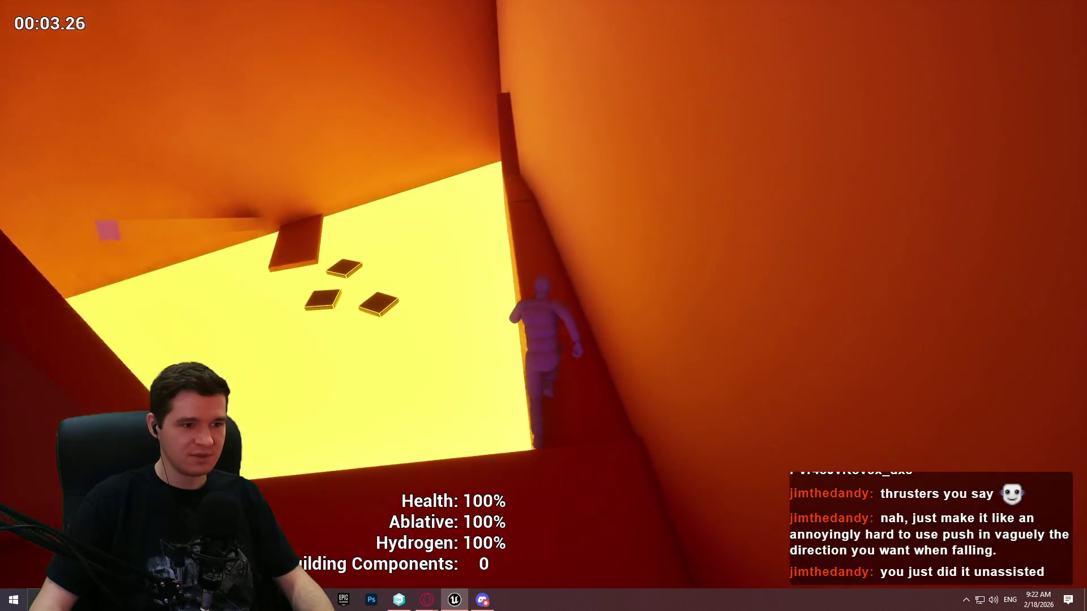
pyautogui.press('w')
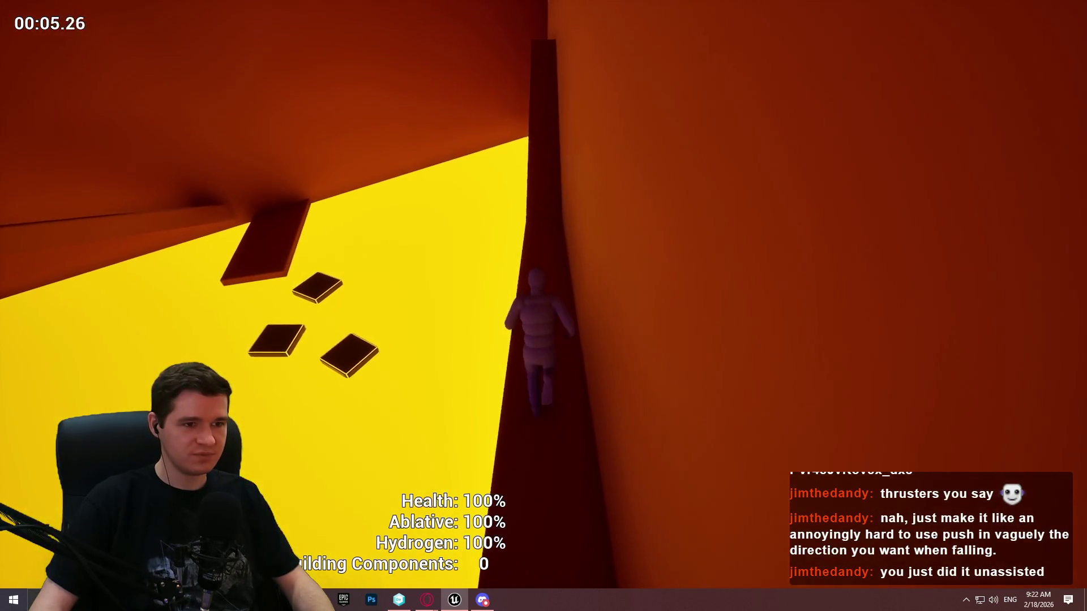
pyautogui.press('w')
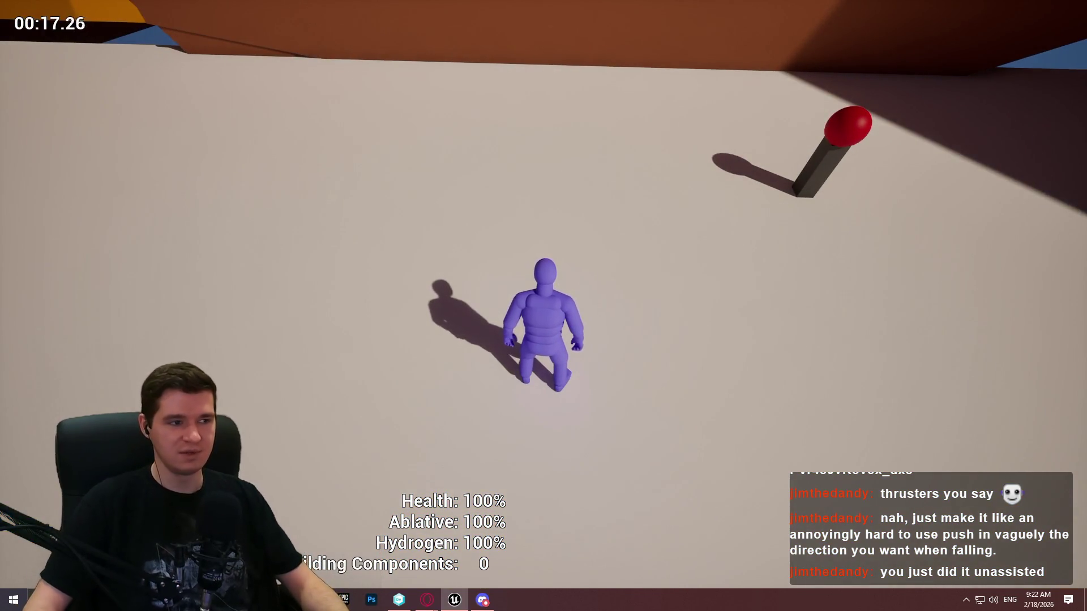
pyautogui.press('Escape')
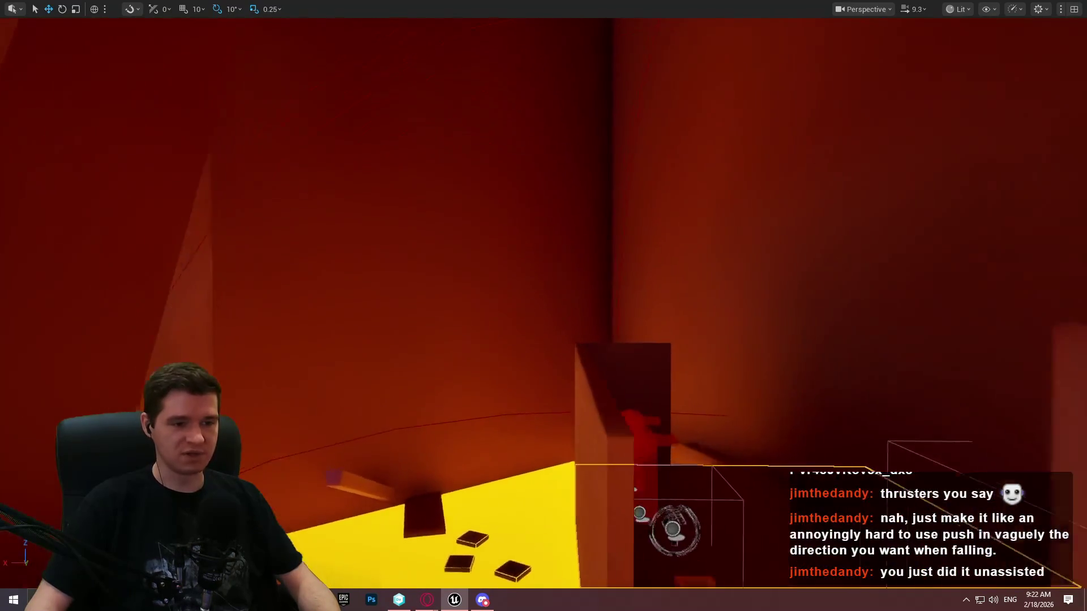
# Step: Hide editor icons and start a Play From Here test at the beam above the tiles
pyautogui.moveTo(532, 242); pyautogui.dragTo(532, 242)
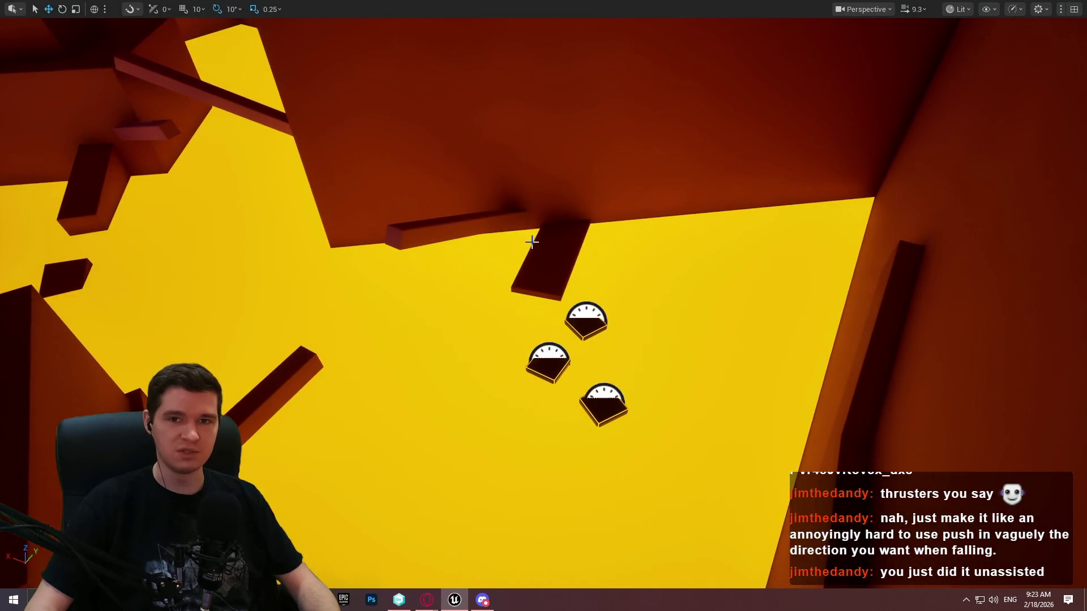
pyautogui.press('g')
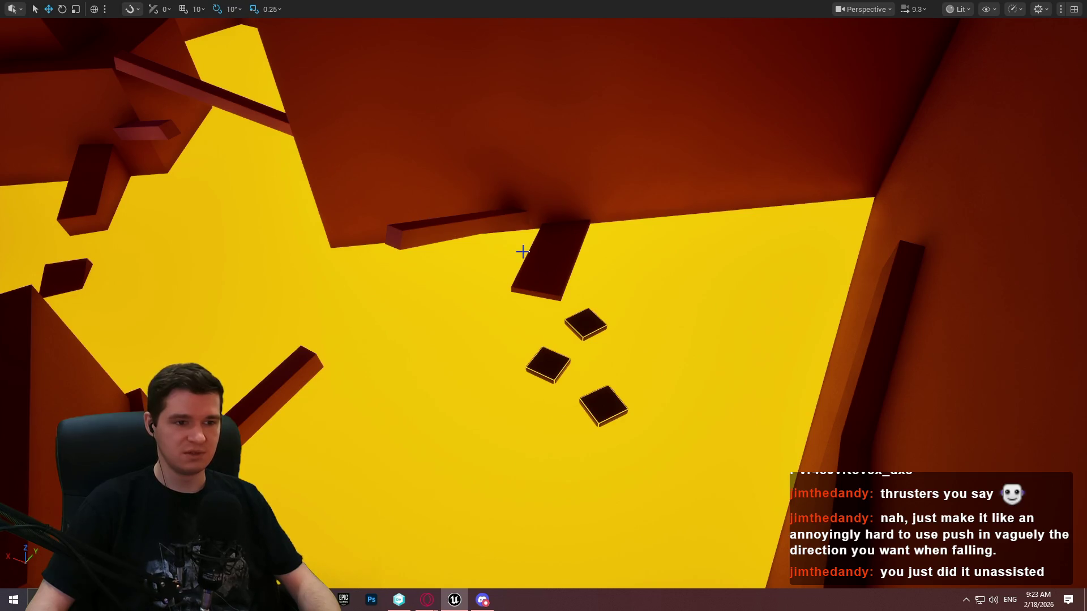
pyautogui.rightClick(531, 270)
pyautogui.click(587, 578)
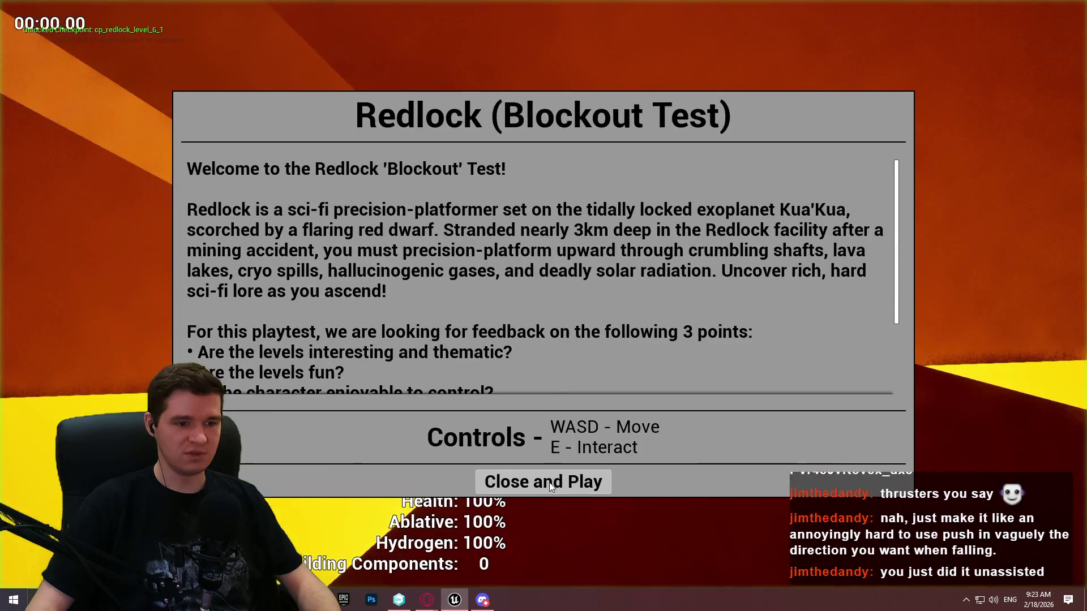
pyautogui.click(549, 482)
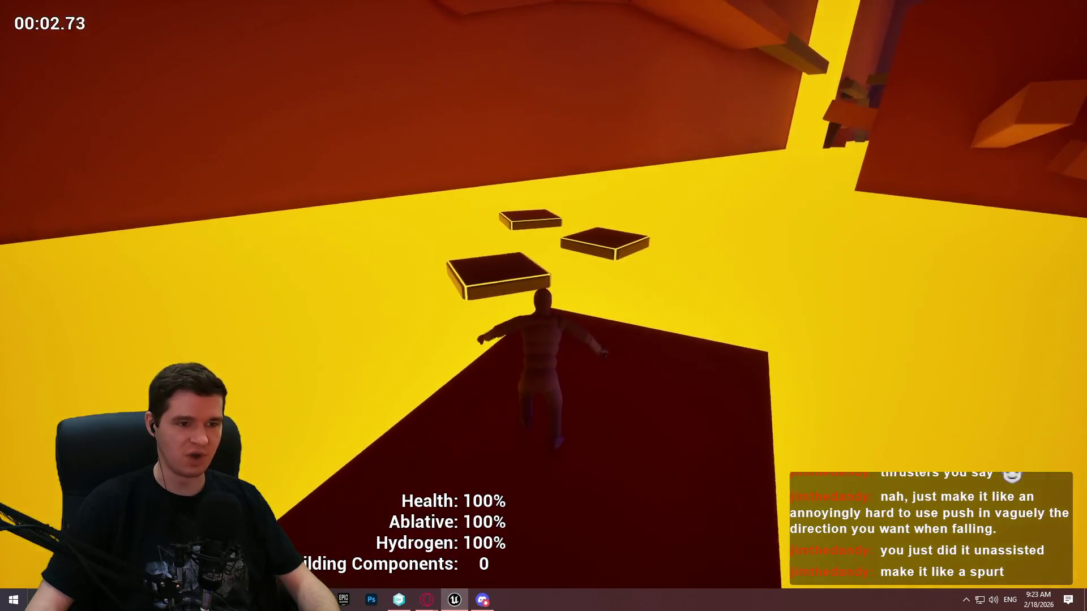
# Step: Run the character up the dark ramp onto the ledge, then end the session
pyautogui.press('w')
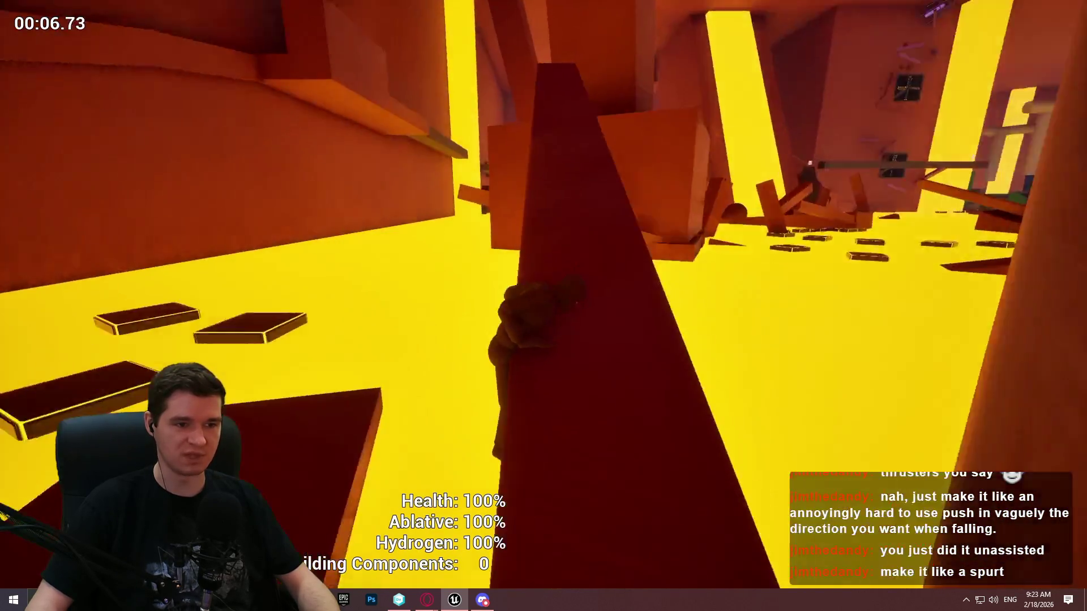
pyautogui.press('w')
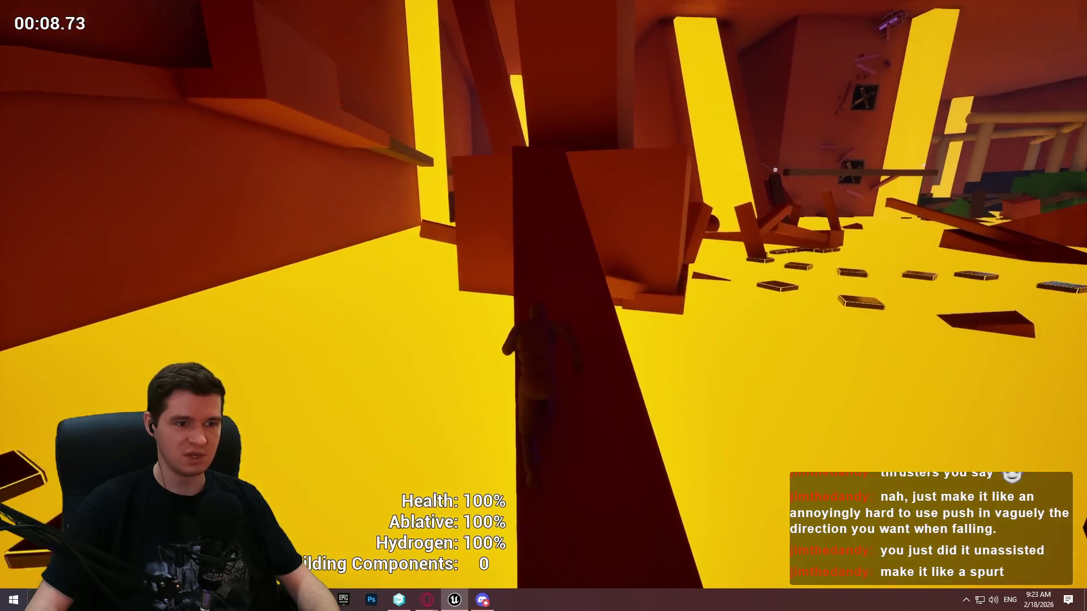
pyautogui.press('w')
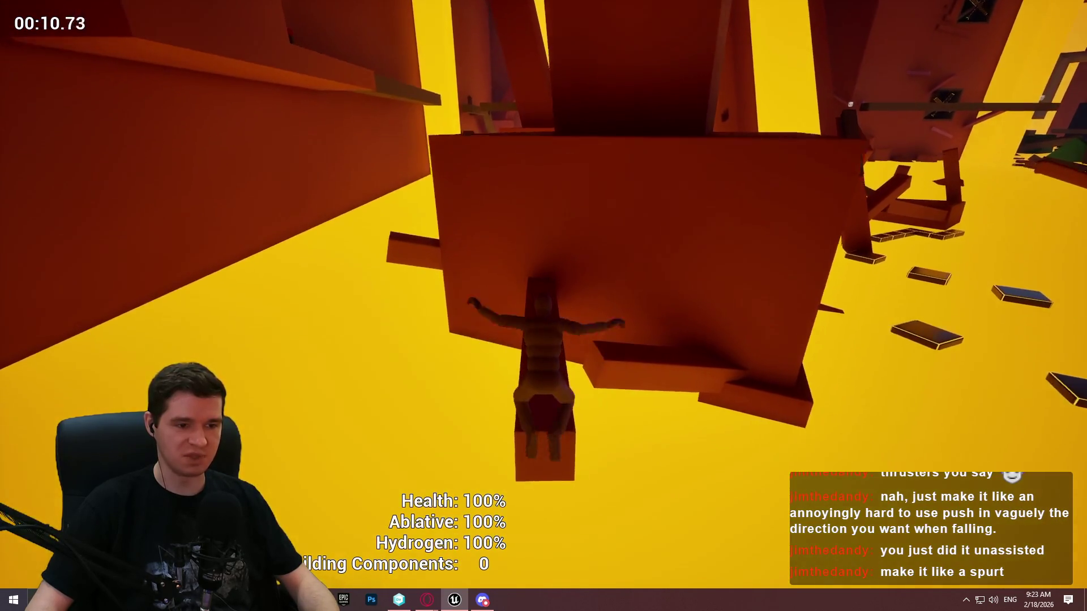
pyautogui.press('w')
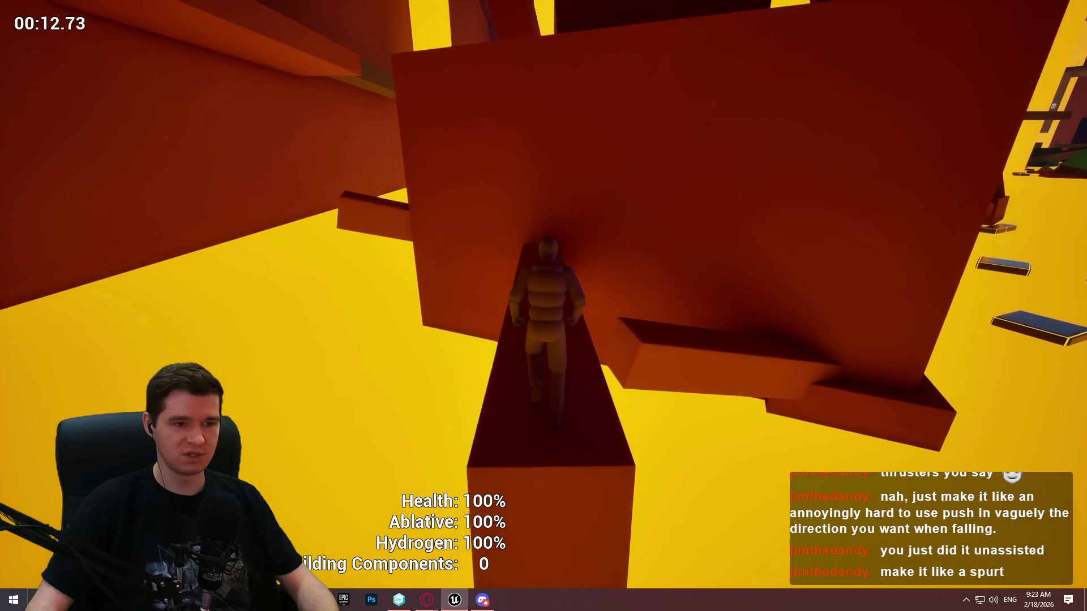
pyautogui.press('w')
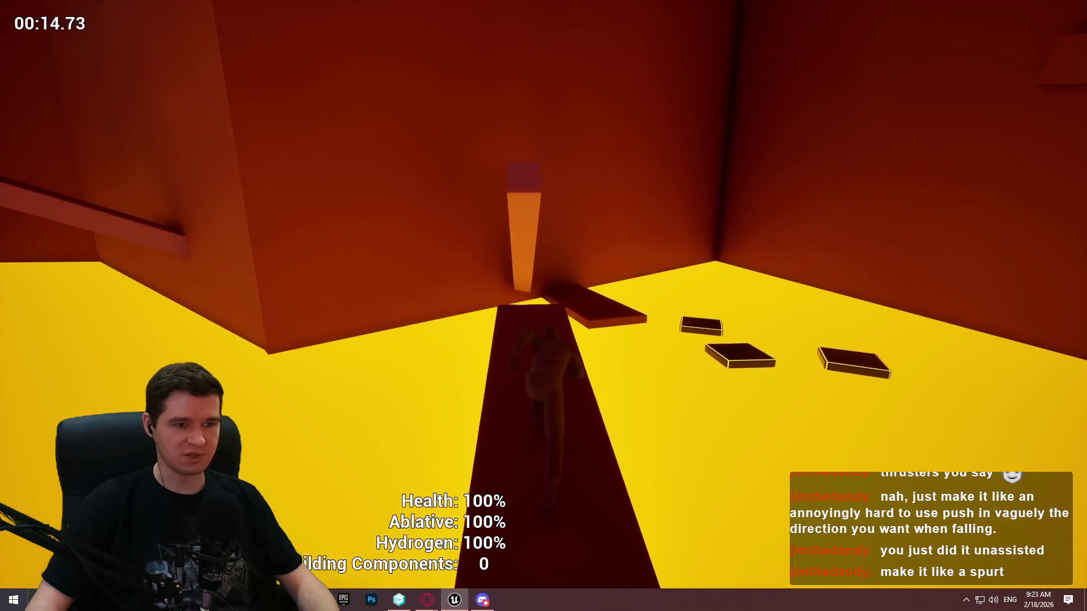
pyautogui.press('Escape')
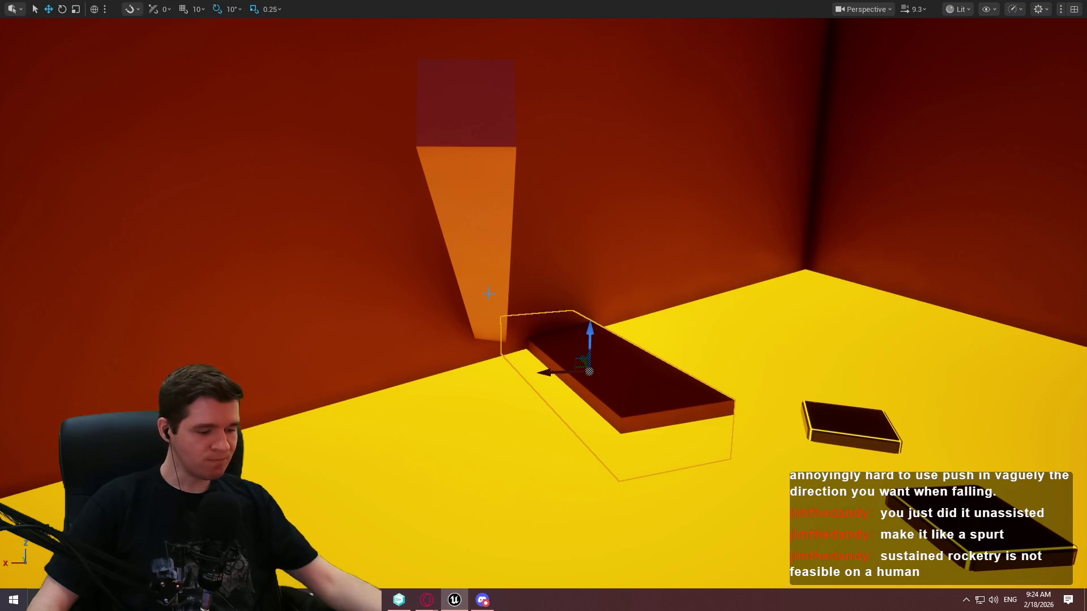
# Step: Launch another Play From Here test from a spot among the floor platforms
pyautogui.moveTo(483, 277); pyautogui.dragTo(484, 340)
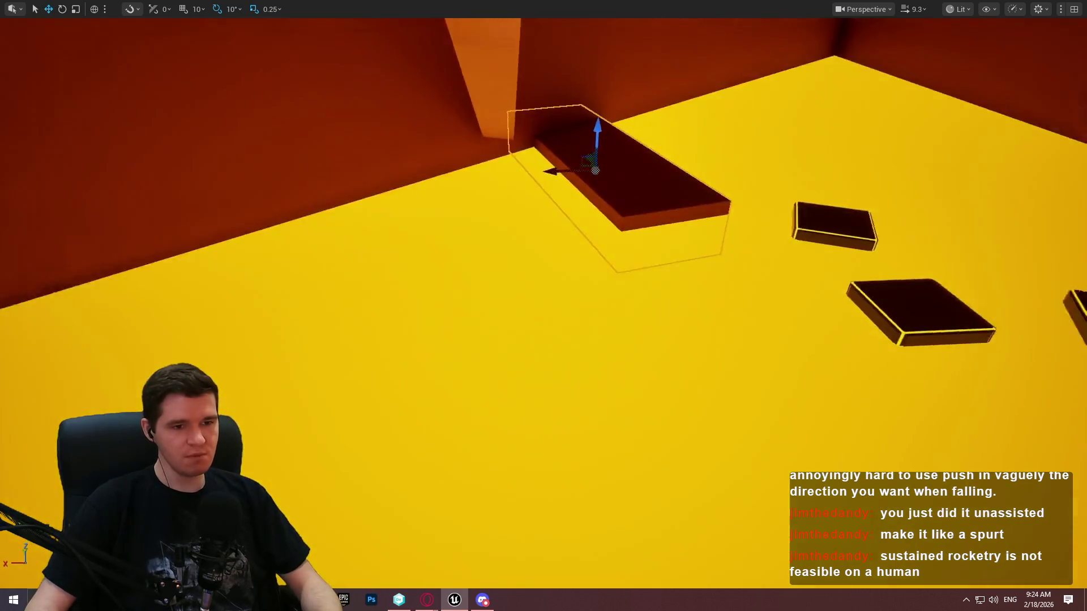
pyautogui.scroll(-10, 543, 306)
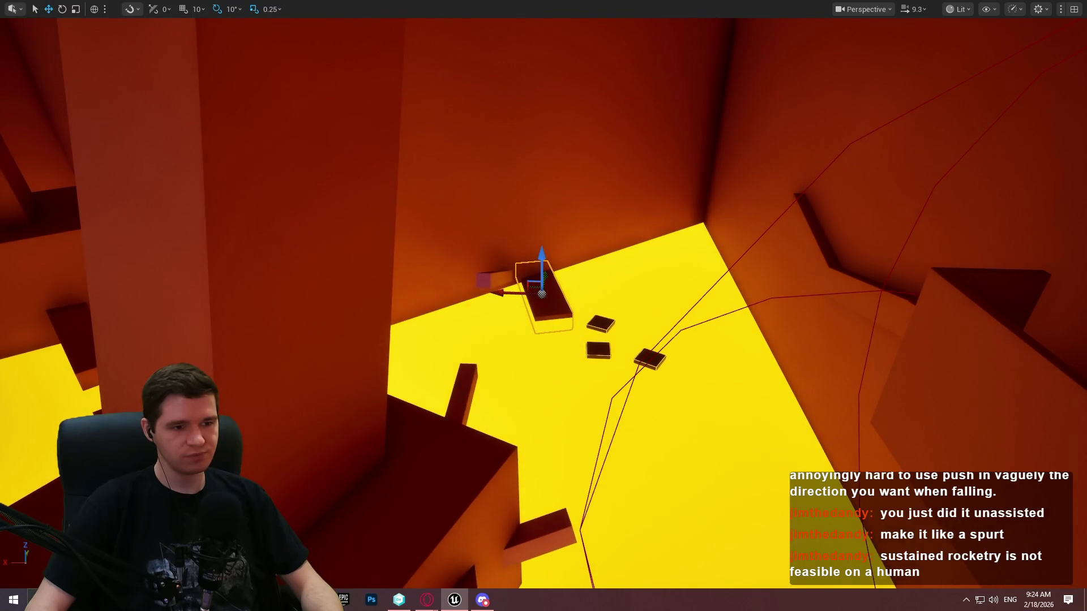
pyautogui.rightClick(414, 476)
pyautogui.click(493, 465)
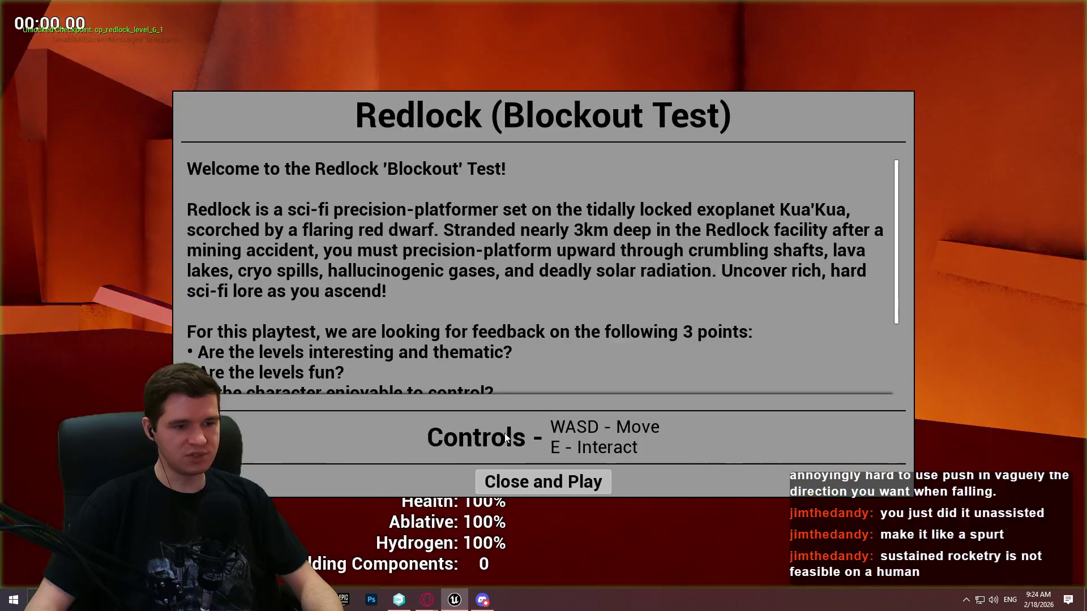
# Step: Run the character up the ramp to the yellow room's floating tiles, then press Esc
pyautogui.click(527, 482)
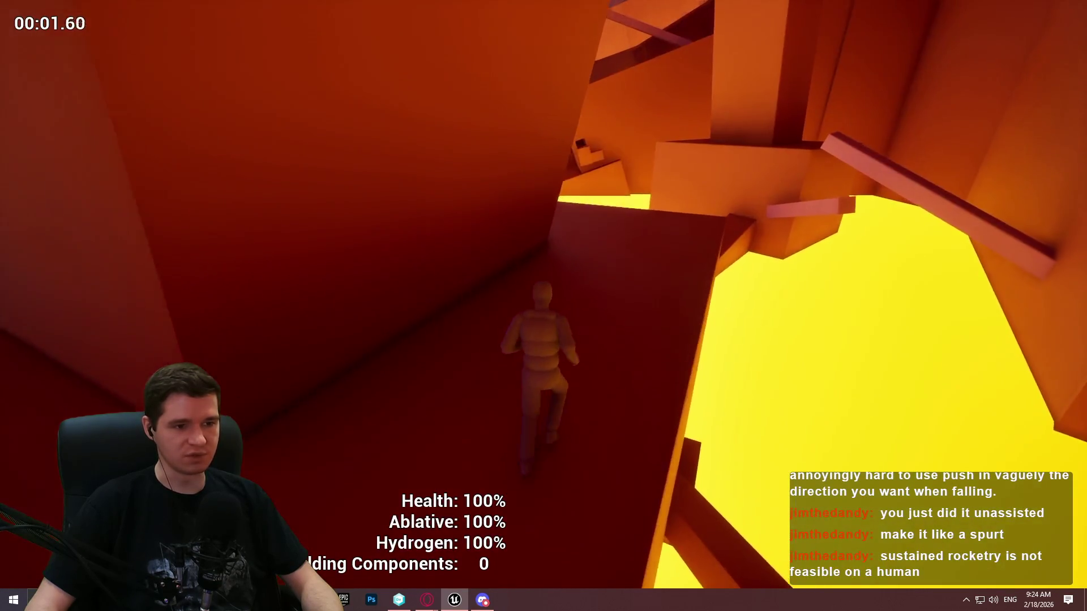
pyautogui.press('w')
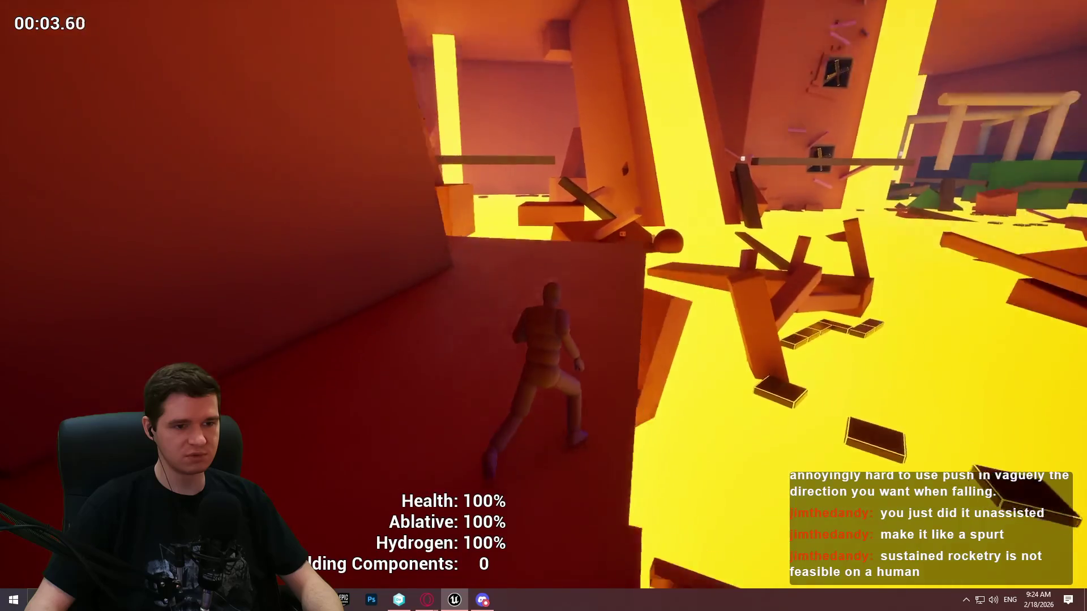
pyautogui.press('w')
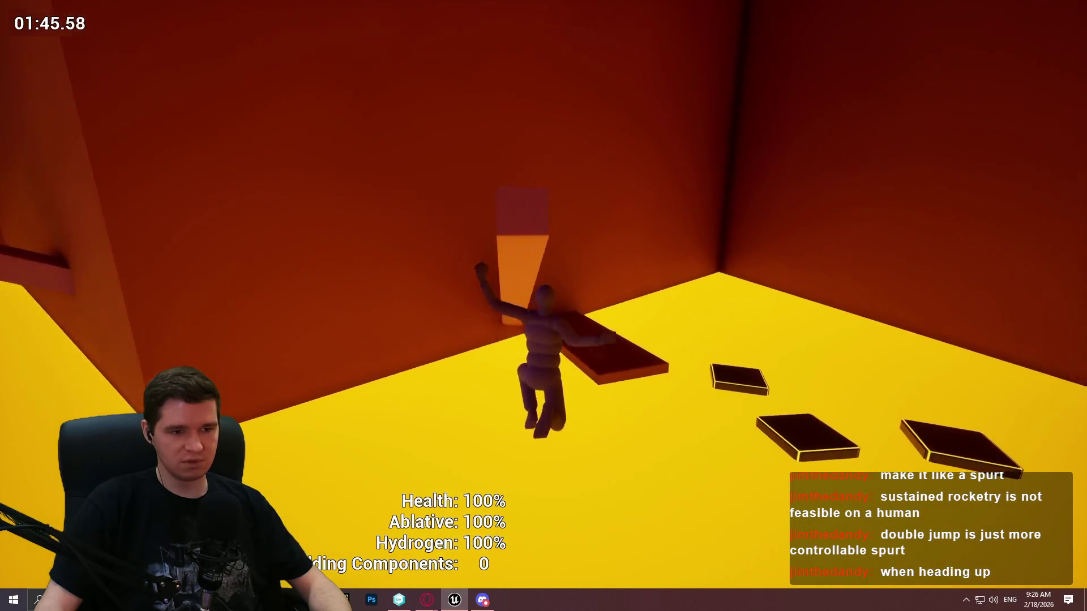
pyautogui.press('Escape')
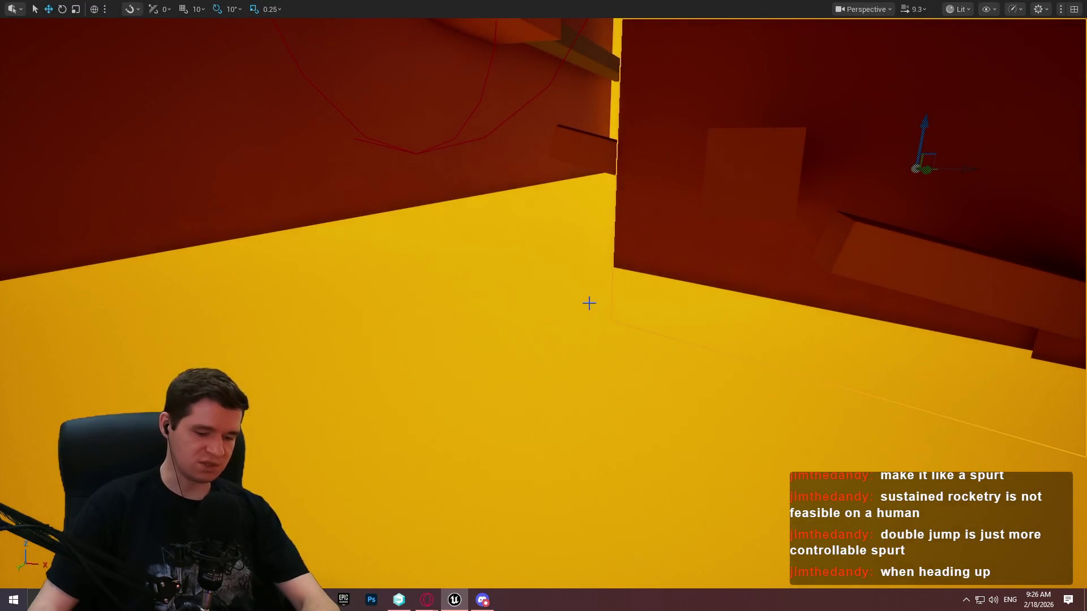
# Step: Close the editor, saving the restoration station assets but not MI_Cube_01 or M_Floor_01
pyautogui.press('F11')
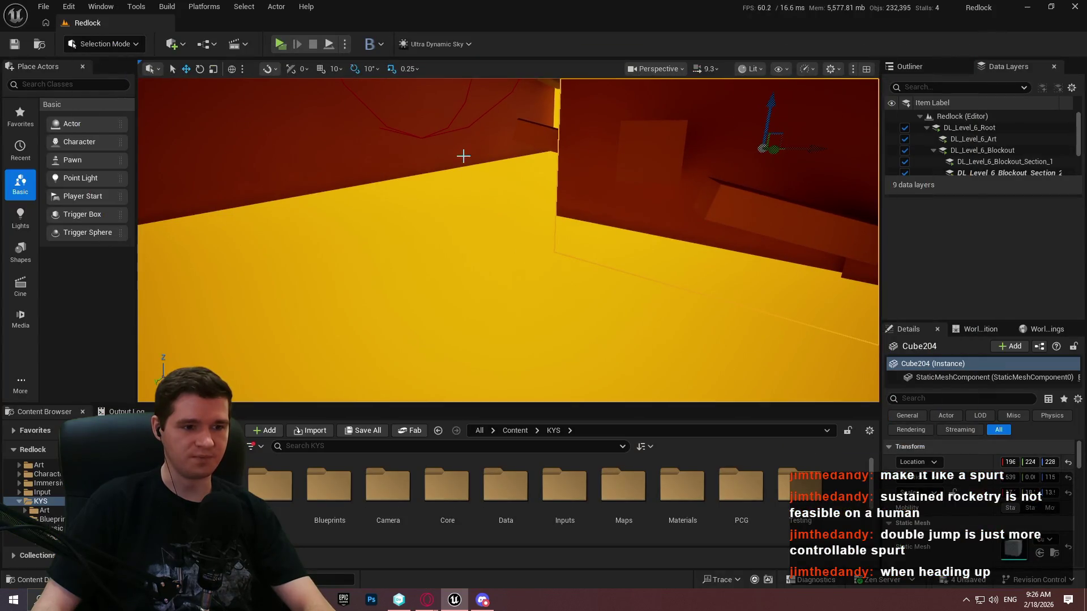
pyautogui.click(799, 491)
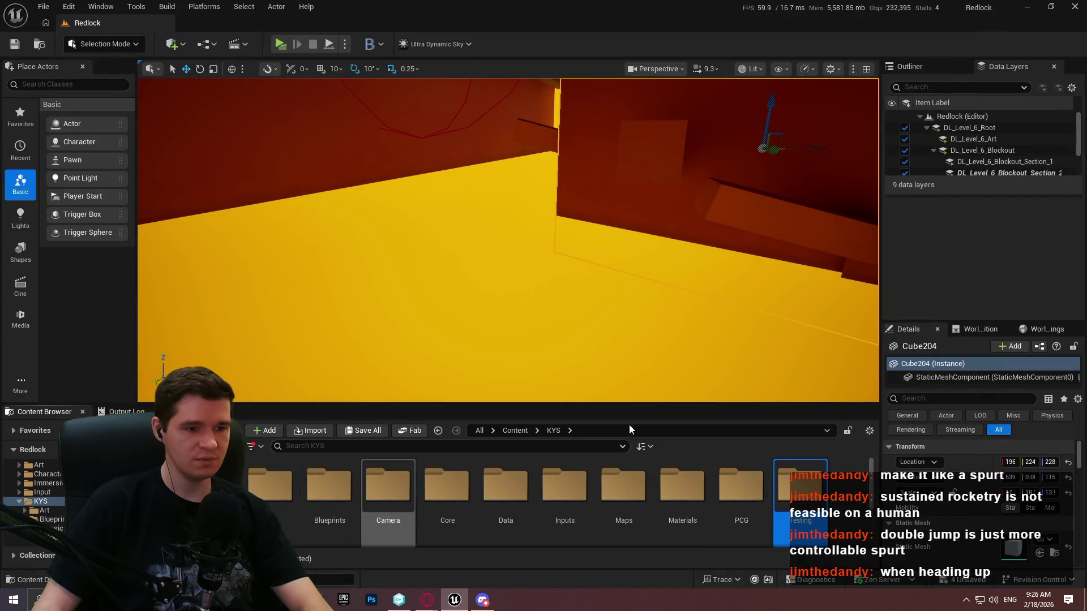
pyautogui.click(1082, 6)
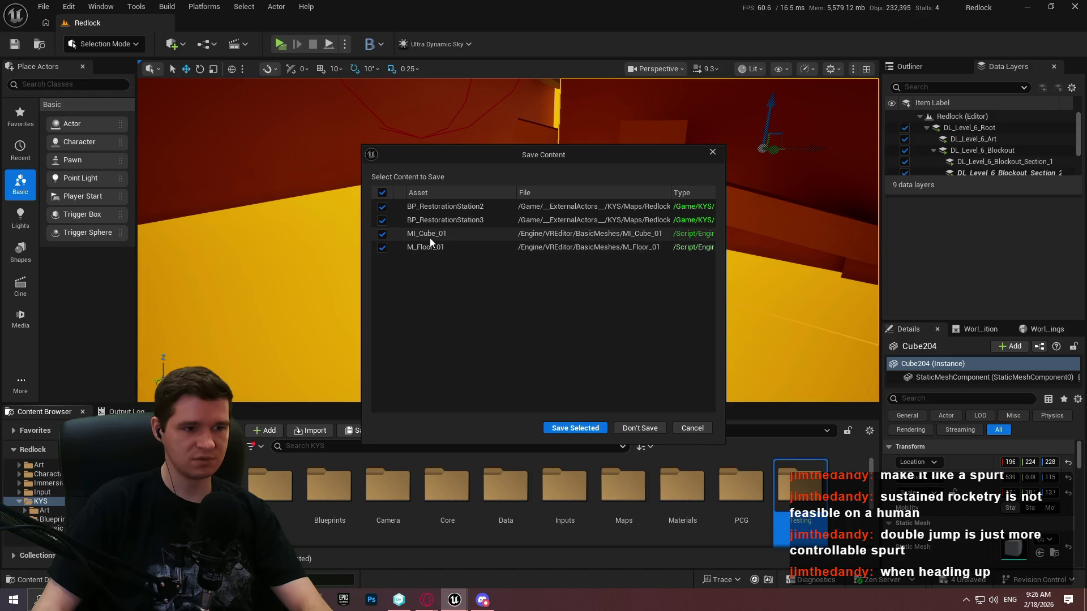
pyautogui.click(382, 233)
pyautogui.click(383, 247)
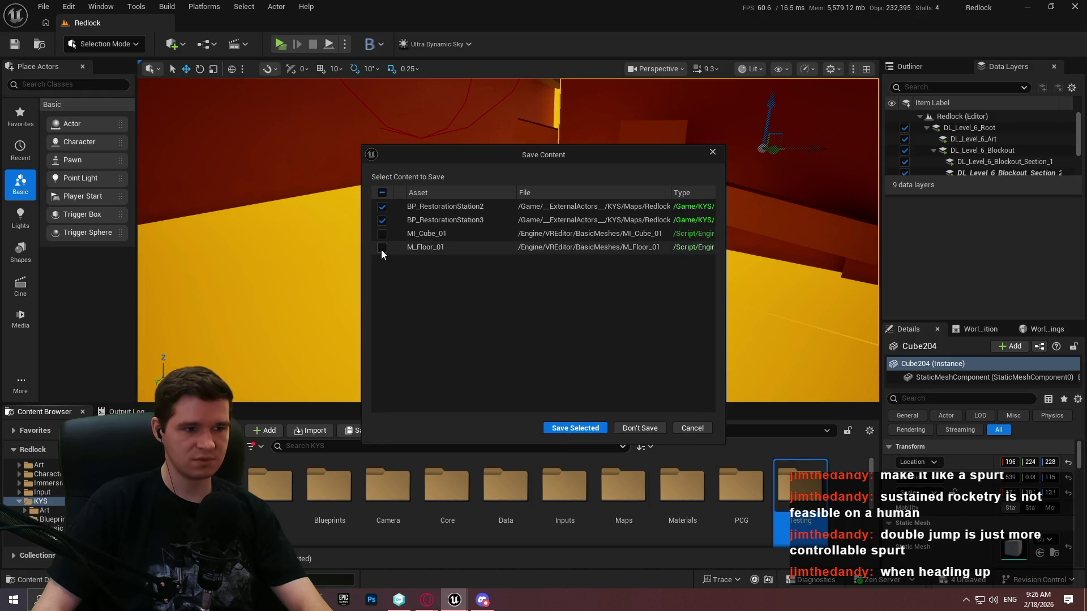
pyautogui.click(574, 429)
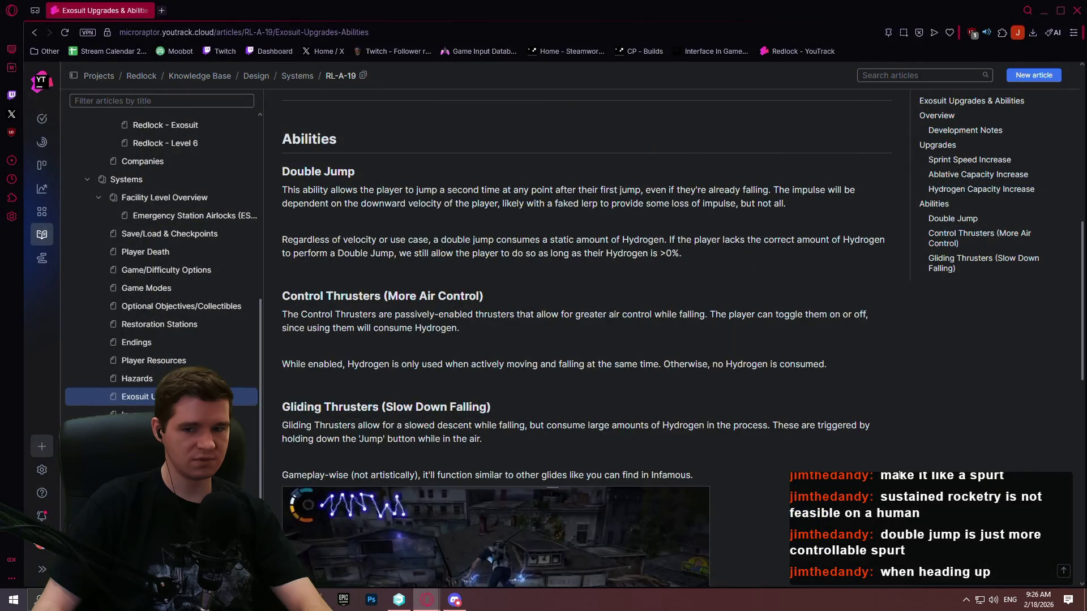
# Step: Check in the three pending assets with a comment on timescale dispatchers and restoration stations
pyautogui.click(399, 601)
pyautogui.click(46, 73)
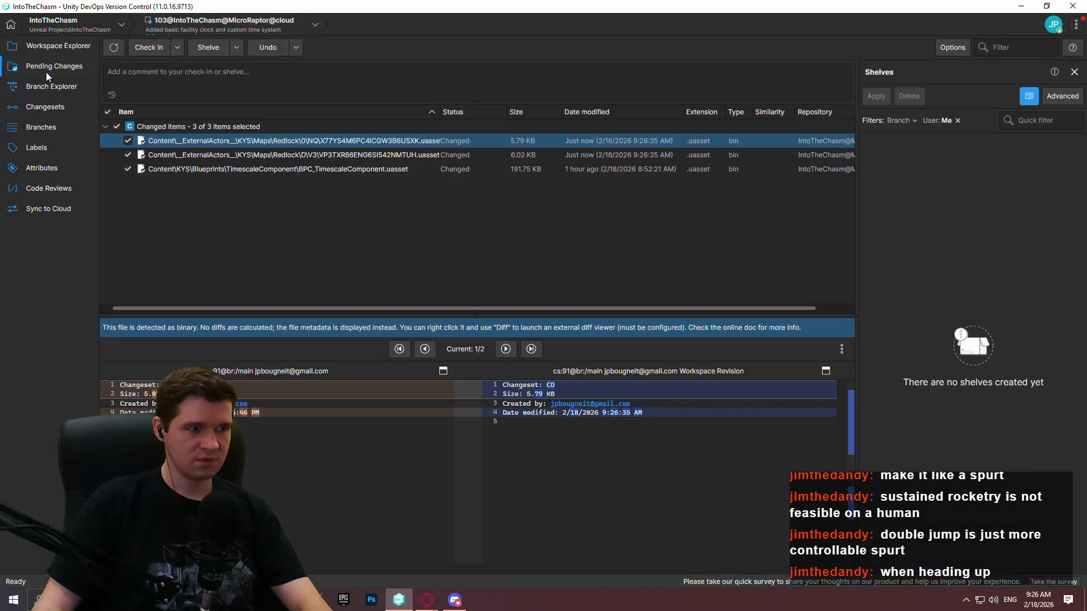
pyautogui.moveTo(433, 314); pyautogui.dragTo(433, 432)
pyautogui.click(323, 71)
pyautogui.write('Ad')
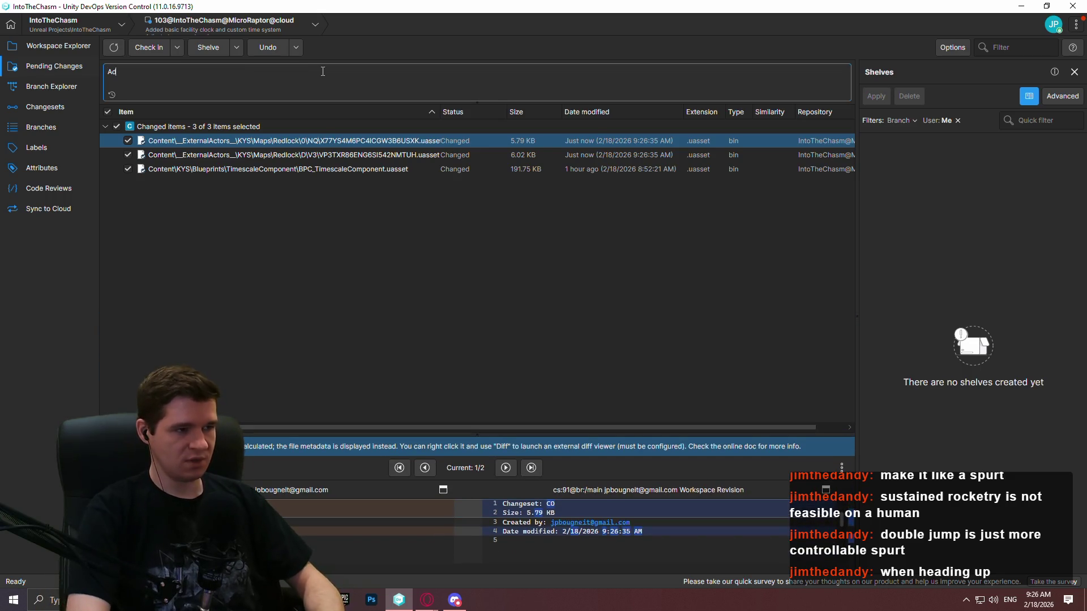
pyautogui.write('ded more t')
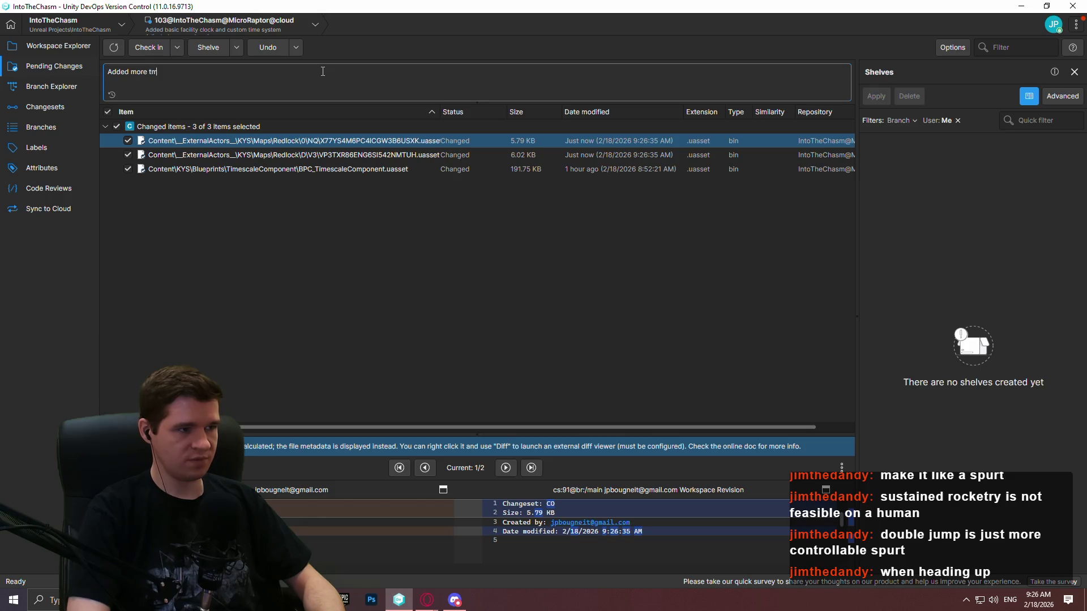
pyautogui.write('i')
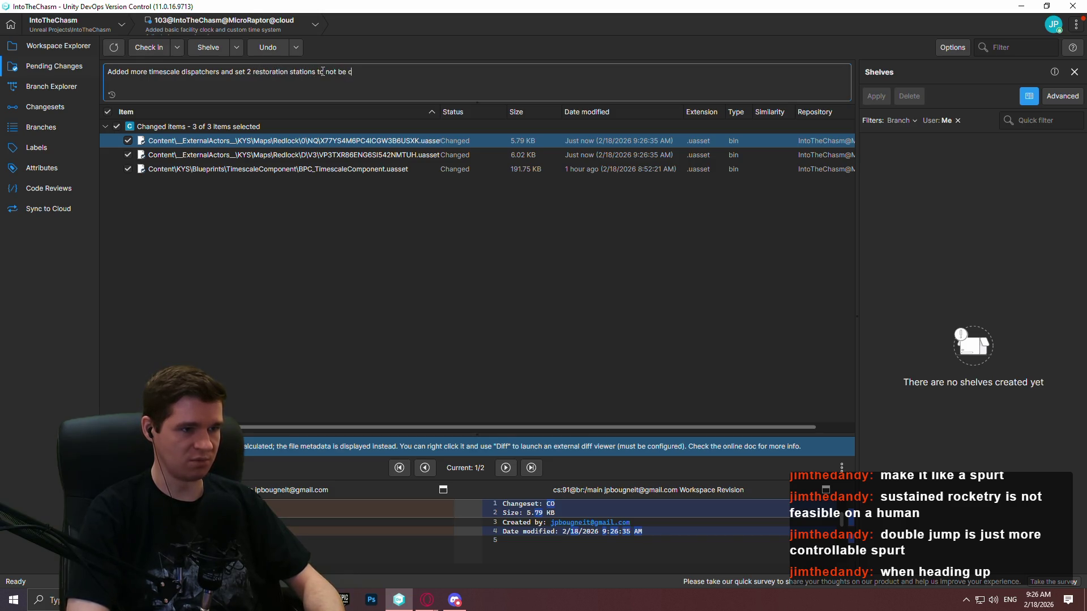
pyautogui.write('le')
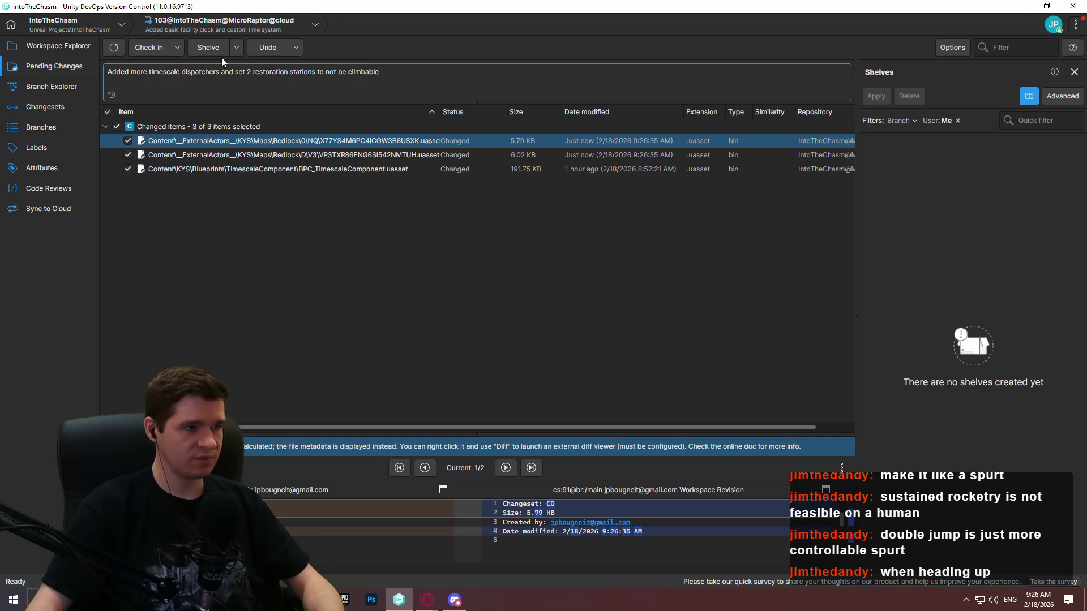
pyautogui.click(149, 48)
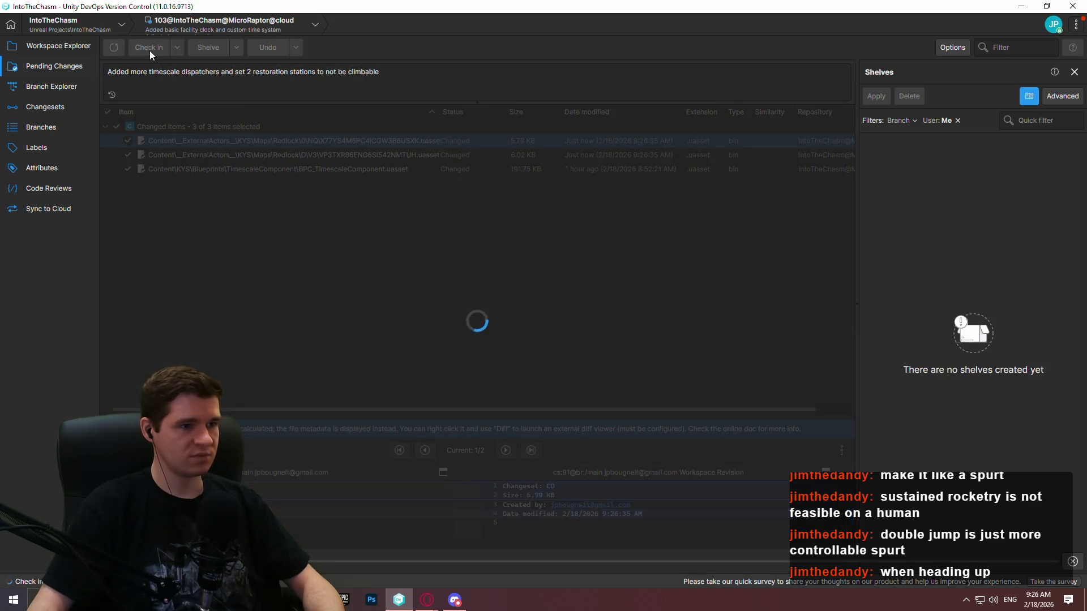
# Step: Show the Branch Explorer graph, refreshed and filtered to Last week
pyautogui.click(84, 86)
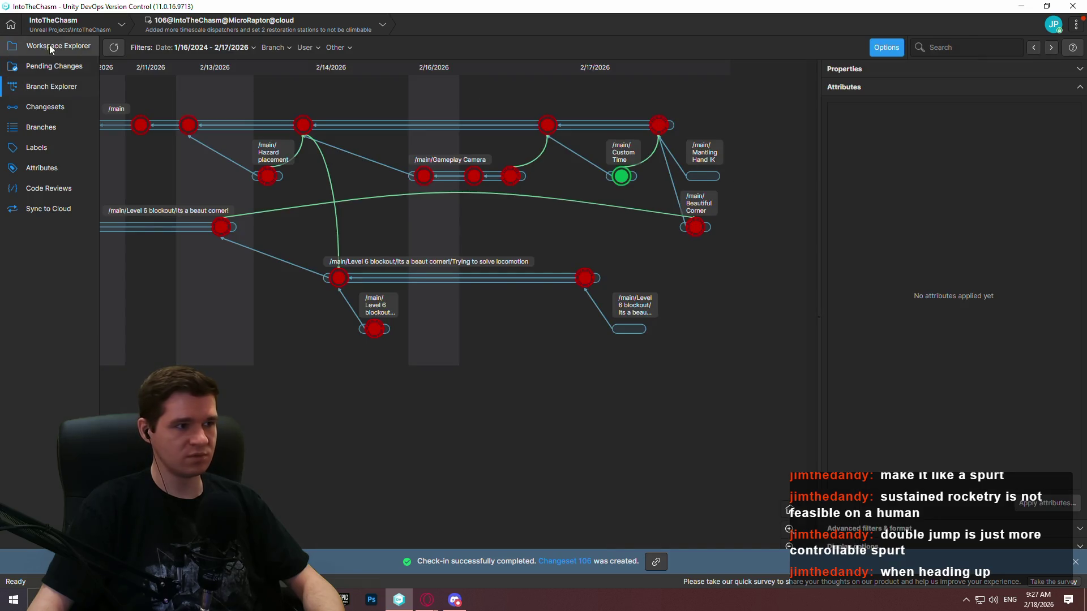
pyautogui.click(116, 48)
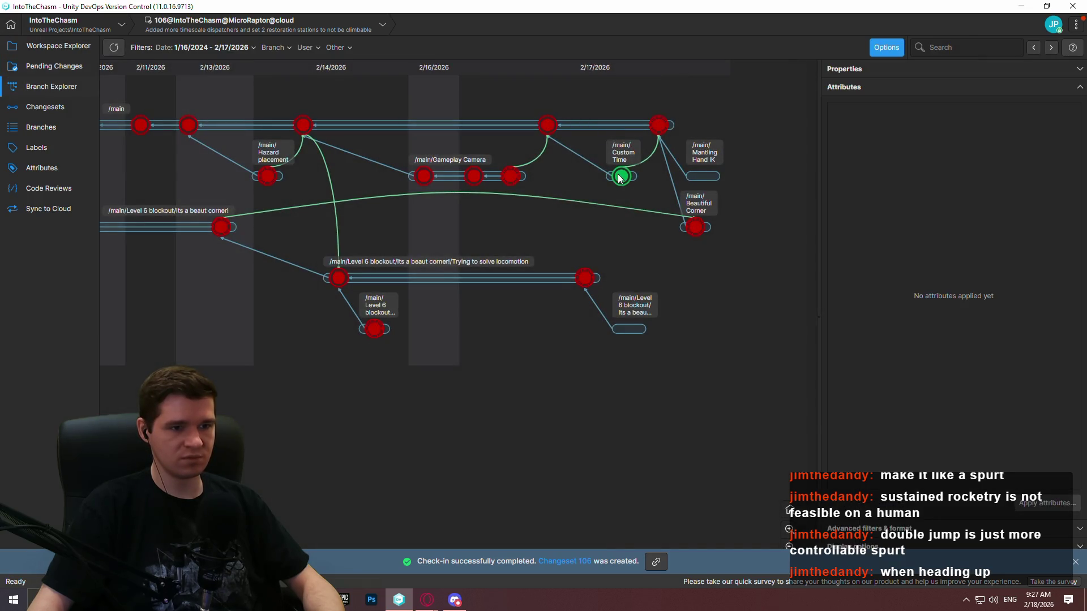
pyautogui.moveTo(621, 176)
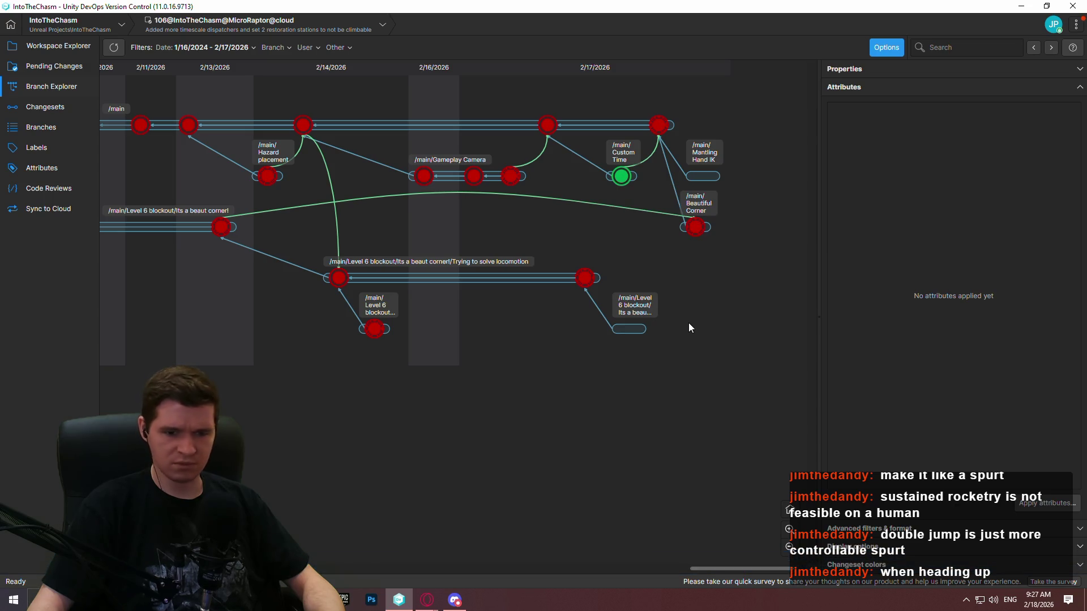
pyautogui.moveTo(485, 245)
pyautogui.mouseDown()
pyautogui.moveTo(850, 266)
pyautogui.moveTo(954, 289)
pyautogui.moveTo(208, 288)
pyautogui.mouseUp()
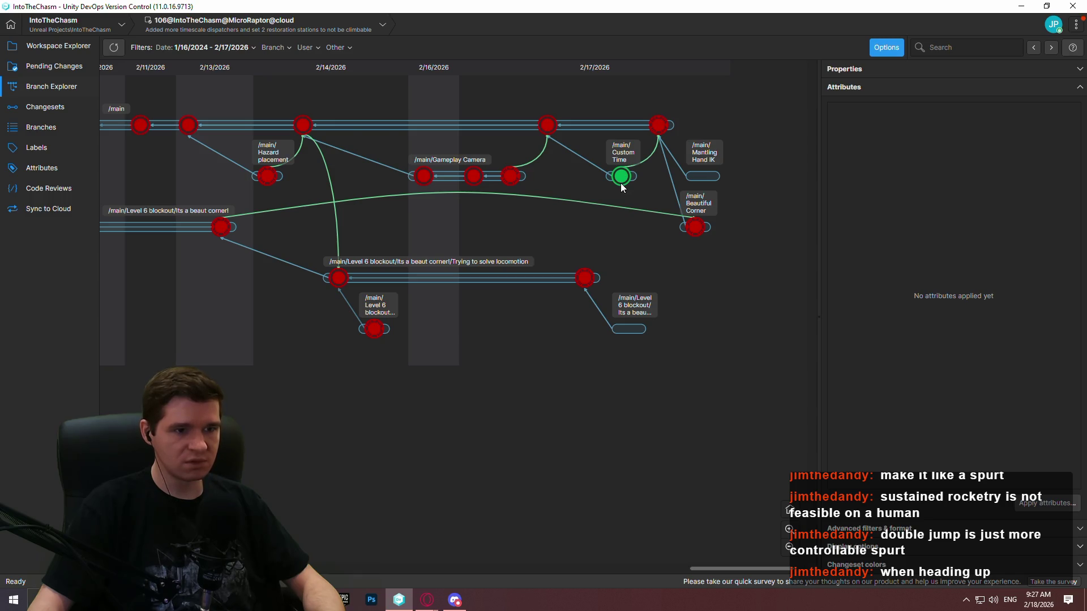
pyautogui.click(219, 49)
pyautogui.click(192, 65)
pyautogui.moveTo(533, 251); pyautogui.dragTo(507, 251)
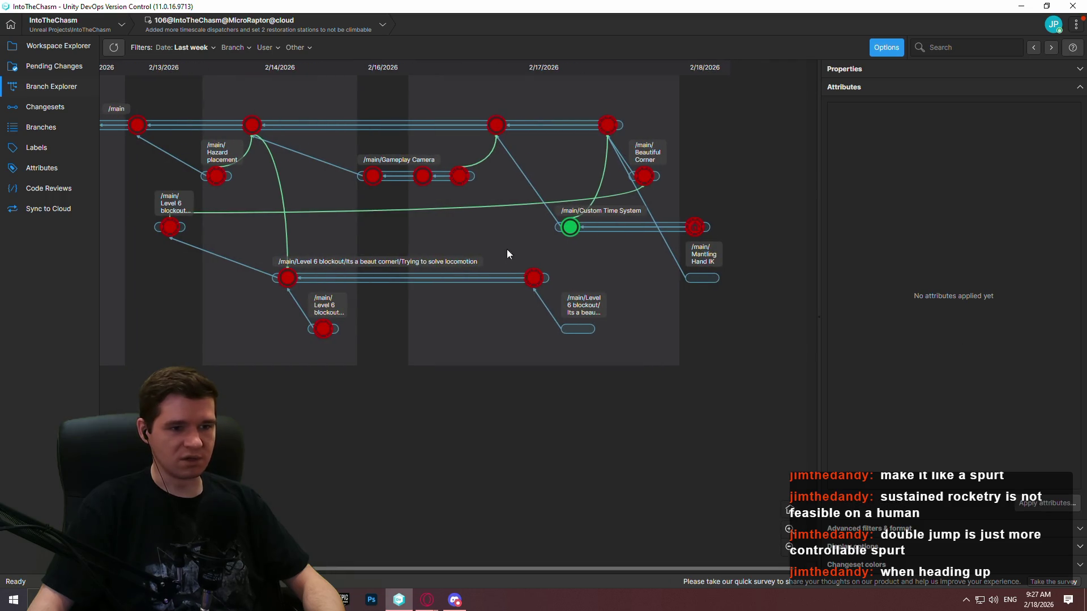
# Step: Merge the latest Custom Time System changeset into /main and check in
pyautogui.rightClick(696, 229)
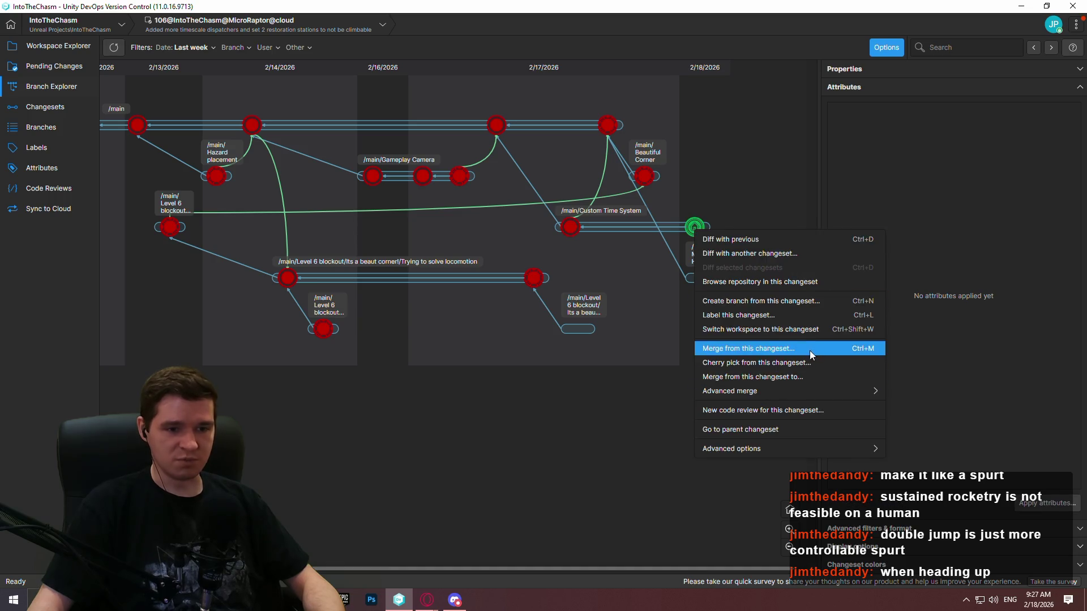
pyautogui.click(801, 371)
pyautogui.doubleClick(381, 248)
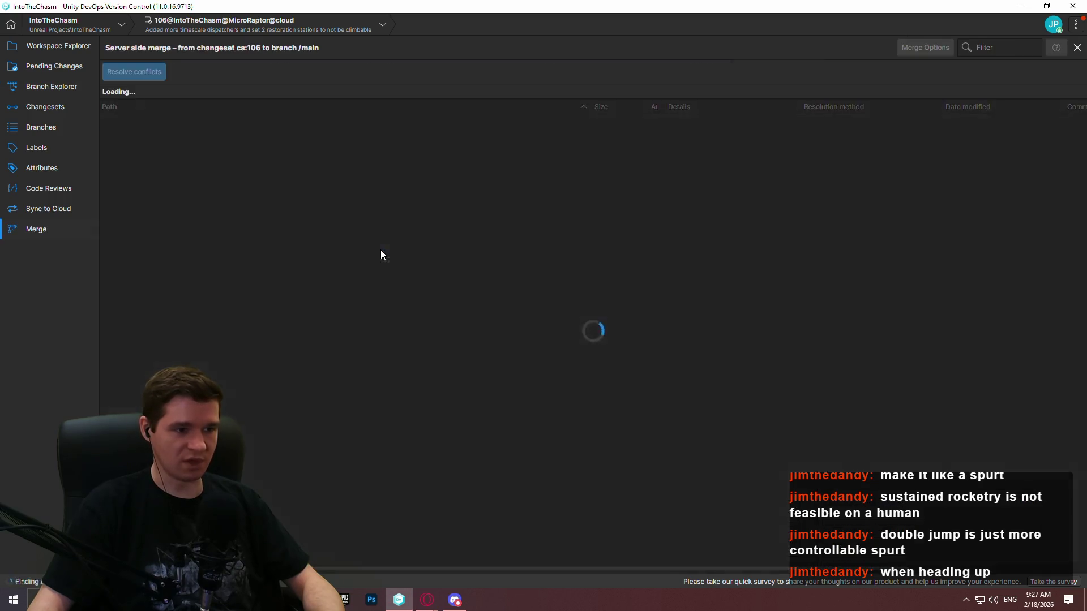
pyautogui.click(133, 72)
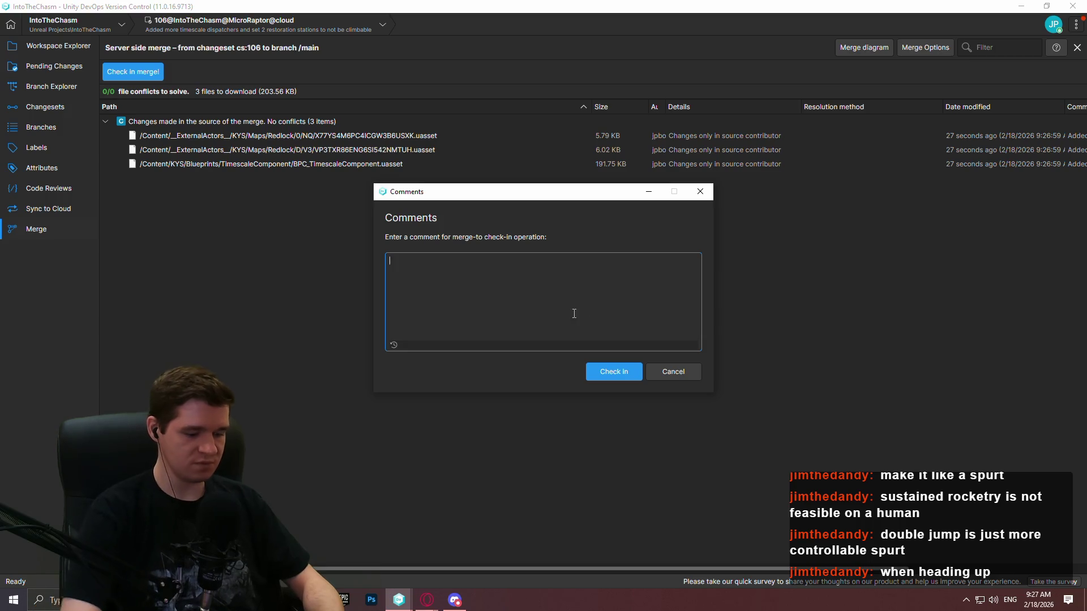
pyautogui.write('N')
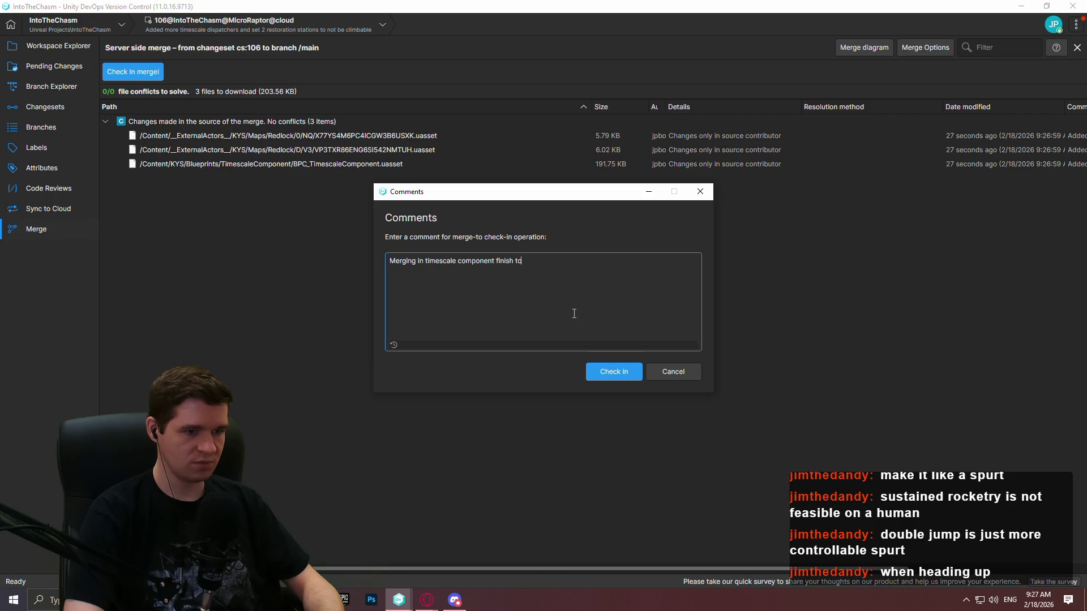
pyautogui.click(616, 371)
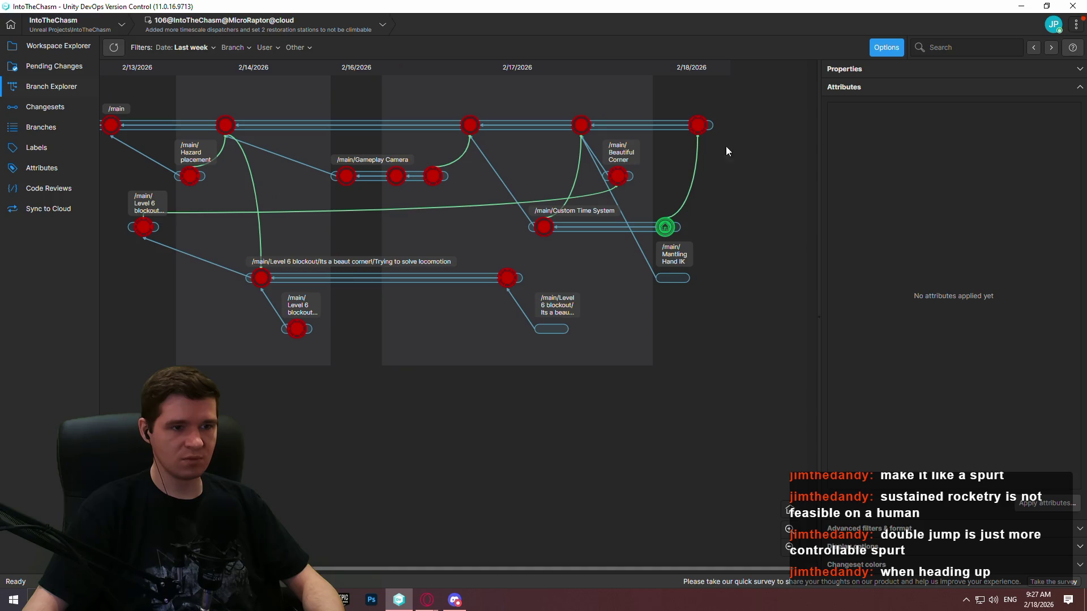
# Step: Create the First Exosuit Ability branch from the newest /main changeset, then return to YouTrack
pyautogui.rightClick(701, 128)
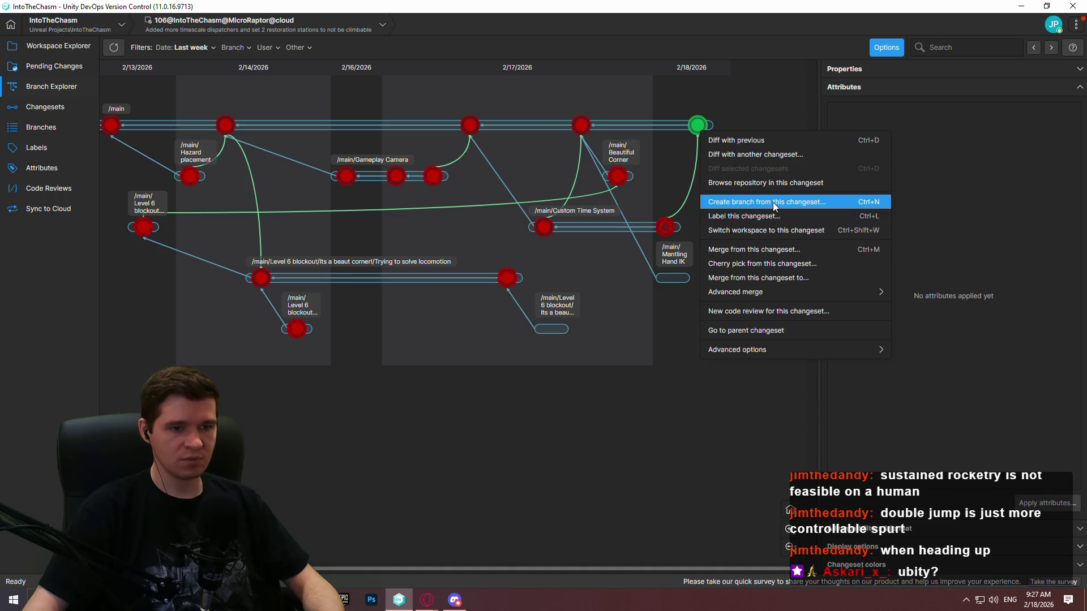
pyautogui.click(767, 202)
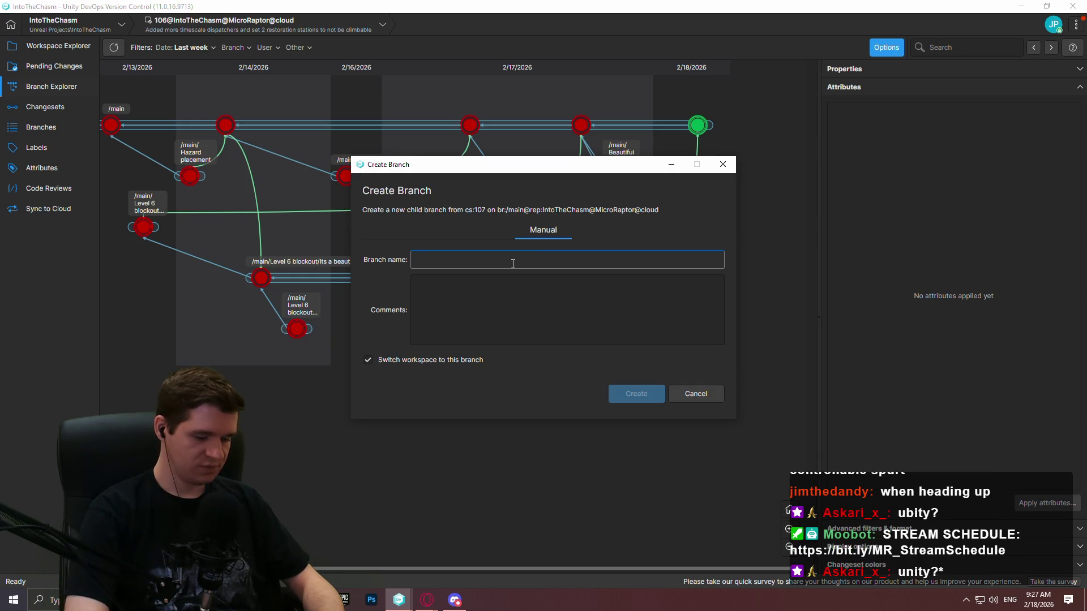
pyautogui.write('First Exosuit Ability')
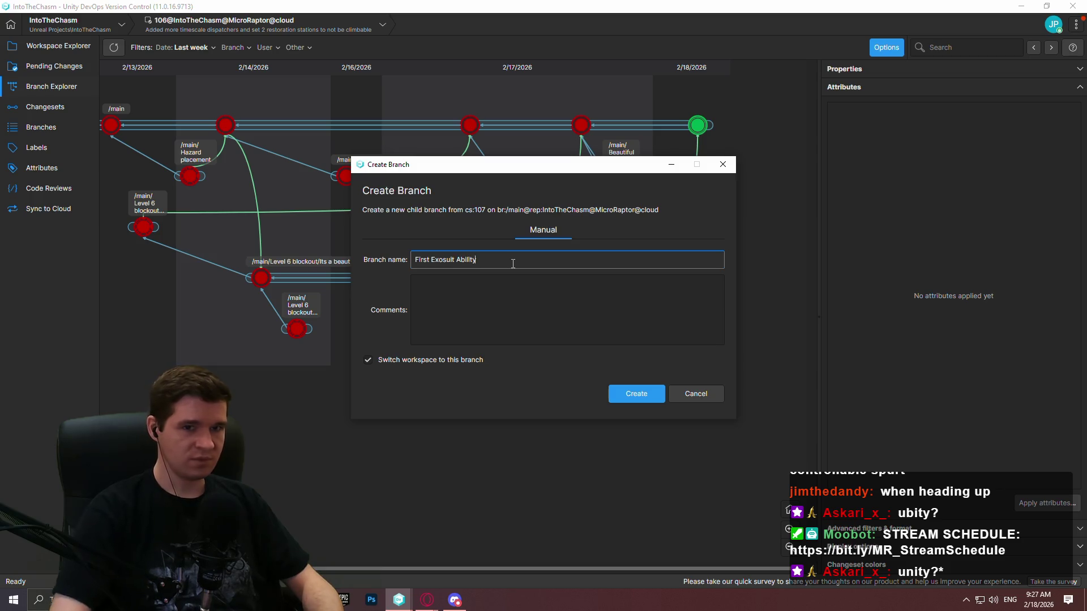
pyautogui.click(638, 400)
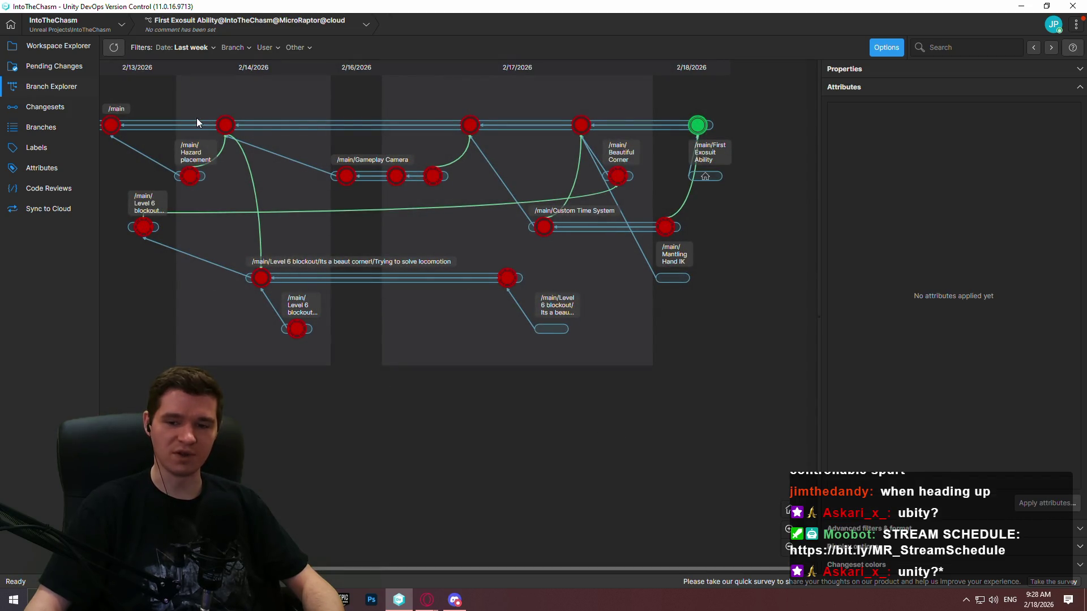
pyautogui.click(55, 49)
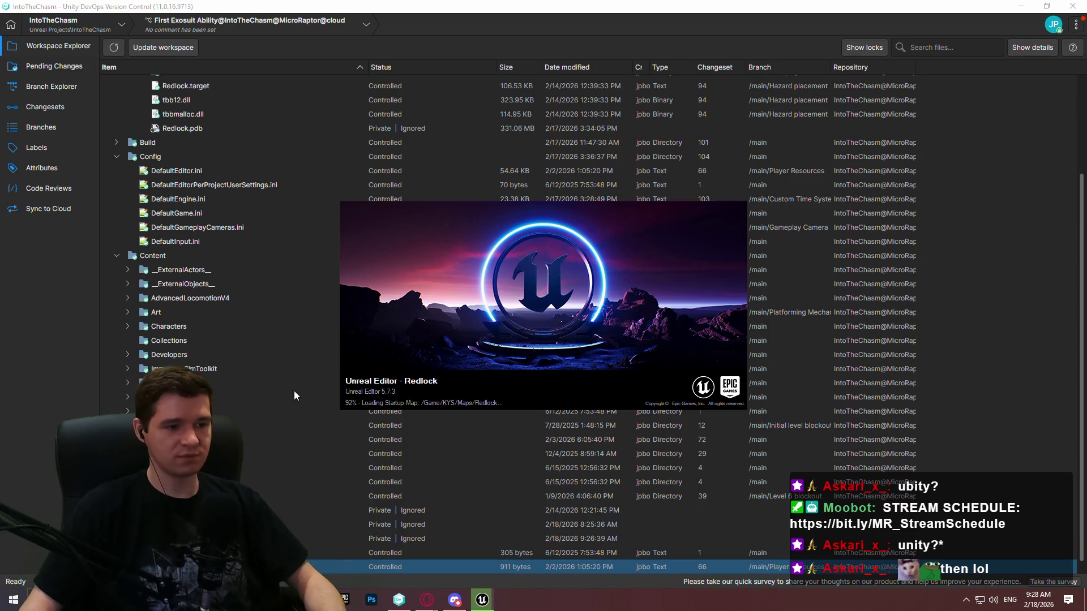
pyautogui.click(426, 603)
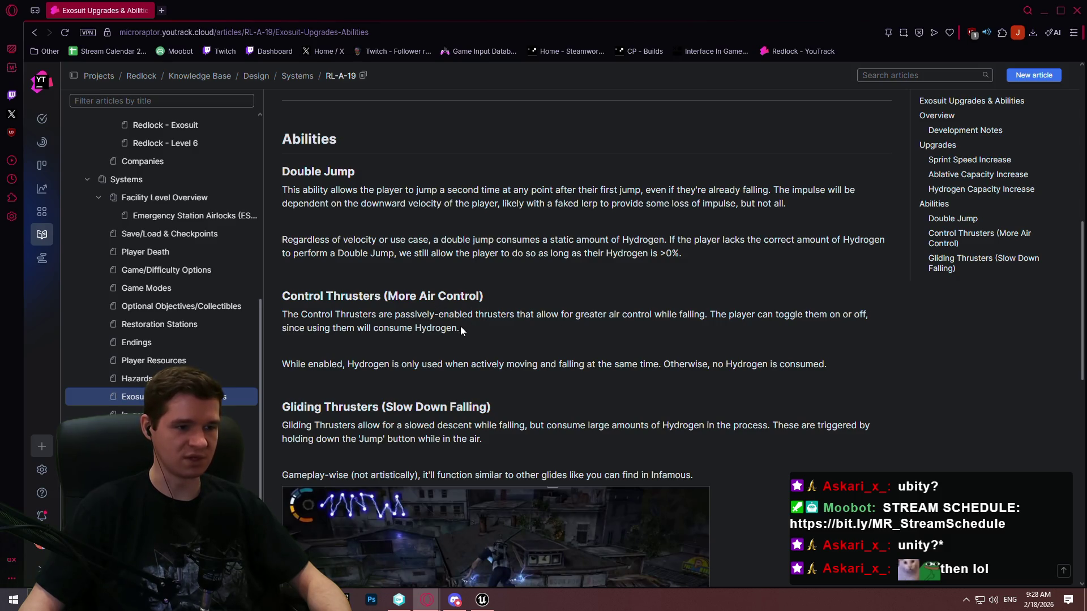
# Step: Highlight the Control Thrusters sentence, then minimize the browser to bring Unity DevOps forward
pyautogui.moveTo(460, 330); pyautogui.dragTo(400, 309)
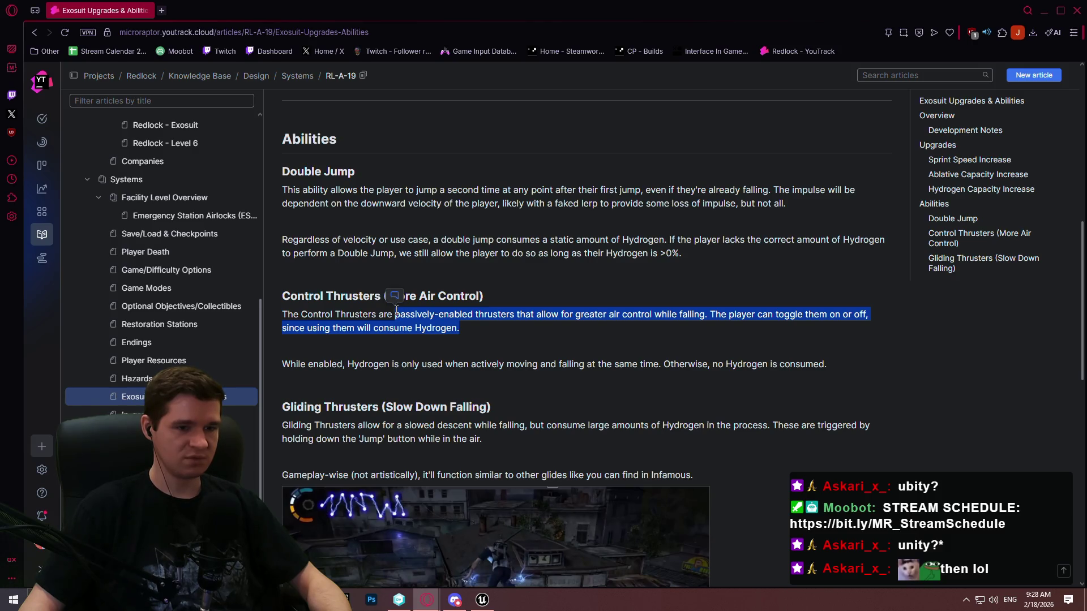
pyautogui.click(366, 366)
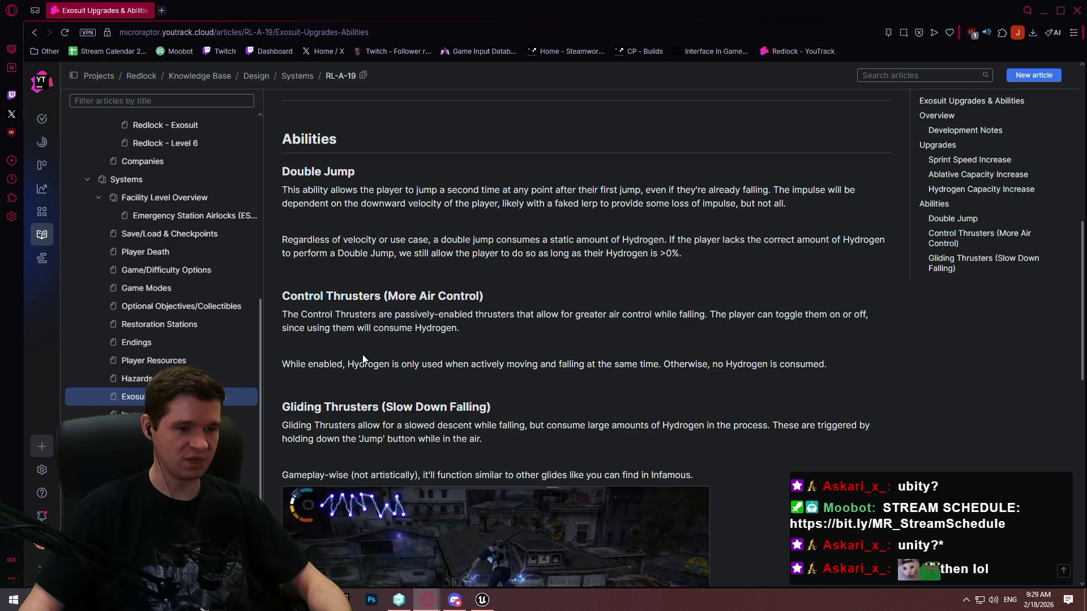
pyautogui.click(1044, 10)
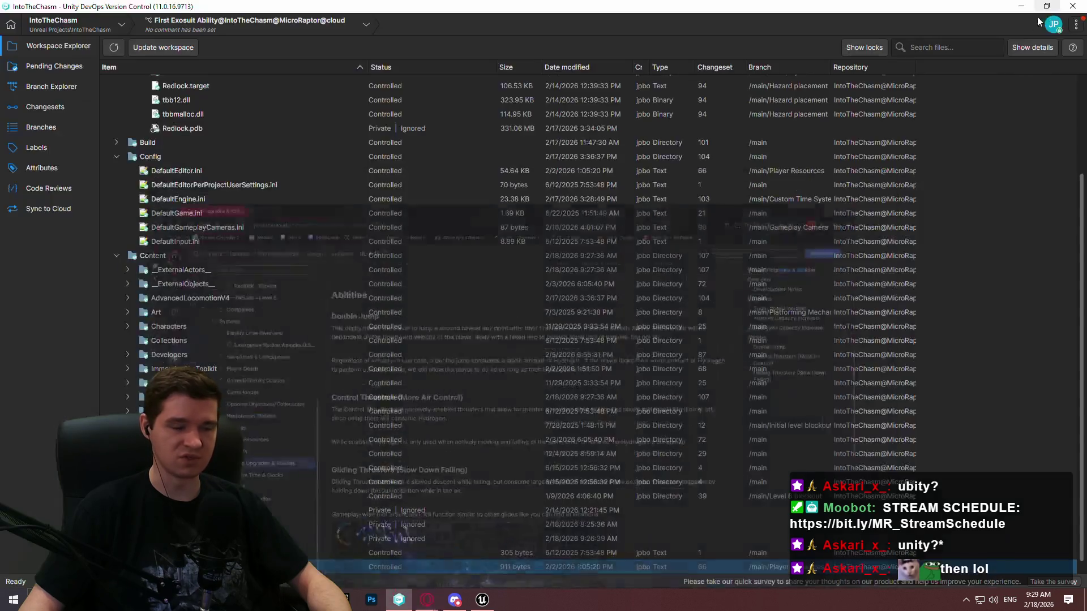
# Step: Back in Unreal, browse Content > AdvancedLocomotionV4 > Blueprints > CharacterLogic in an enlarged Content Browser
pyautogui.click(482, 600)
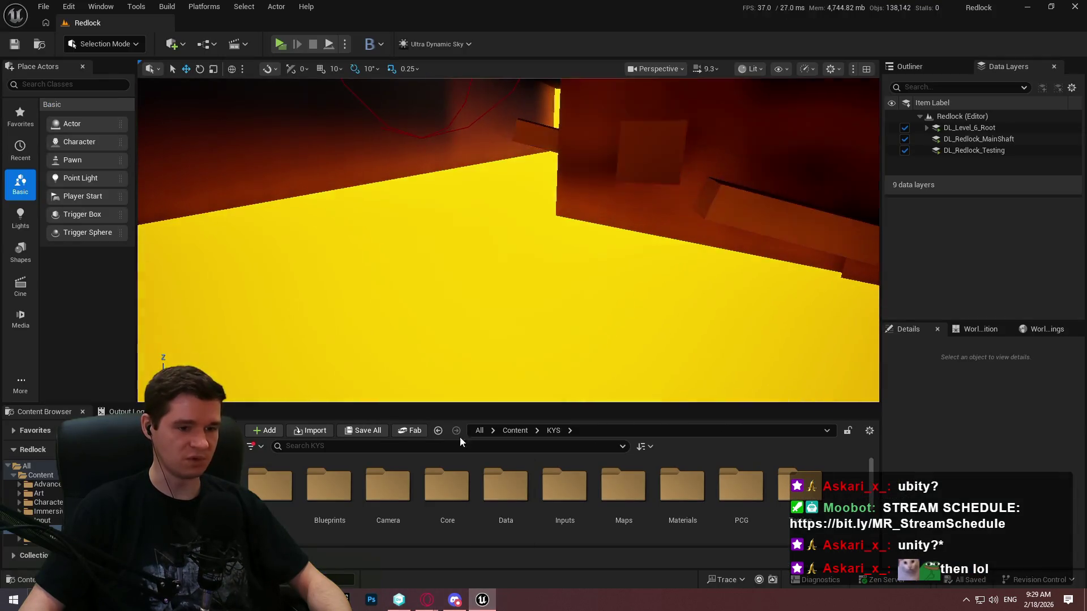
pyautogui.click(515, 431)
pyautogui.doubleClick(266, 498)
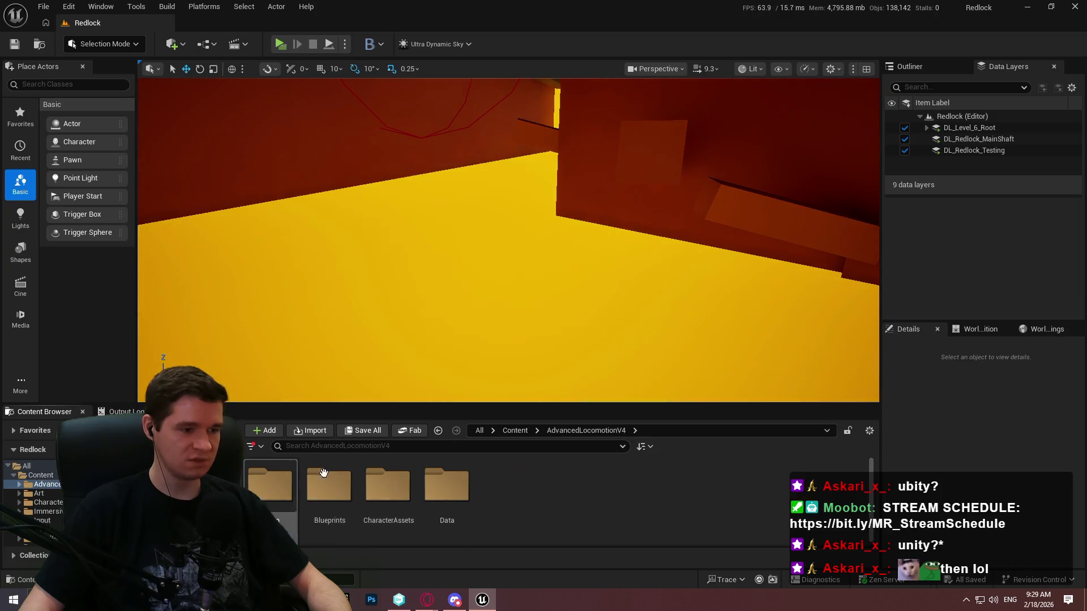
pyautogui.moveTo(581, 404); pyautogui.dragTo(581, 335)
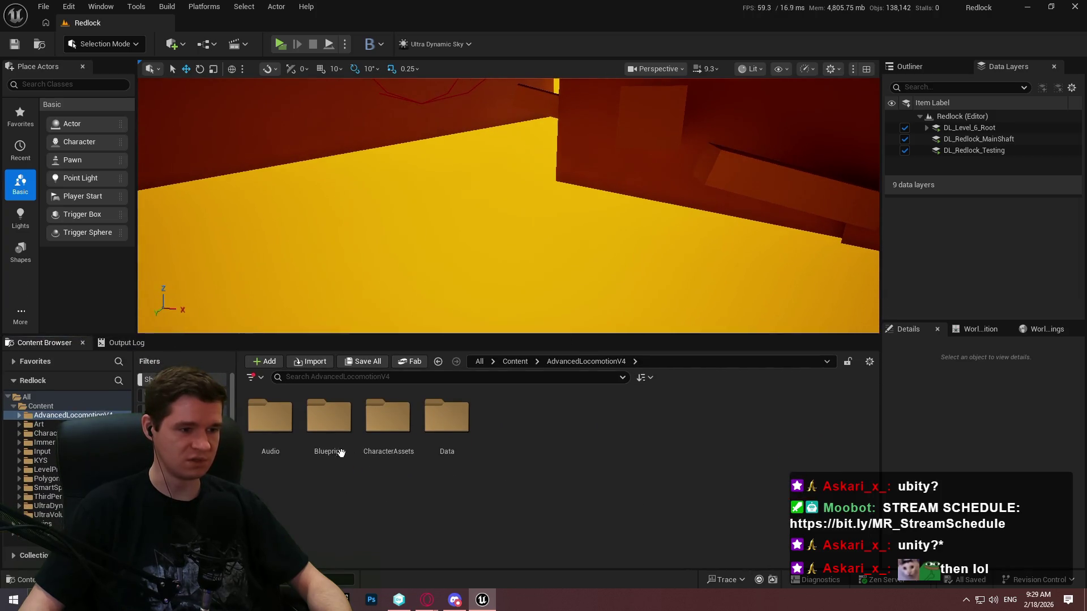
pyautogui.doubleClick(339, 453)
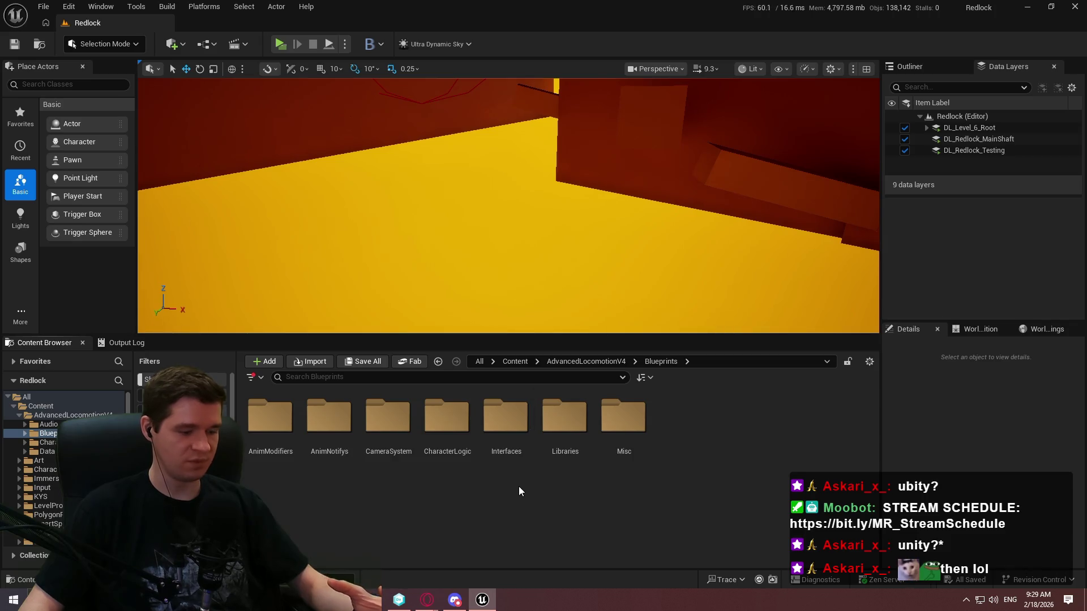
pyautogui.doubleClick(448, 447)
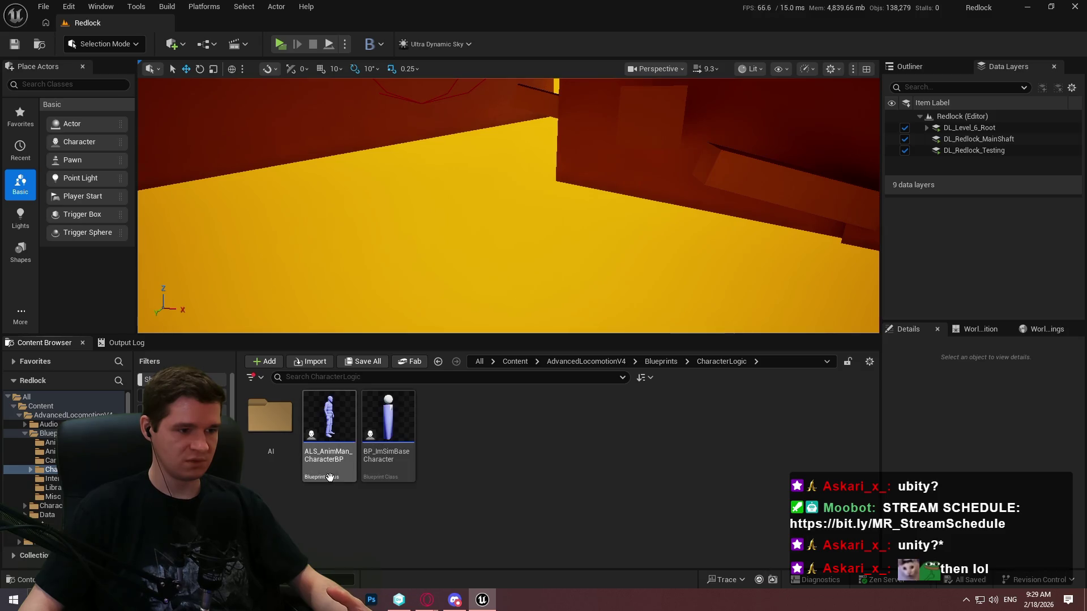
# Step: Open ALS_AnimMan_CharacterBP and follow its parent class link to BP_ImSimBaseCharacter
pyautogui.doubleClick(330, 476)
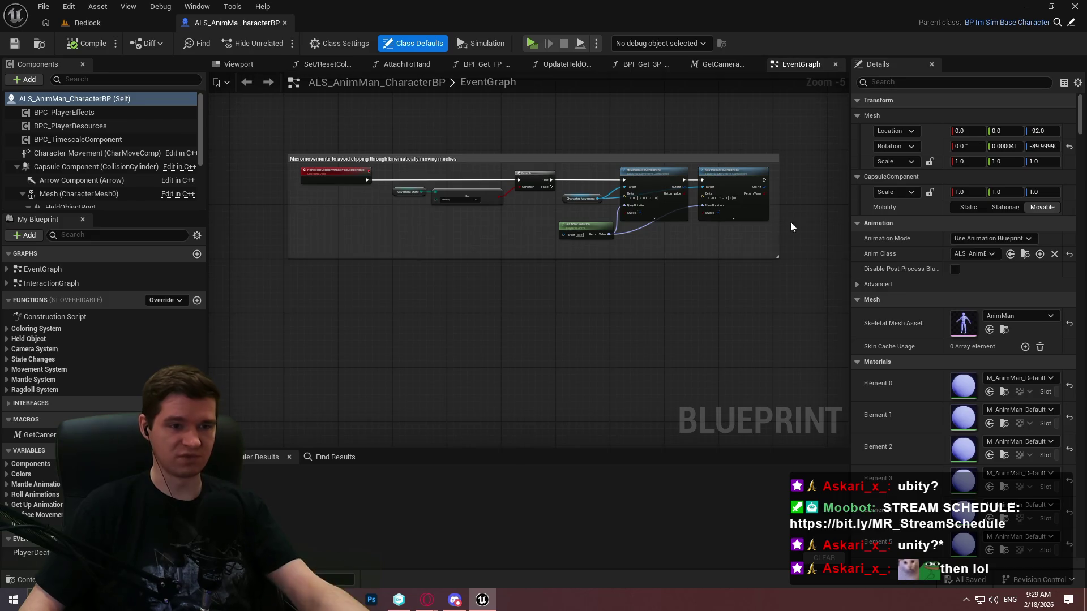
pyautogui.scroll(-3, 699, 128)
pyautogui.moveTo(699, 128)
pyautogui.mouseDown()
pyautogui.moveTo(561, 310)
pyautogui.moveTo(501, 322)
pyautogui.mouseUp()
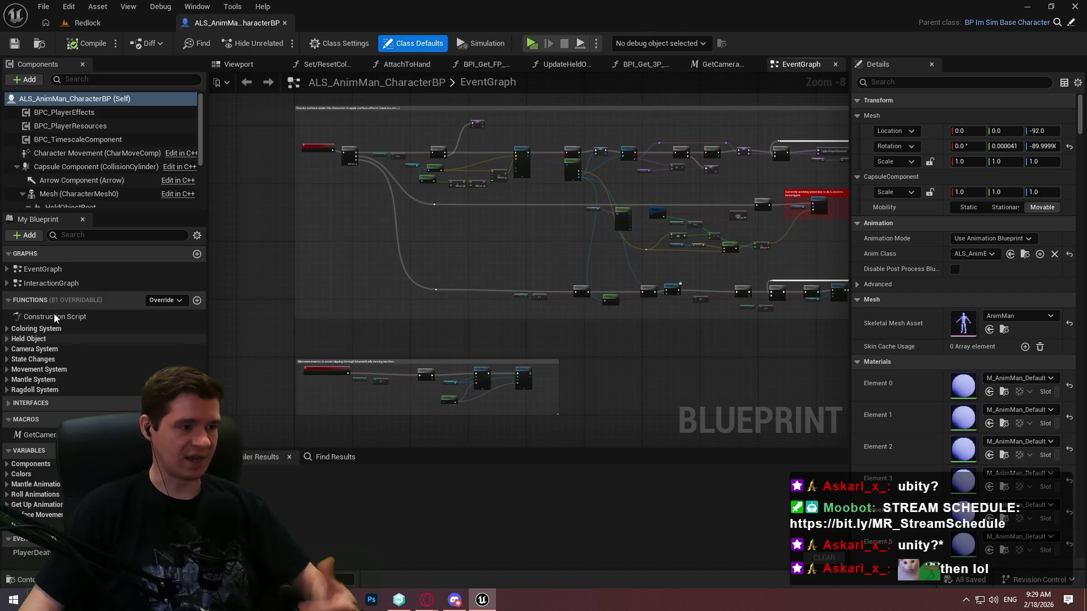
pyautogui.click(1070, 21)
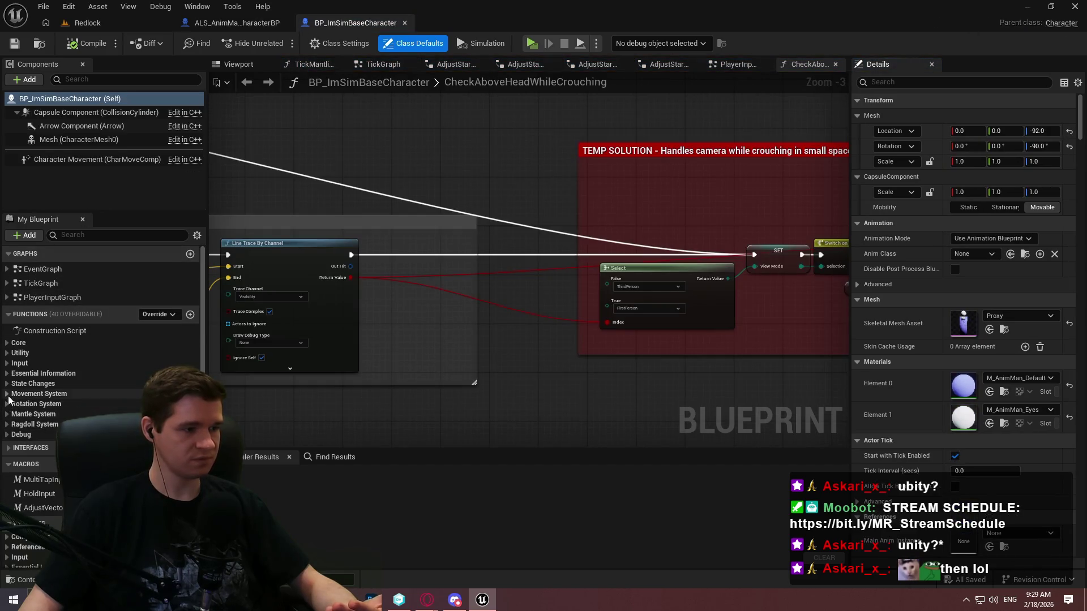
# Step: Expand the State Values variable category in My Blueprint
pyautogui.click(8, 395)
pyautogui.click(8, 395)
pyautogui.scroll(-5, 9, 431)
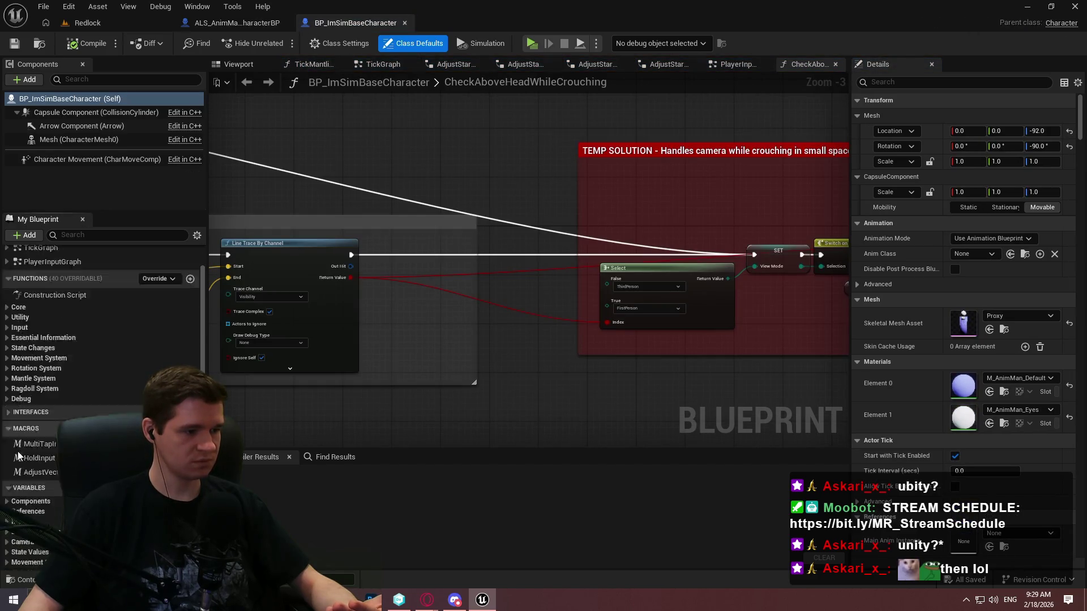
pyautogui.click(8, 459)
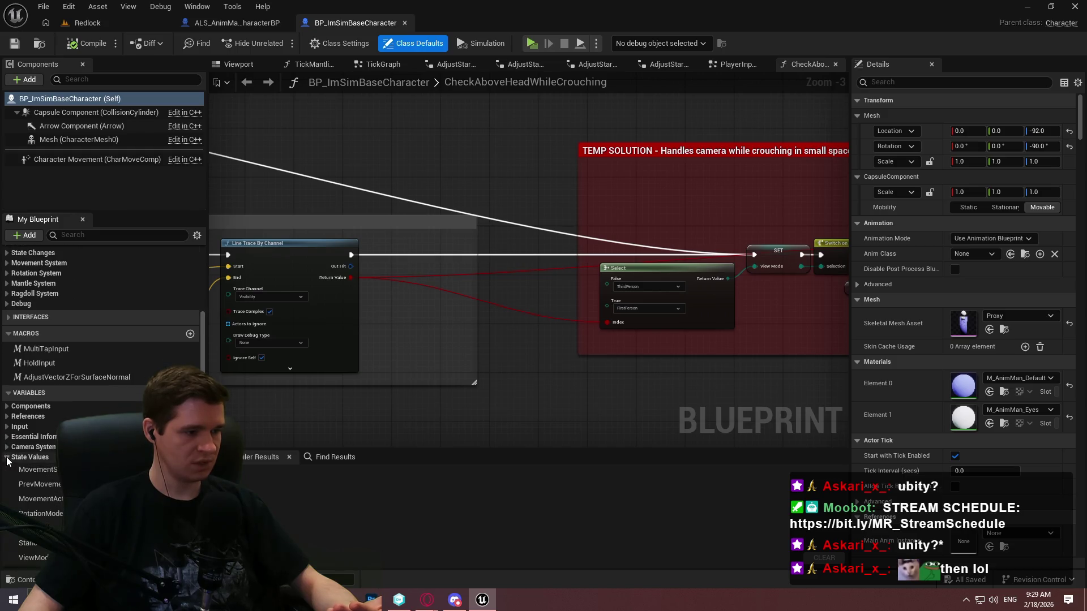
pyautogui.scroll(-2, 36, 446)
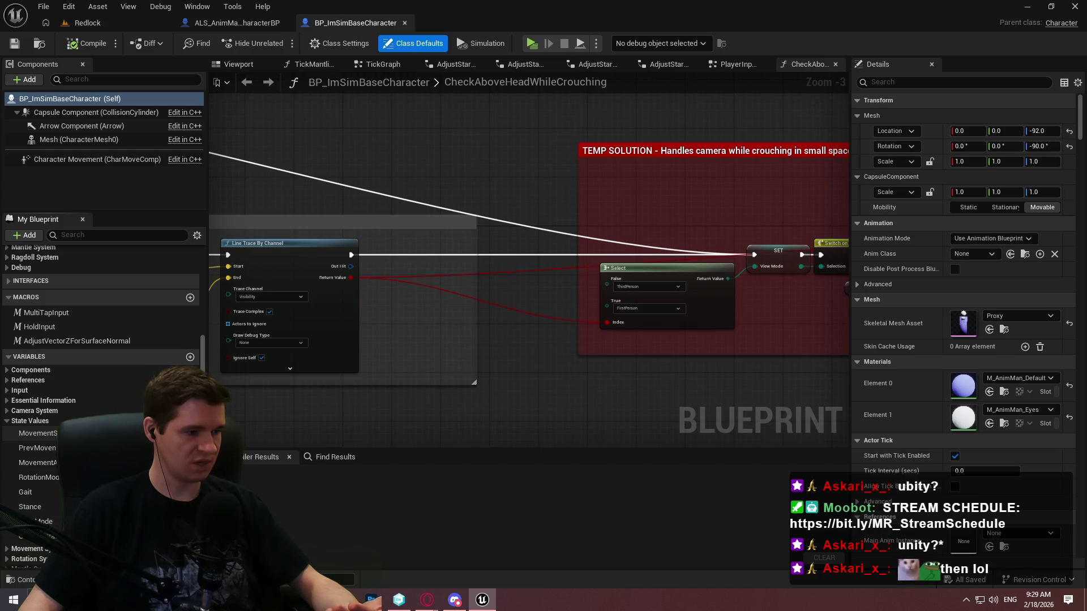
# Step: Inspect the default value options of MovementAction and MovementState, leaving MovementState at None
pyautogui.click(37, 463)
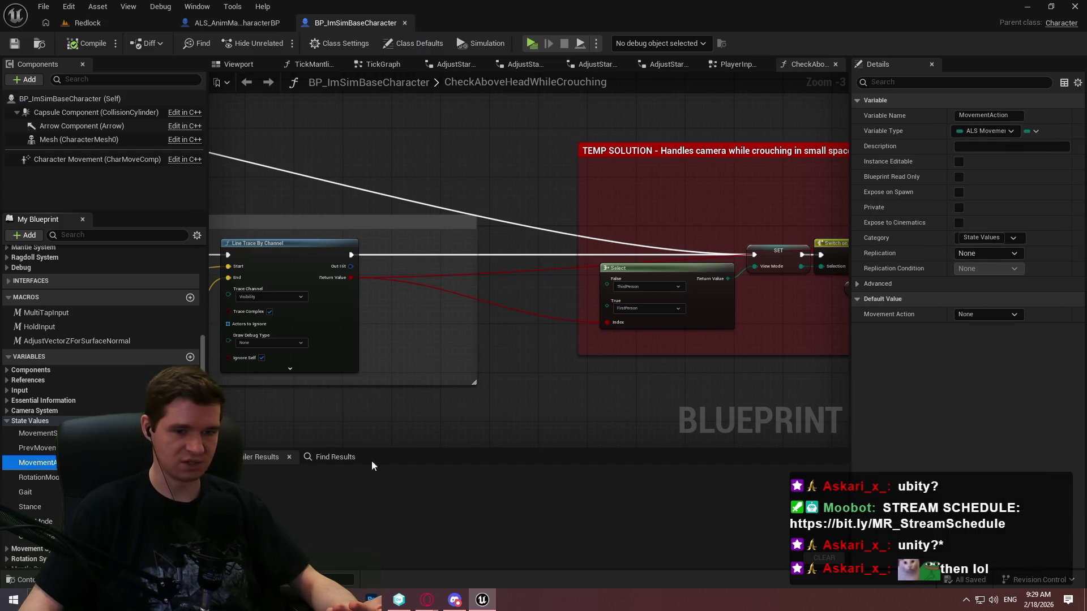
pyautogui.click(993, 314)
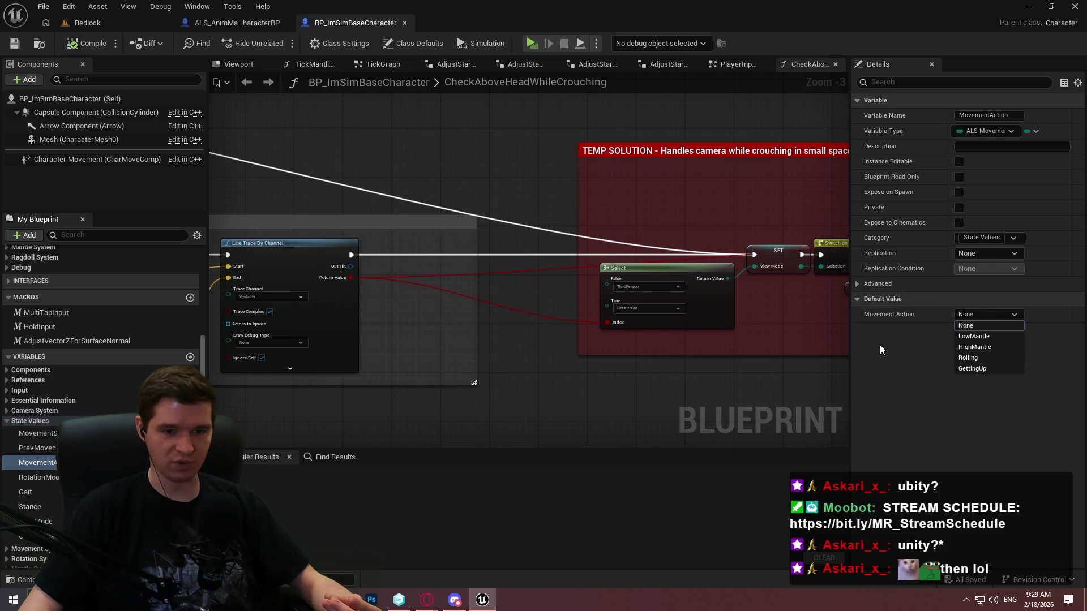
pyautogui.press('Escape')
pyautogui.press('Up')
pyautogui.press('Up')
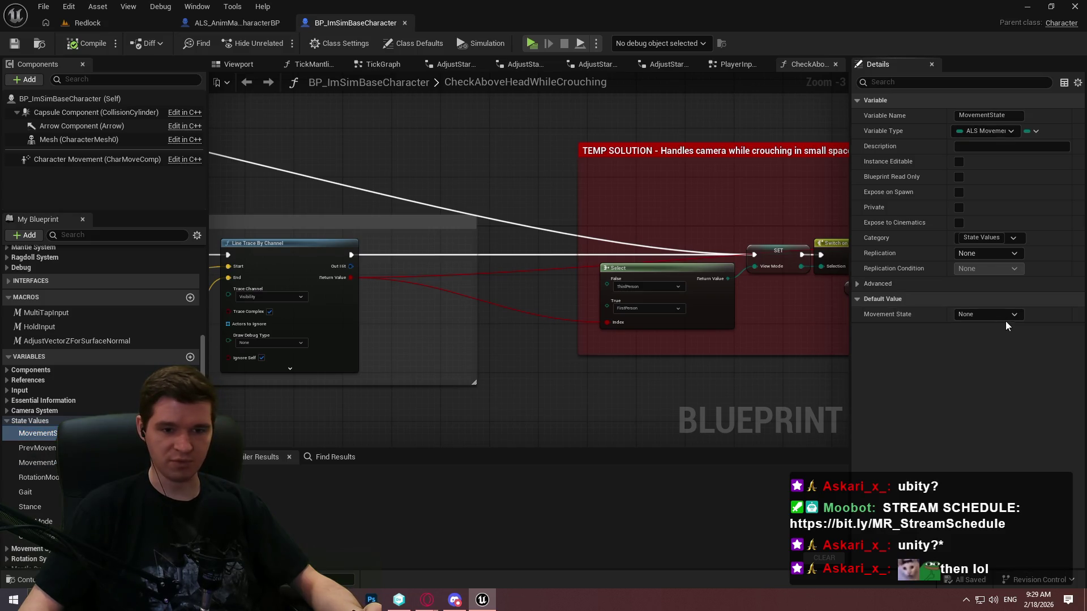
pyautogui.click(1007, 317)
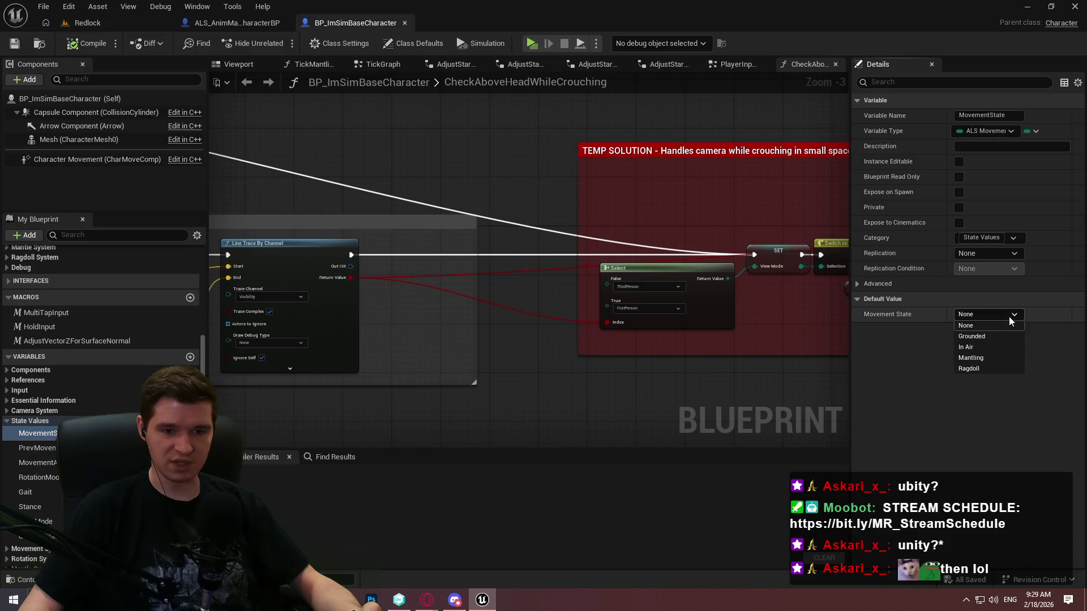
pyautogui.click(904, 348)
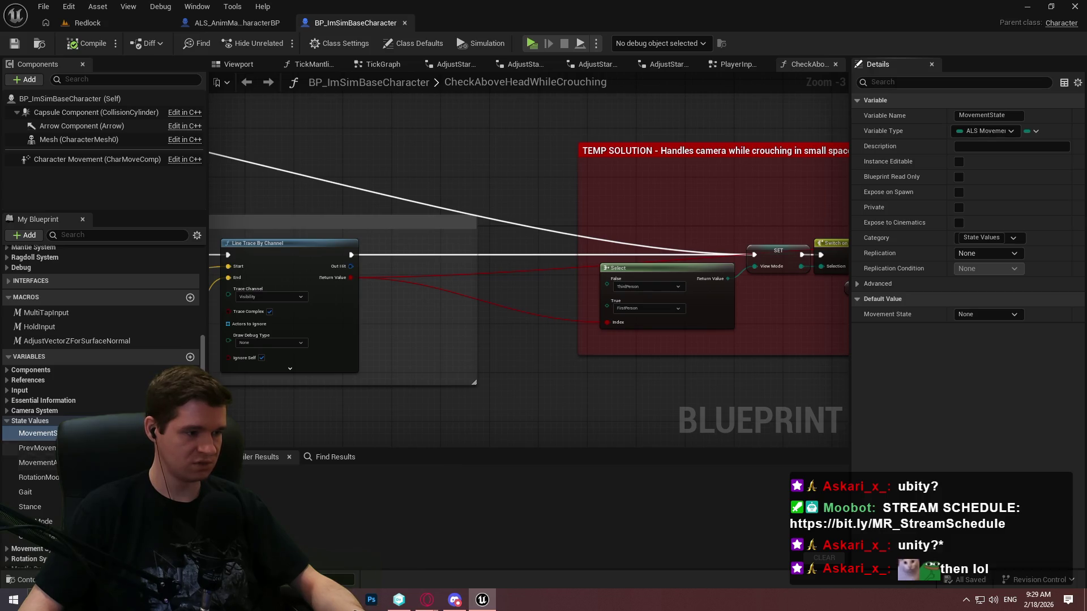
# Step: Check the PrevMovementState and Gait defaults, keeping None and Walking
pyautogui.click(36, 448)
pyautogui.click(961, 315)
pyautogui.click(884, 365)
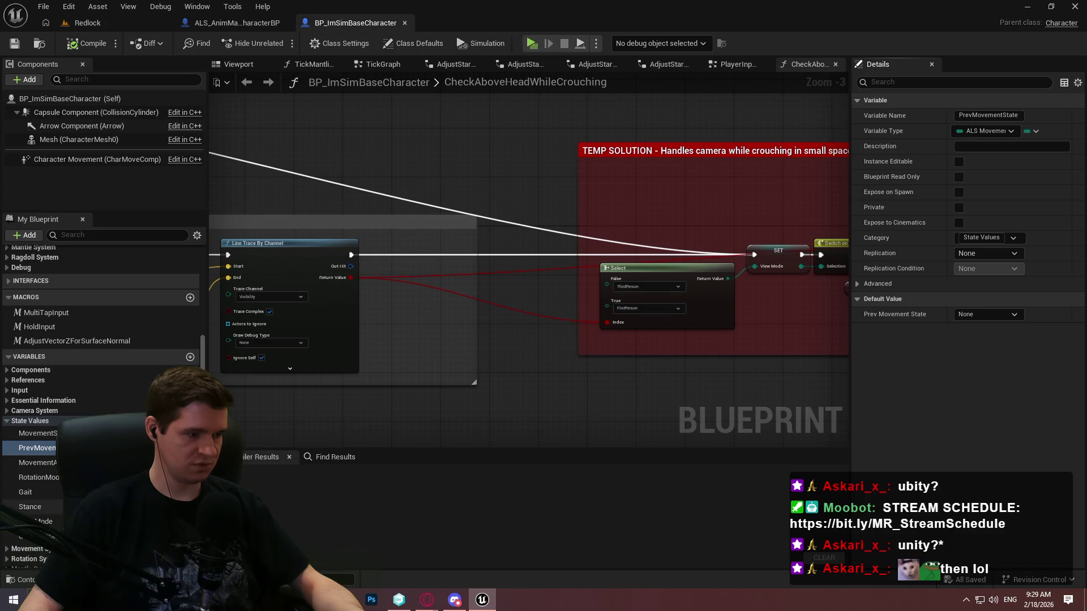
pyautogui.click(34, 492)
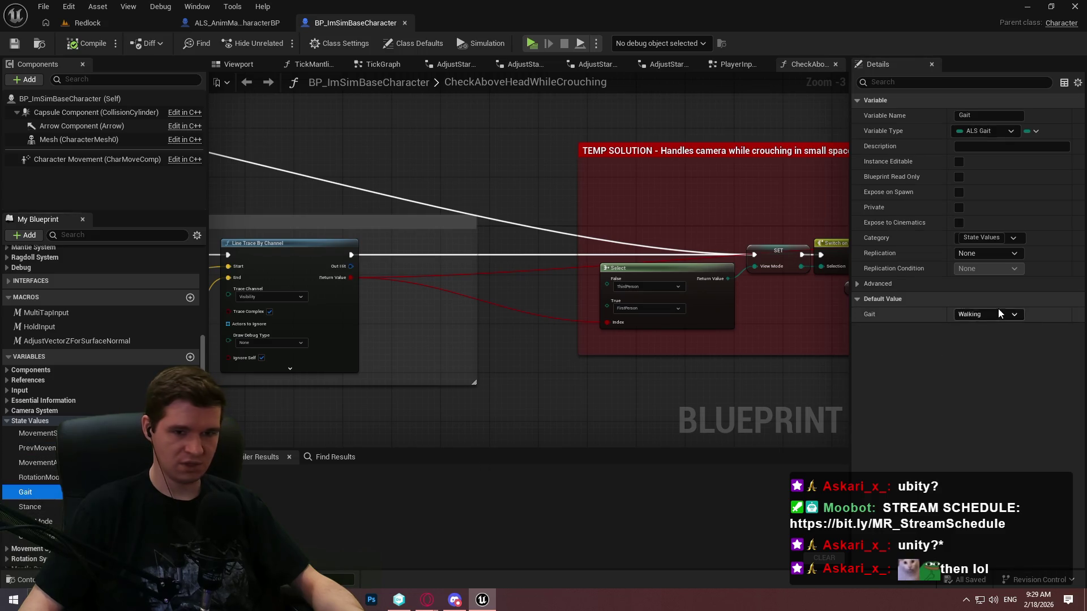
pyautogui.click(997, 312)
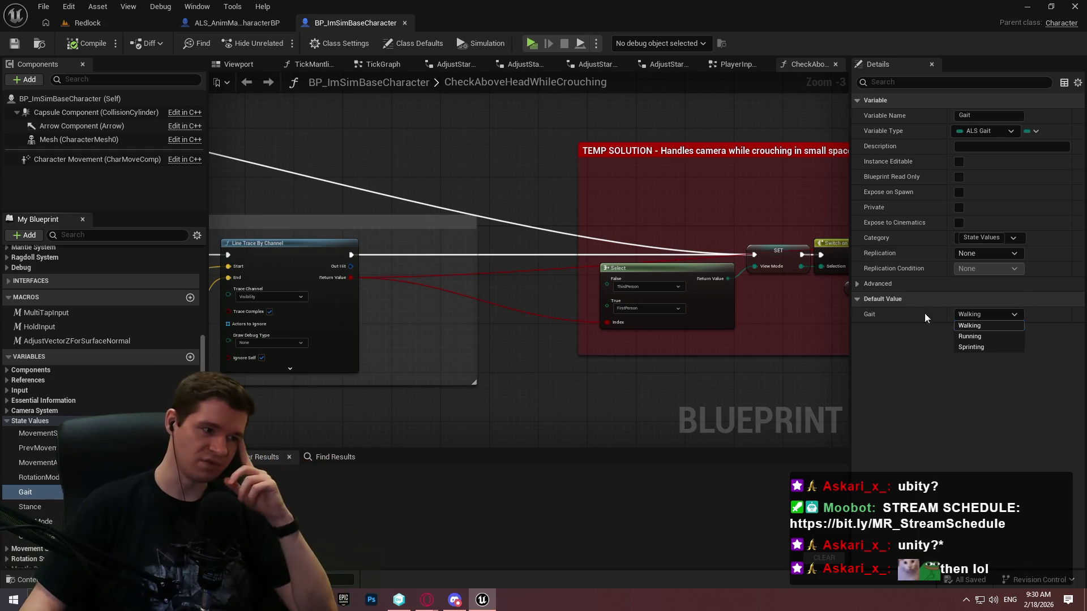
pyautogui.click(889, 386)
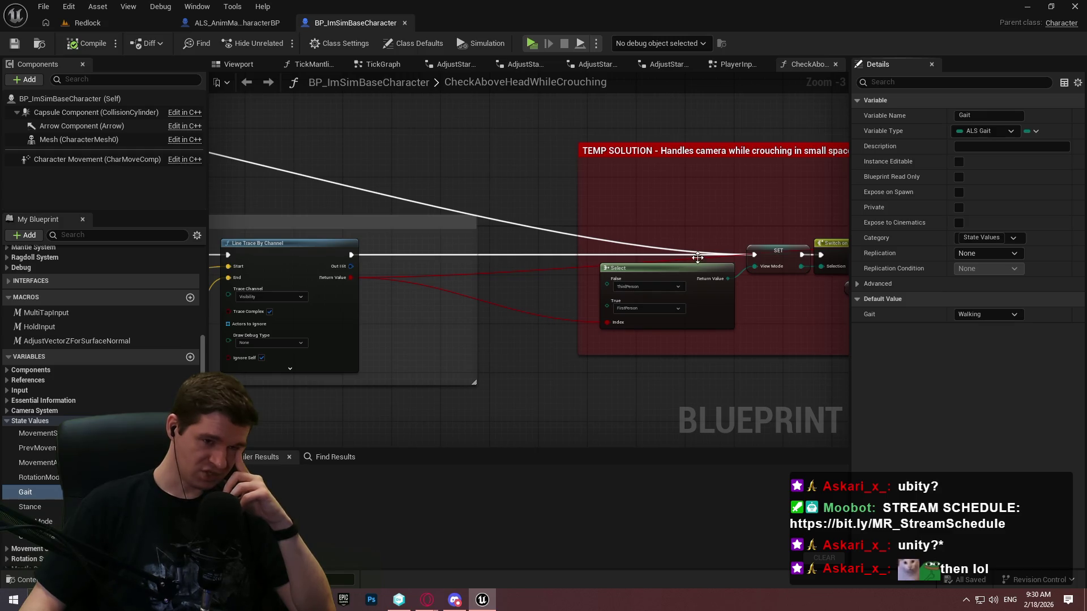
pyautogui.scroll(-8, 542, 330)
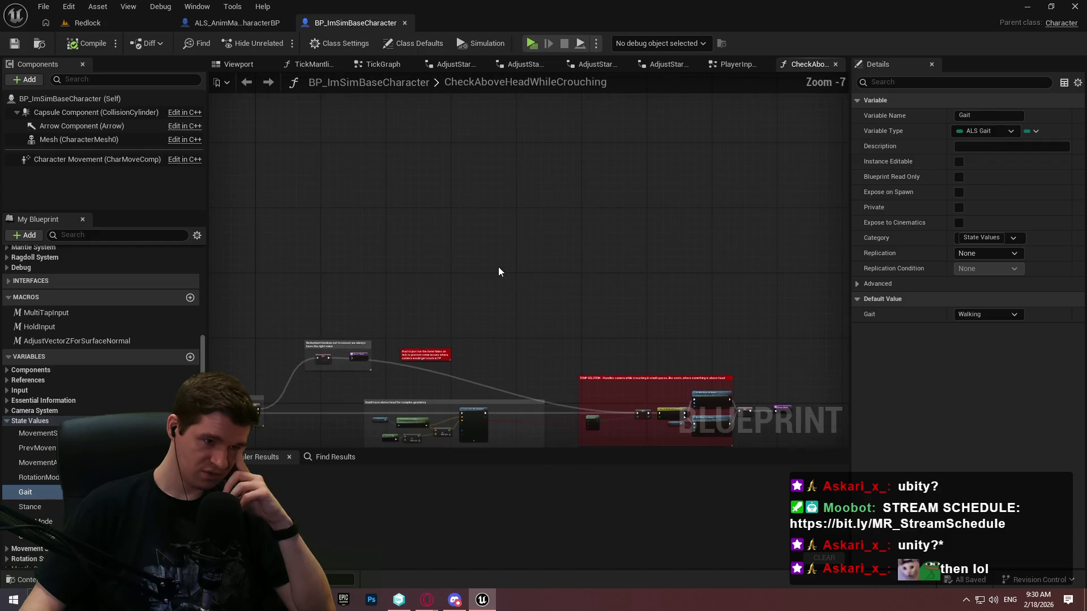
# Step: Open BP_ImSimBaseCharacter's EventGraph from the Graphs list
pyautogui.moveTo(446, 243)
pyautogui.mouseDown()
pyautogui.moveTo(600, 143)
pyautogui.moveTo(525, 389)
pyautogui.moveTo(589, 159)
pyautogui.mouseUp()
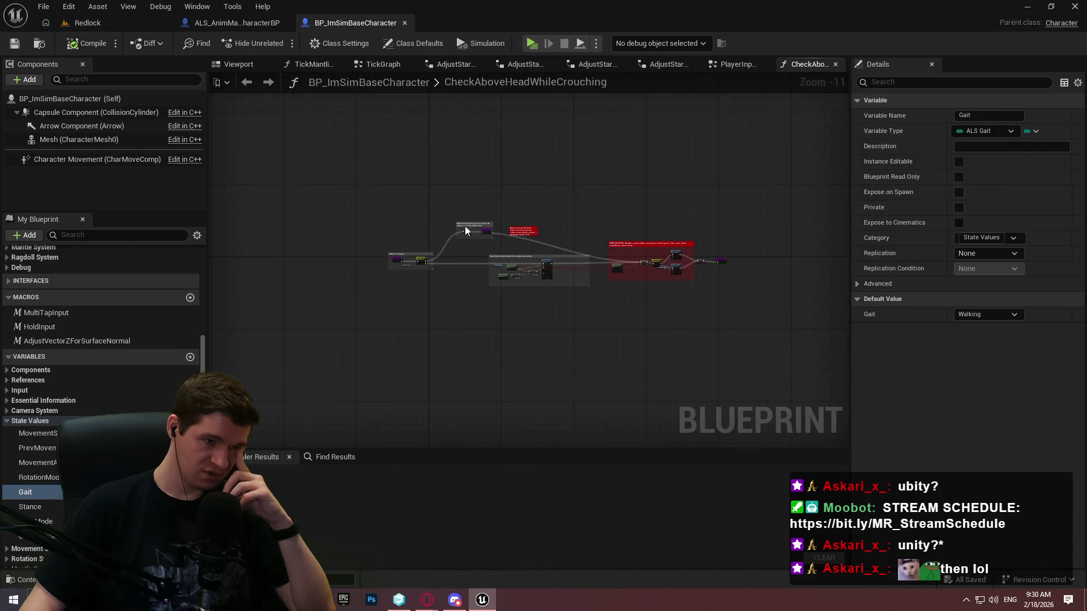
pyautogui.scroll(4, 441, 263)
pyautogui.scroll(5, 70, 270)
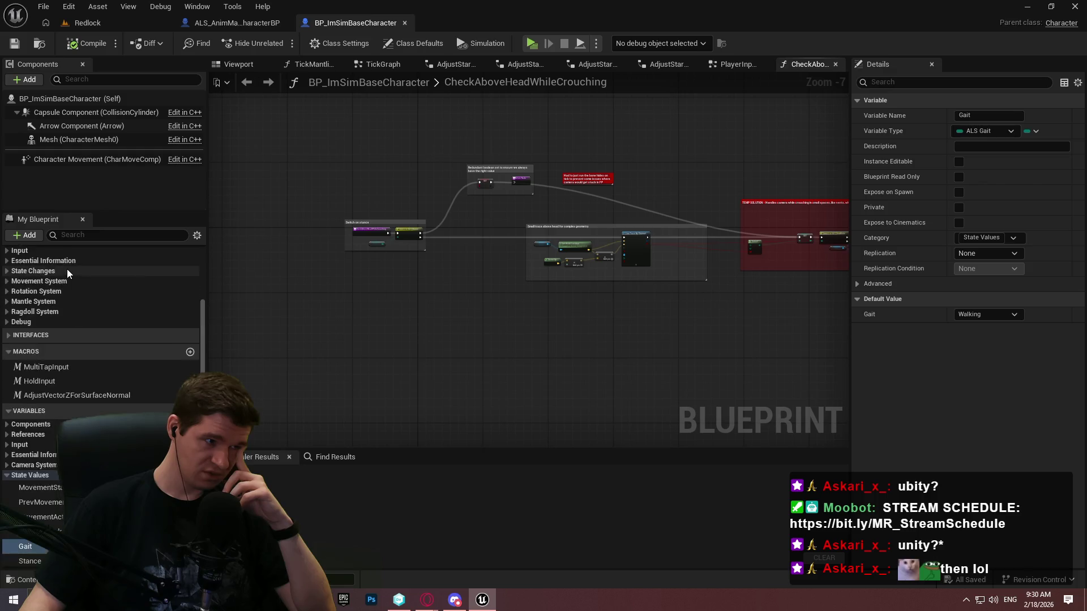
pyautogui.doubleClick(55, 271)
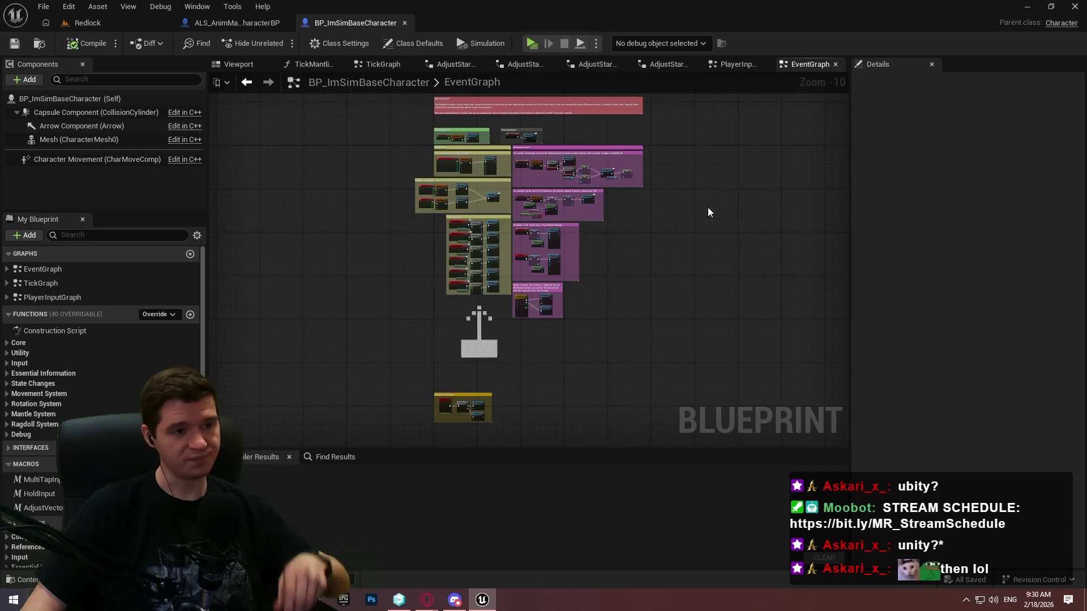
pyautogui.scroll(3, 673, 208)
pyautogui.scroll(5, 282, 228)
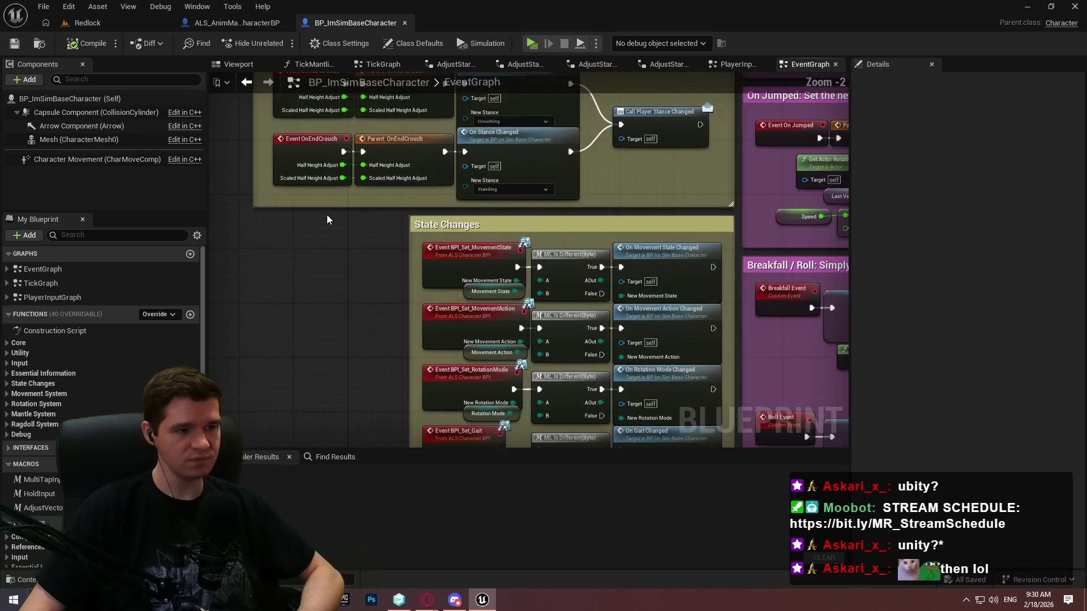
# Step: Survey the EventGraph down to the Debug Time Dilation nodes, then open the TickGraph
pyautogui.scroll(-1, 339, 216)
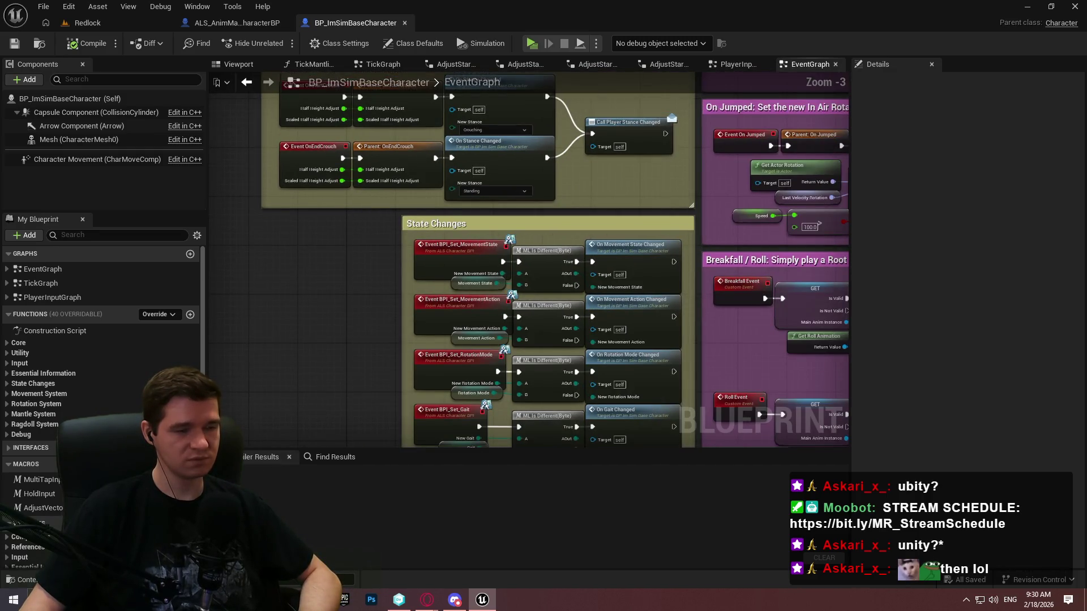
pyautogui.moveTo(366, 234)
pyautogui.mouseDown()
pyautogui.moveTo(316, 182)
pyautogui.moveTo(362, 237)
pyautogui.mouseUp()
pyautogui.scroll(-2, 432, 197)
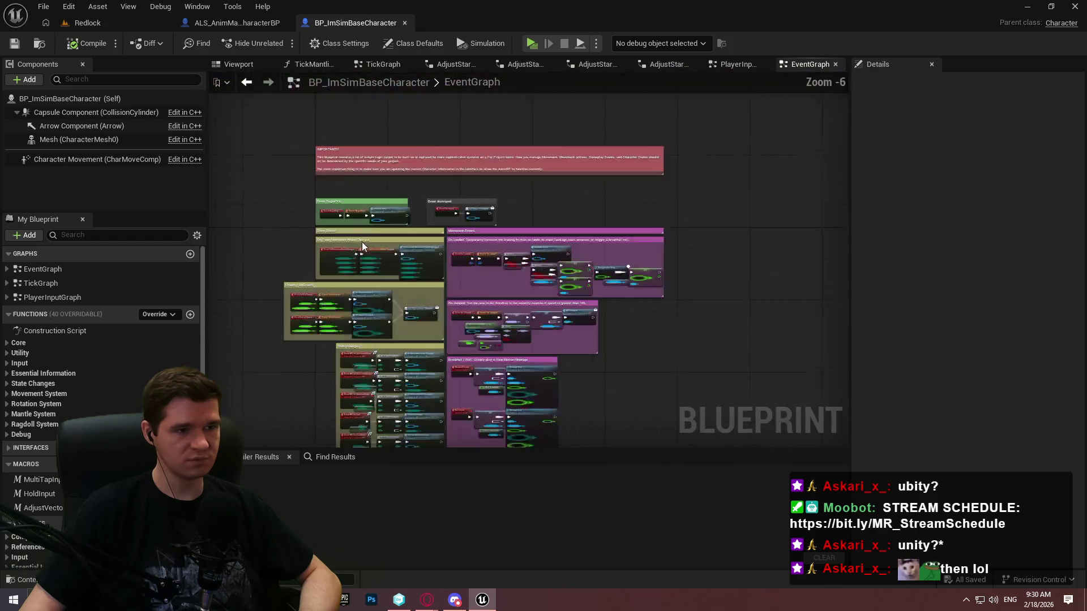
pyautogui.scroll(2, 433, 197)
pyautogui.scroll(-1, 432, 205)
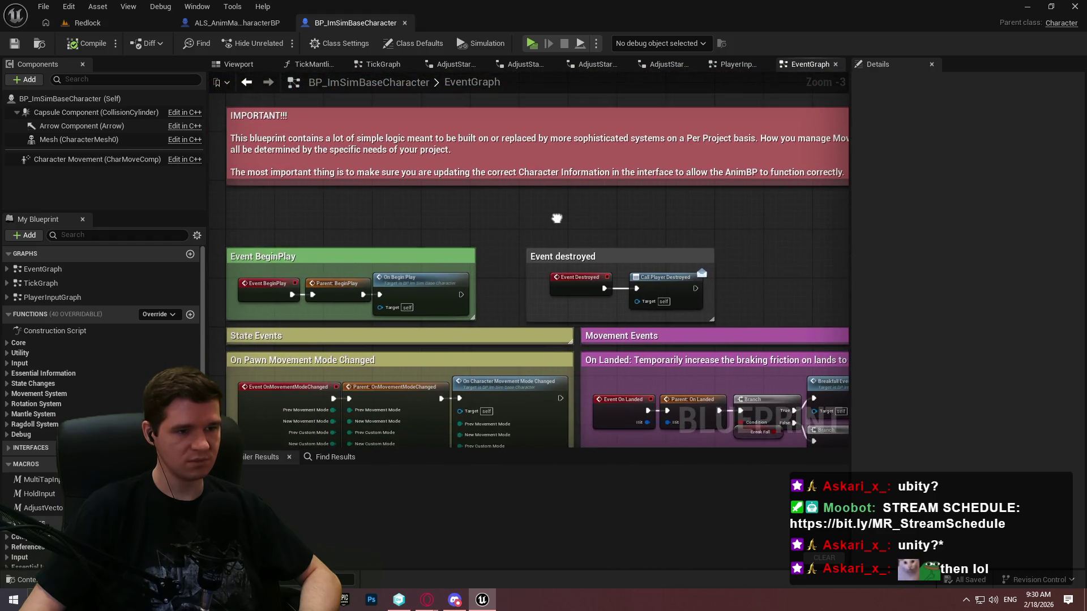
pyautogui.moveTo(509, 238); pyautogui.dragTo(548, 93)
pyautogui.scroll(-3, 619, 344)
pyautogui.scroll(-1, 619, 344)
pyautogui.moveTo(619, 344)
pyautogui.mouseDown()
pyautogui.moveTo(481, 232)
pyautogui.moveTo(473, 279)
pyautogui.moveTo(489, 286)
pyautogui.mouseUp()
pyautogui.rightClick(489, 286)
pyautogui.doubleClick(41, 283)
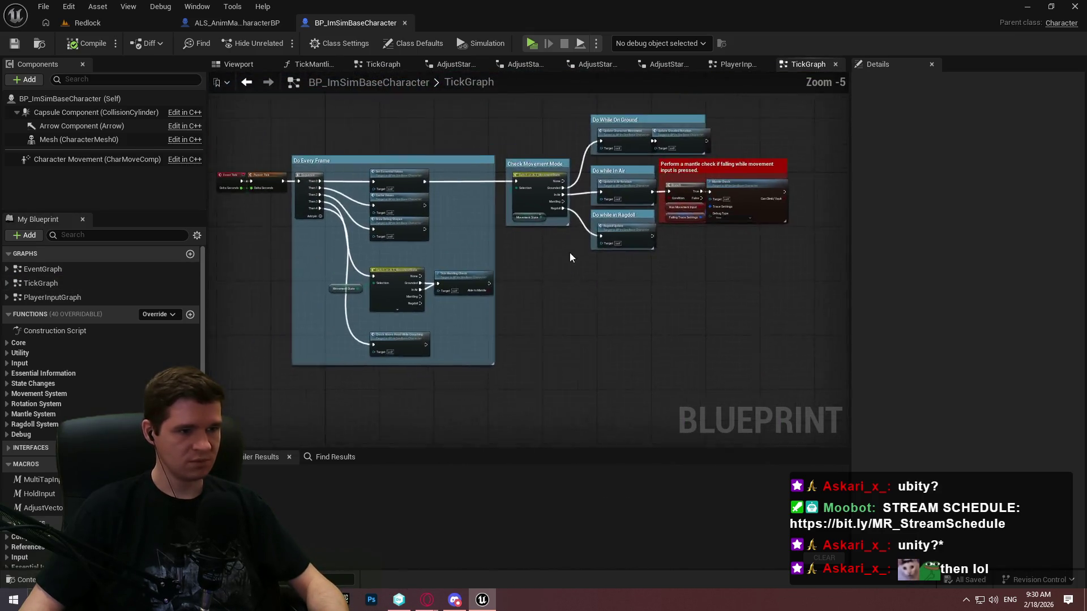
# Step: Add a Get MovementState node to the TickGraph
pyautogui.scroll(3, 570, 253)
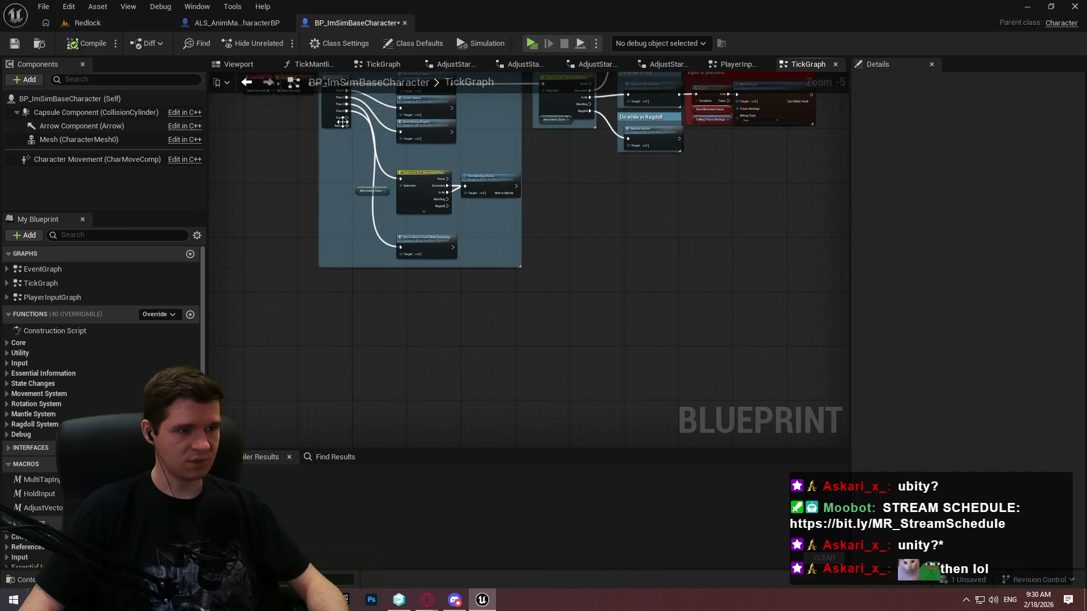
pyautogui.scroll(-3, 46, 494)
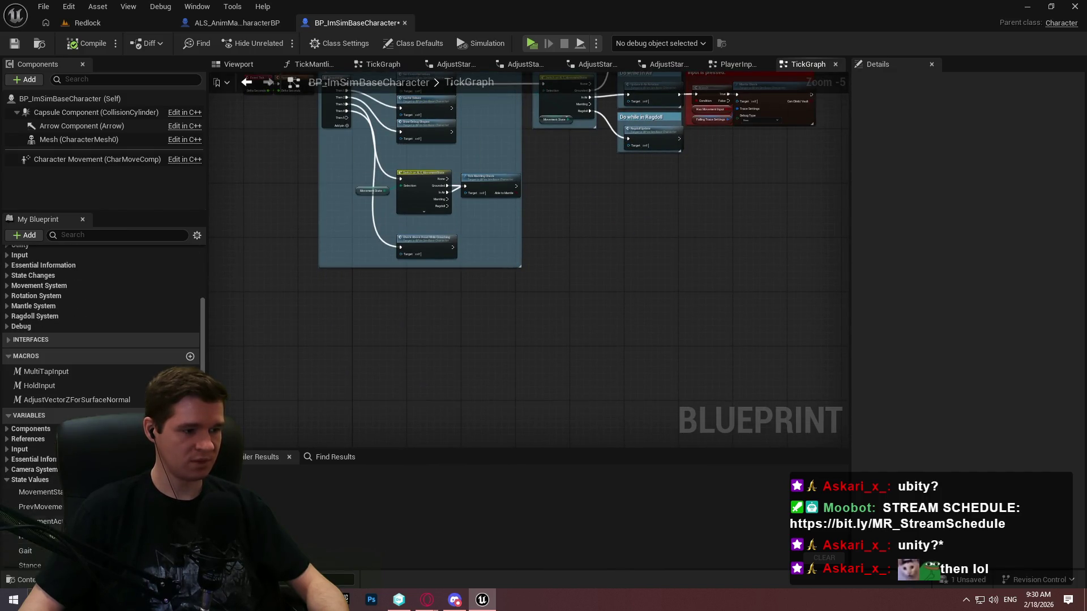
pyautogui.scroll(-3, 62, 396)
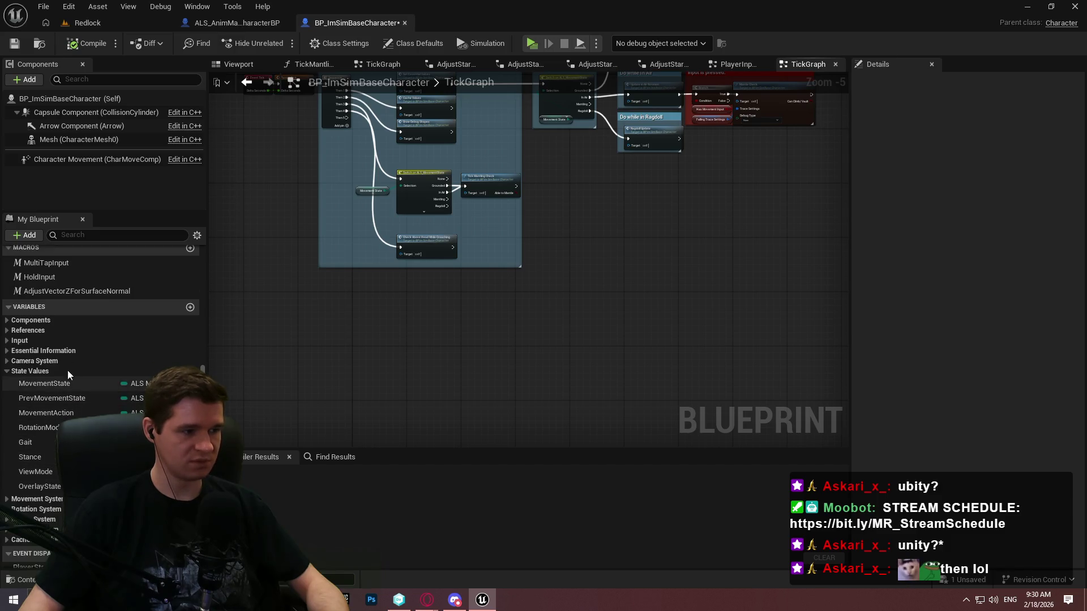
pyautogui.click(9, 342)
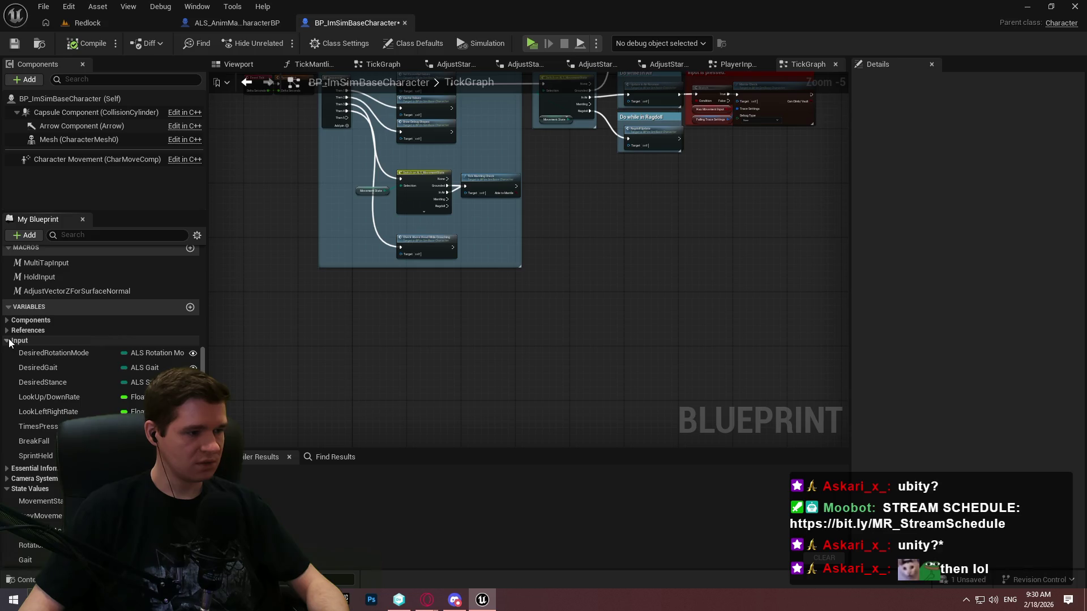
pyautogui.click(9, 342)
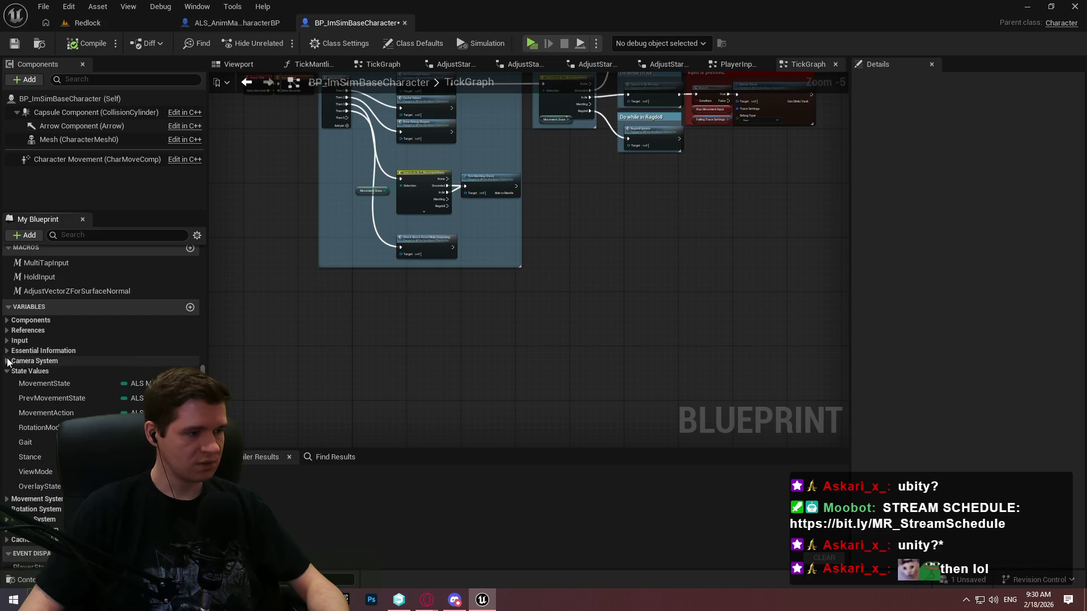
pyautogui.click(7, 351)
pyautogui.click(7, 352)
pyautogui.moveTo(45, 383)
pyautogui.mouseDown()
pyautogui.moveTo(239, 387)
pyautogui.moveTo(335, 348)
pyautogui.mouseUp()
pyautogui.press('Return')
# Step: Add Get MovementAction and Get Gait nodes below the Movement State getter
pyautogui.moveTo(46, 413); pyautogui.dragTo(355, 385)
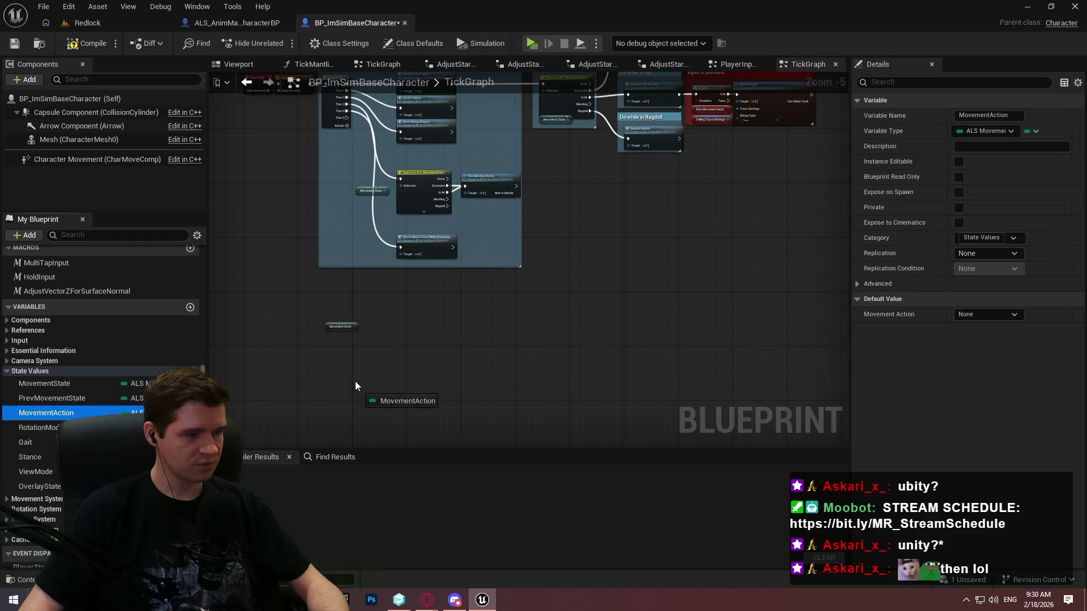
pyautogui.moveTo(326, 345); pyautogui.dragTo(335, 352)
pyautogui.press('Return')
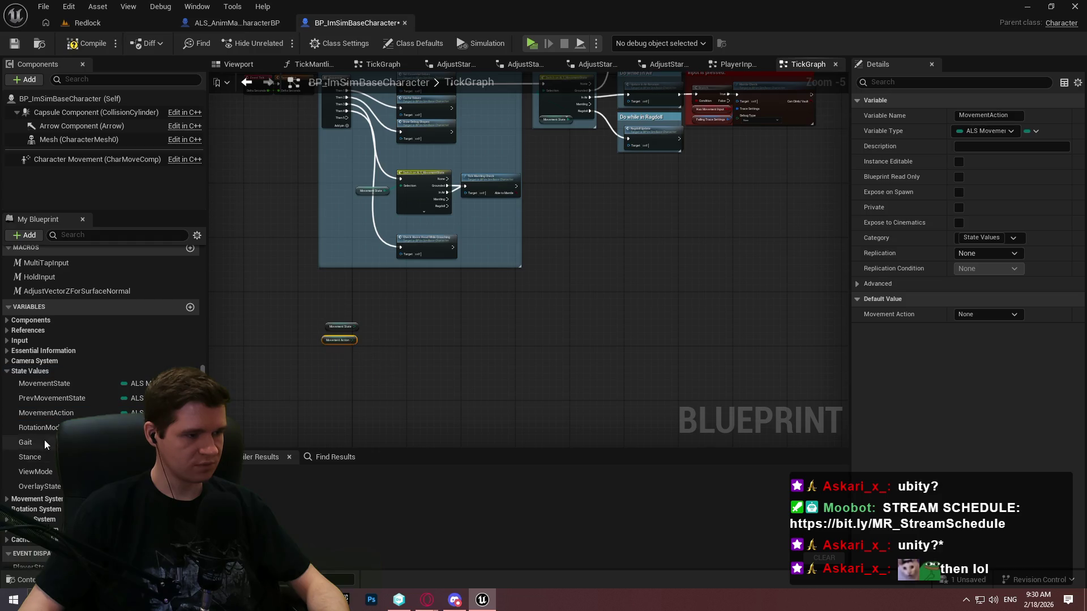
pyautogui.moveTo(44, 442); pyautogui.dragTo(26, 446)
pyautogui.moveTo(306, 353); pyautogui.dragTo(317, 364)
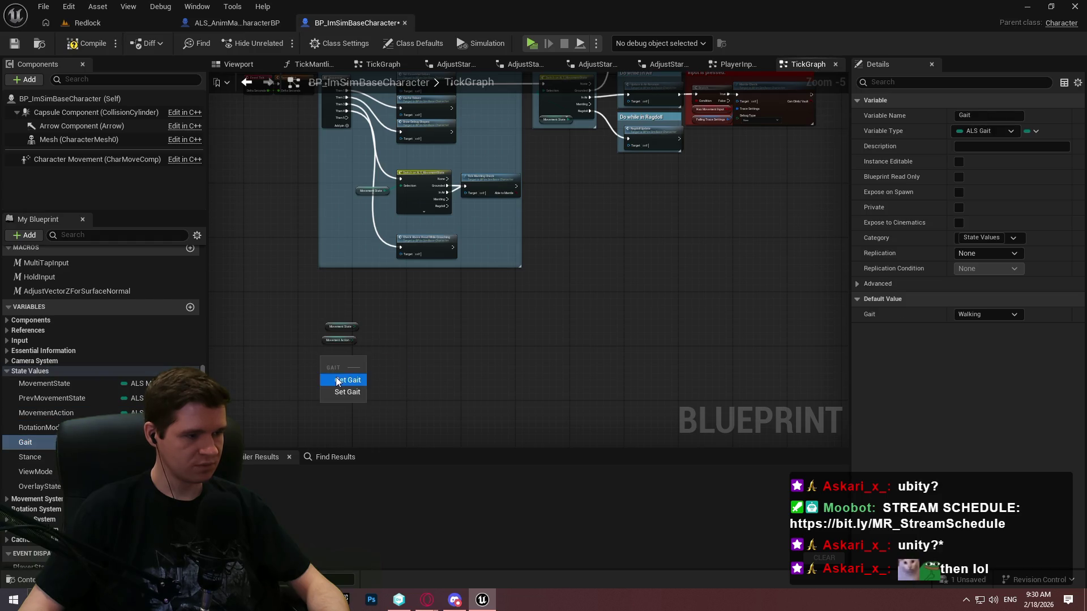
pyautogui.click(339, 381)
# Step: Check the Movement System variables, clear the selection, and drag out from Sequence's Then 5
pyautogui.scroll(-1, 10, 488)
pyautogui.click(7, 485)
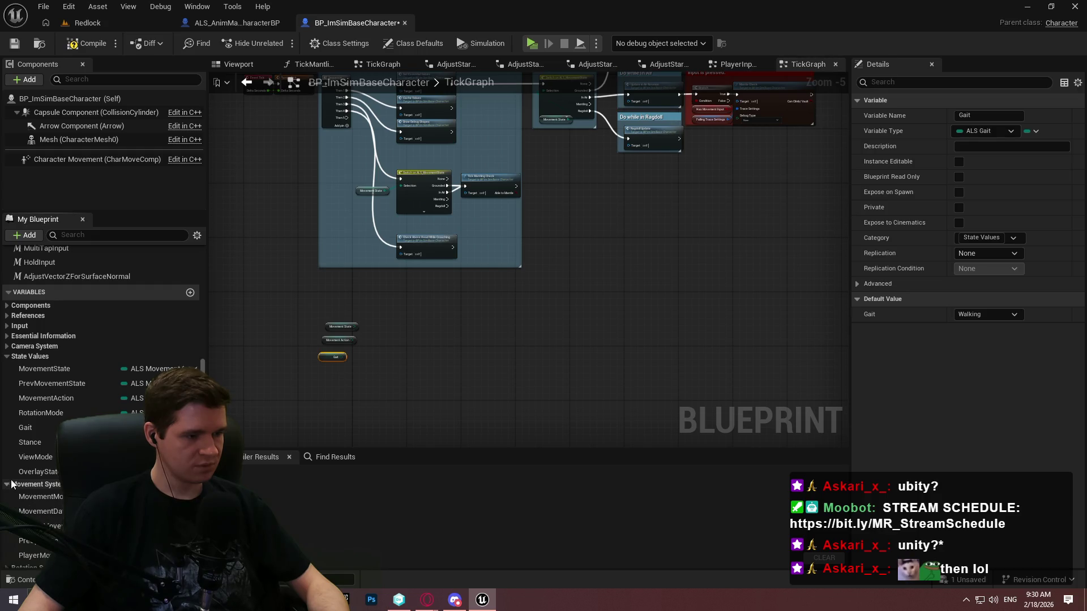
pyautogui.click(7, 485)
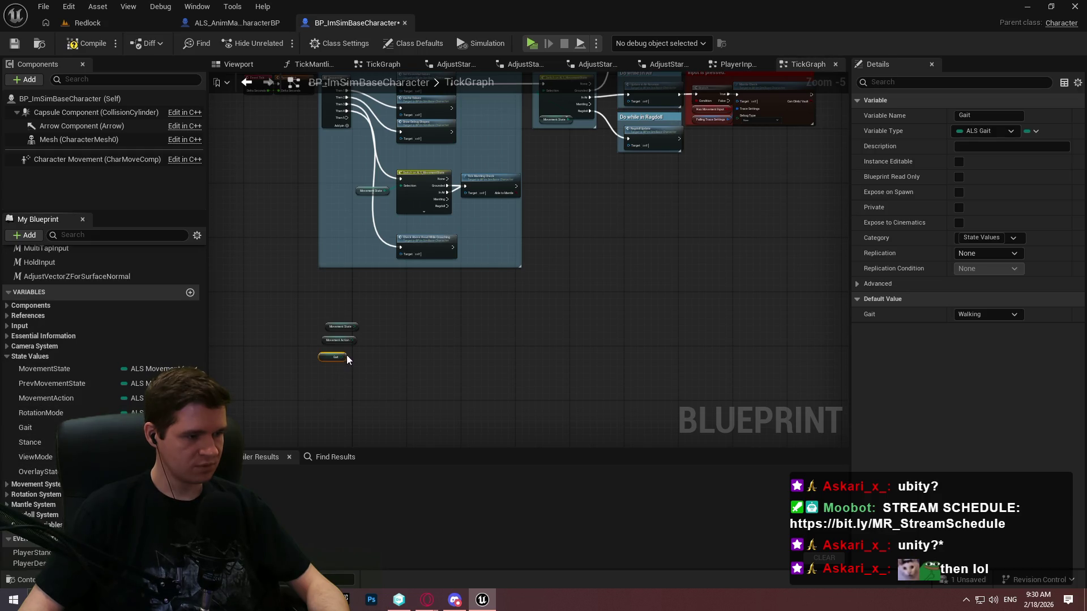
pyautogui.scroll(2, 351, 354)
pyautogui.click(459, 247)
pyautogui.scroll(-2, 412, 263)
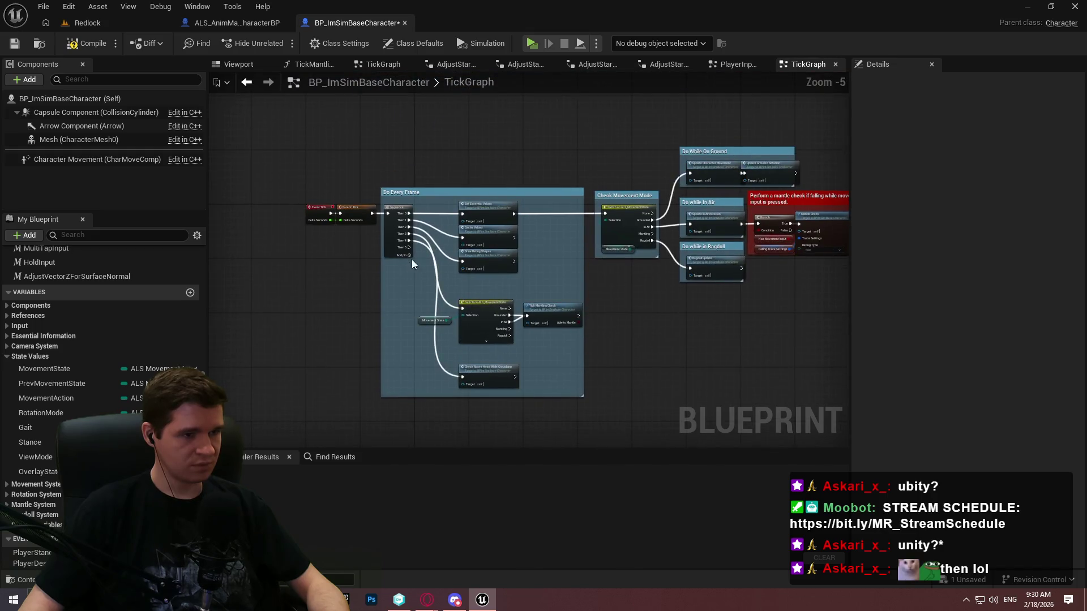
pyautogui.scroll(3, 412, 263)
pyautogui.moveTo(409, 252)
pyautogui.mouseDown()
pyautogui.moveTo(521, 304)
pyautogui.moveTo(547, 209)
pyautogui.mouseUp()
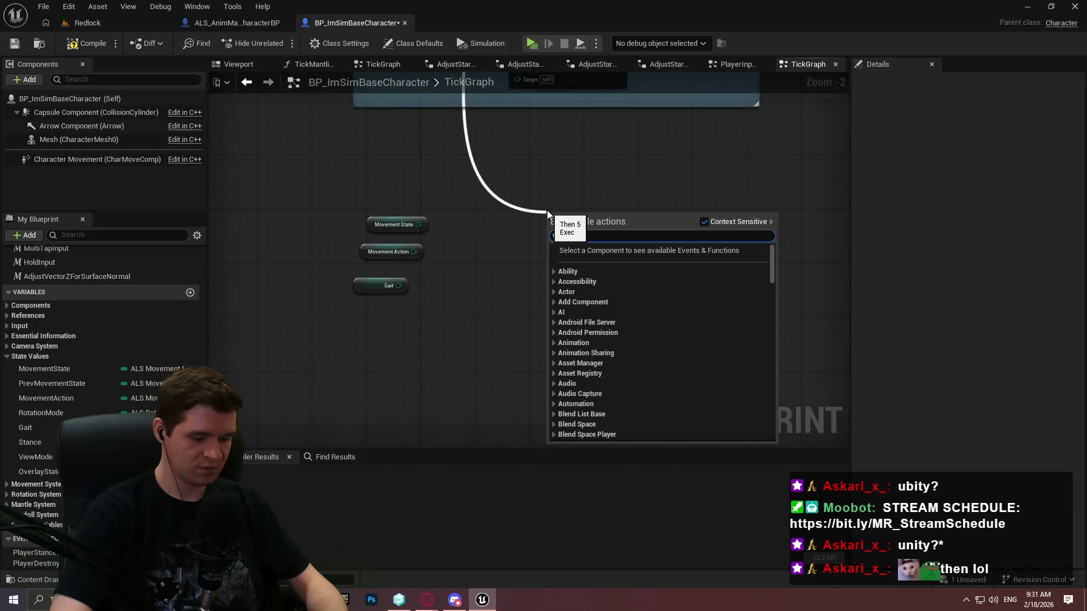
# Step: Add a Print String node on Then 5 and show its advanced inputs
pyautogui.write('print')
pyautogui.press('Return')
pyautogui.scroll(3, 482, 188)
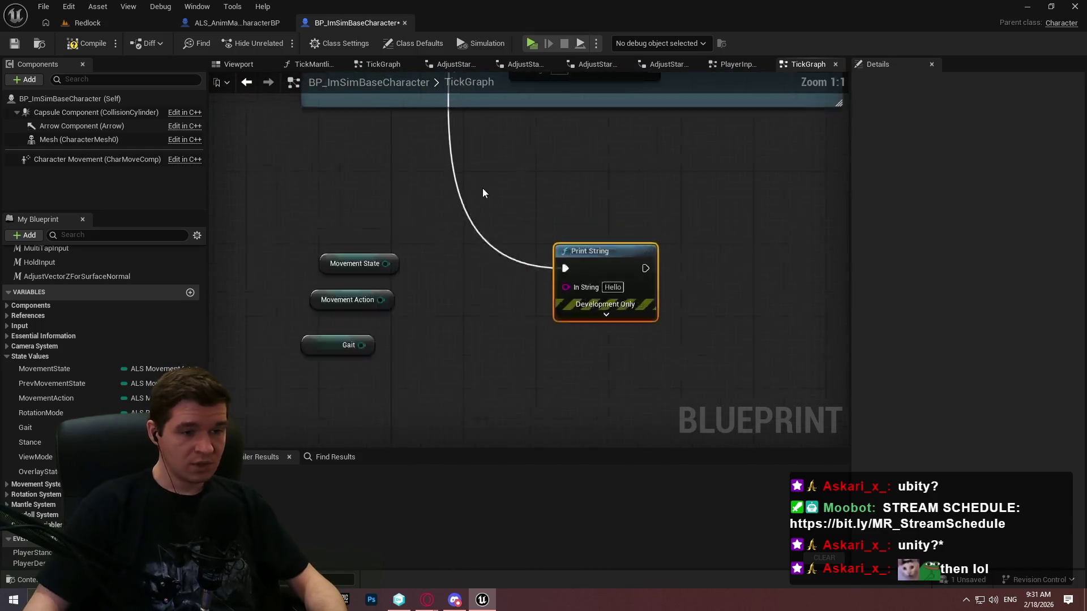
pyautogui.click(630, 323)
# Step: Feed In String from an Append node with five inputs, placed beside Print String
pyautogui.moveTo(566, 287); pyautogui.dragTo(497, 343)
pyautogui.write('app')
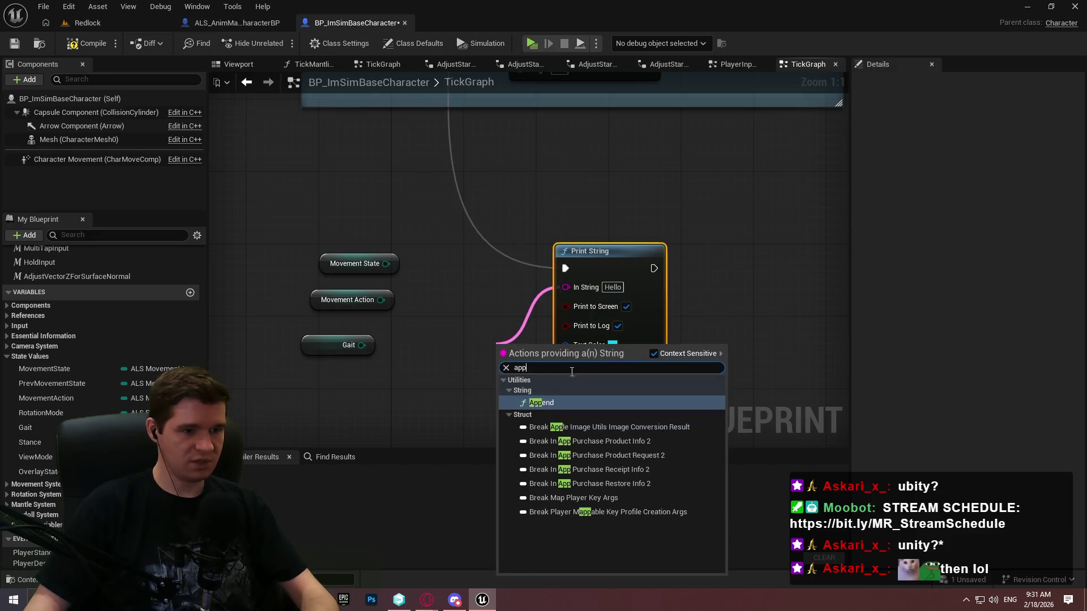
pyautogui.press('Return')
pyautogui.moveTo(620, 253); pyautogui.dragTo(756, 217)
pyautogui.click(530, 352)
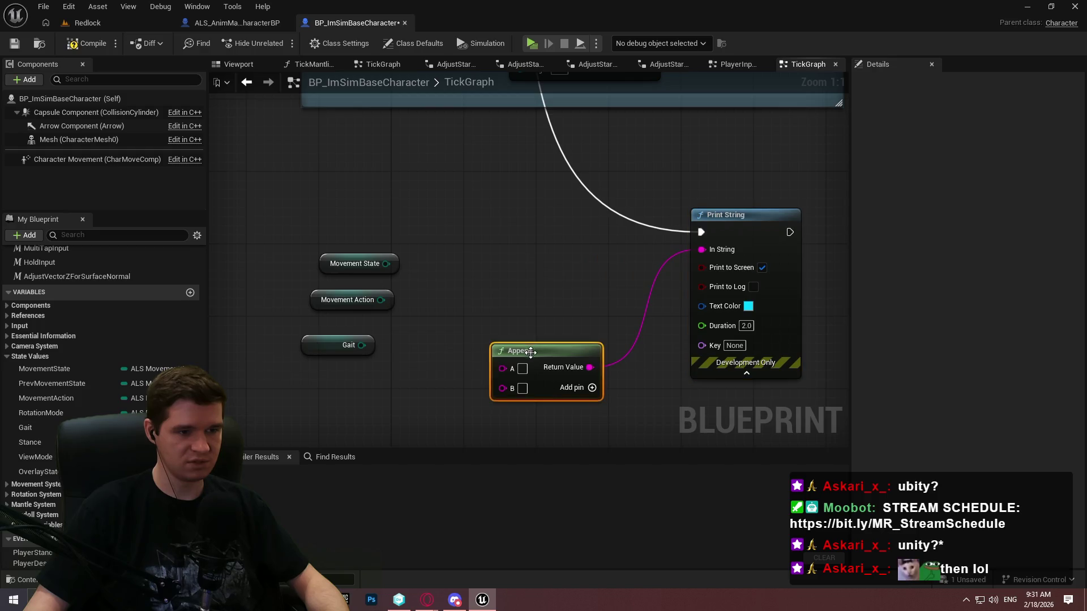
pyautogui.moveTo(531, 352); pyautogui.dragTo(577, 243)
pyautogui.click(638, 279)
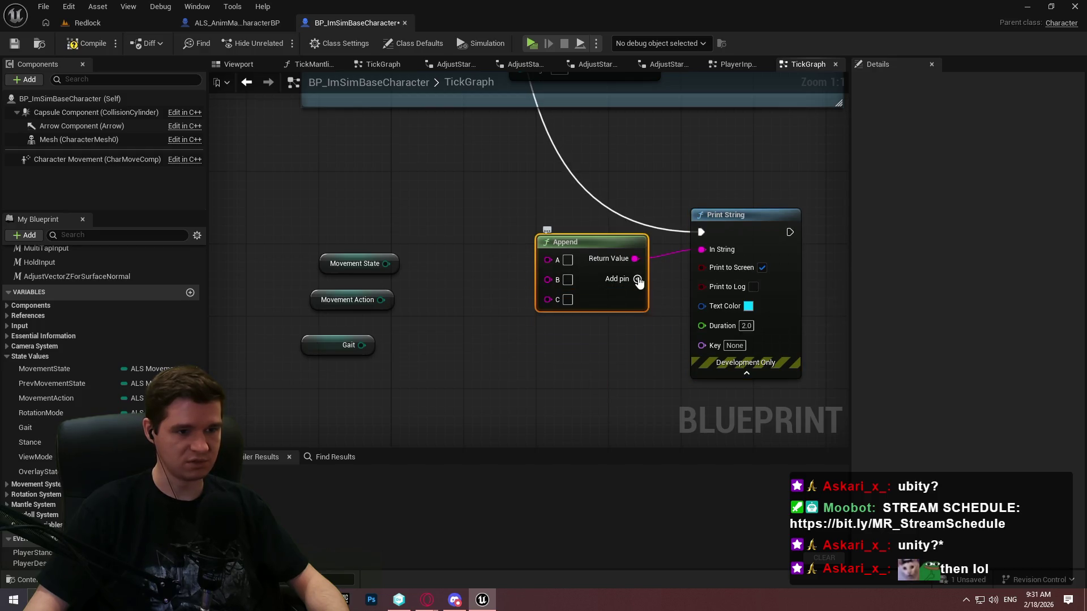
pyautogui.click(638, 279)
pyautogui.click(638, 280)
# Step: Wire the three getters into Append with '-' separators, compile, and launch a play test
pyautogui.moveTo(385, 263)
pyautogui.mouseDown()
pyautogui.moveTo(552, 262)
pyautogui.moveTo(381, 300)
pyautogui.mouseUp()
pyautogui.moveTo(357, 347)
pyautogui.mouseDown()
pyautogui.moveTo(600, 339)
pyautogui.moveTo(547, 333)
pyautogui.mouseUp()
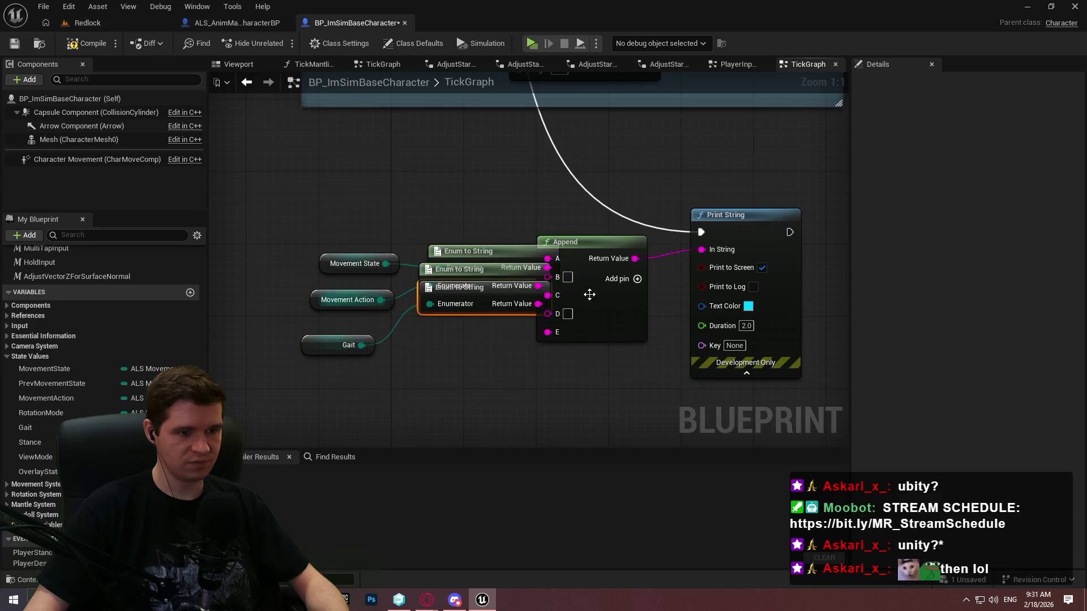
pyautogui.click(568, 277)
pyautogui.write('-')
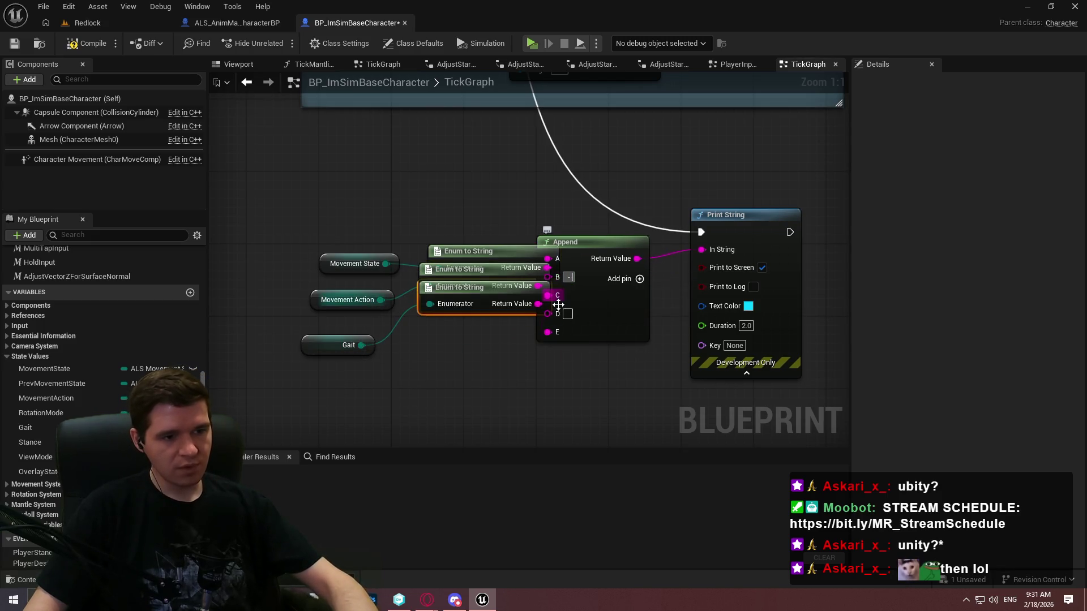
pyautogui.write('-')
pyautogui.click(88, 43)
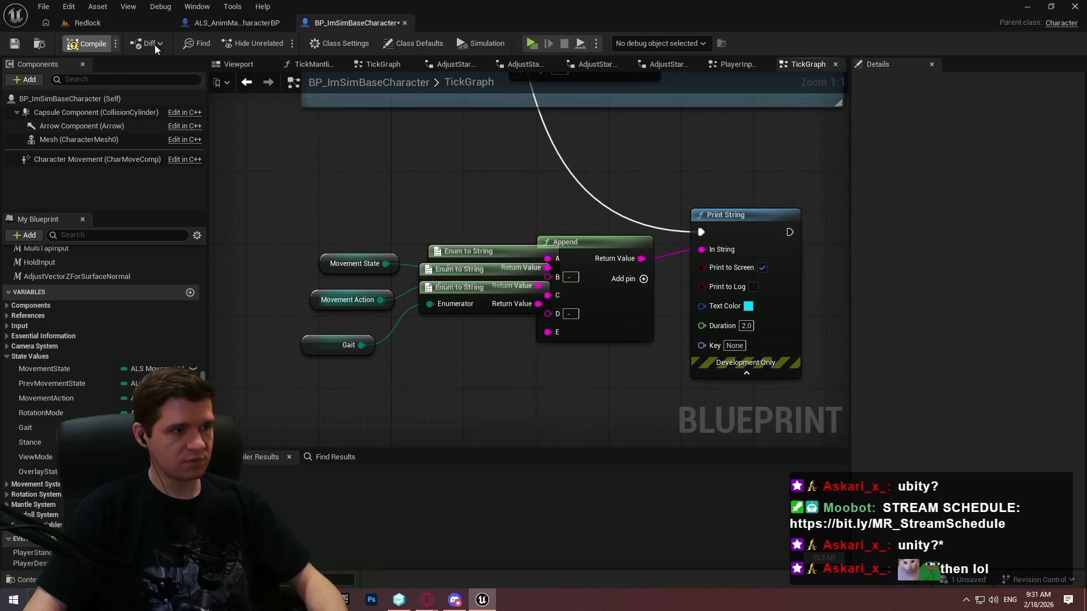
pyautogui.hotkey('alt', 'p')
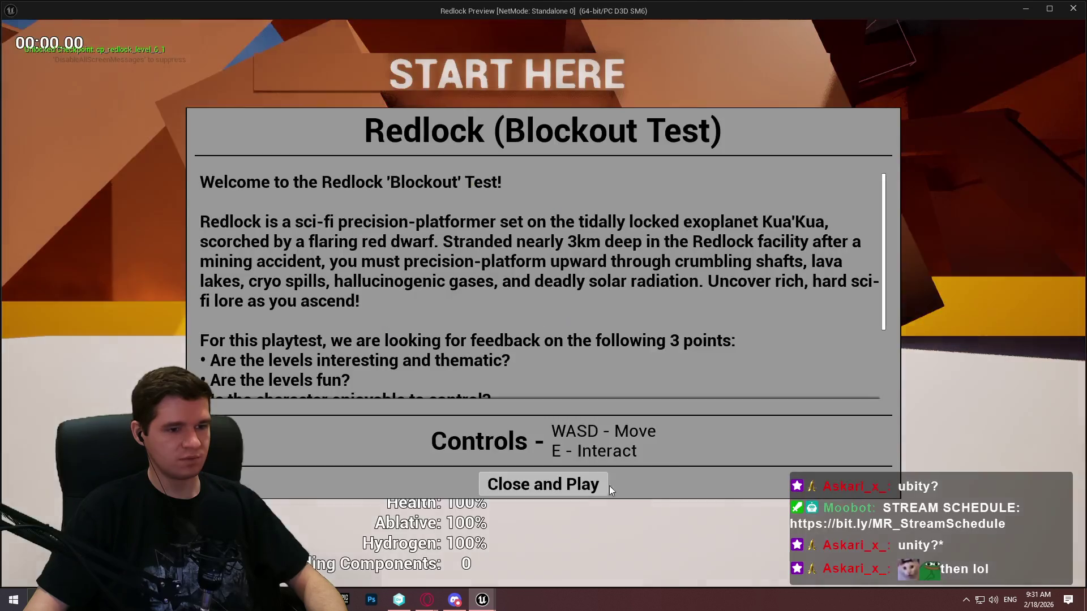
pyautogui.click(610, 486)
pyautogui.press('w')
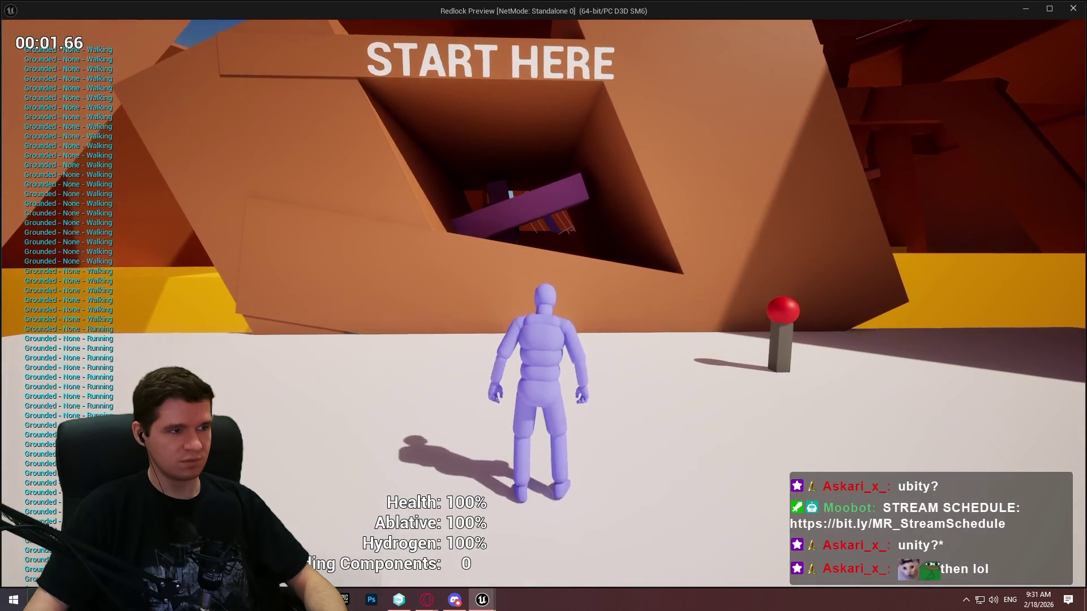
pyautogui.press('space')
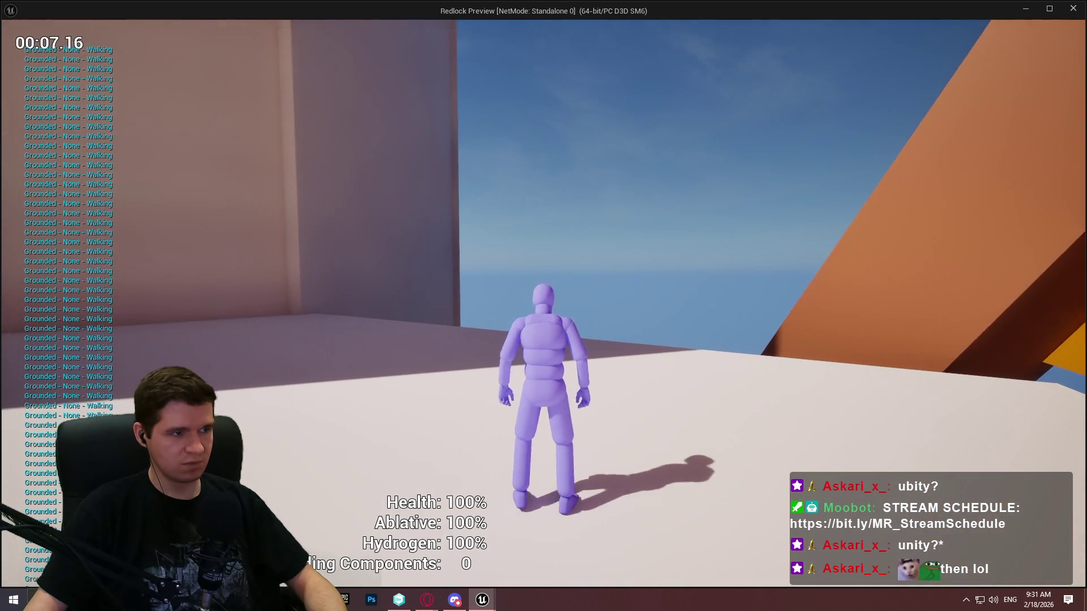
pyautogui.press('w')
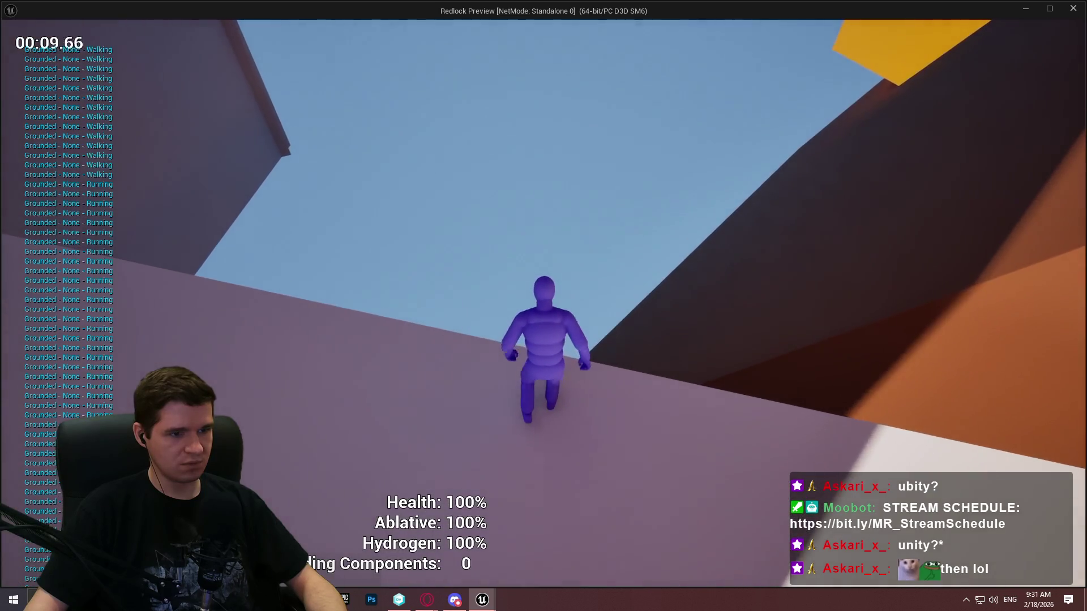
pyautogui.press('w')
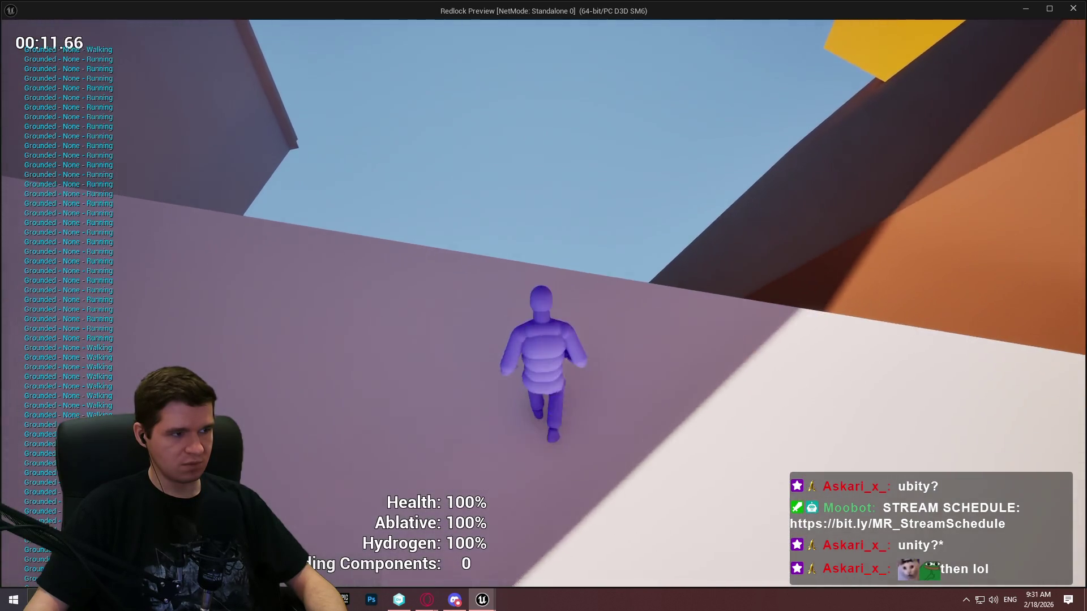
pyautogui.press('w')
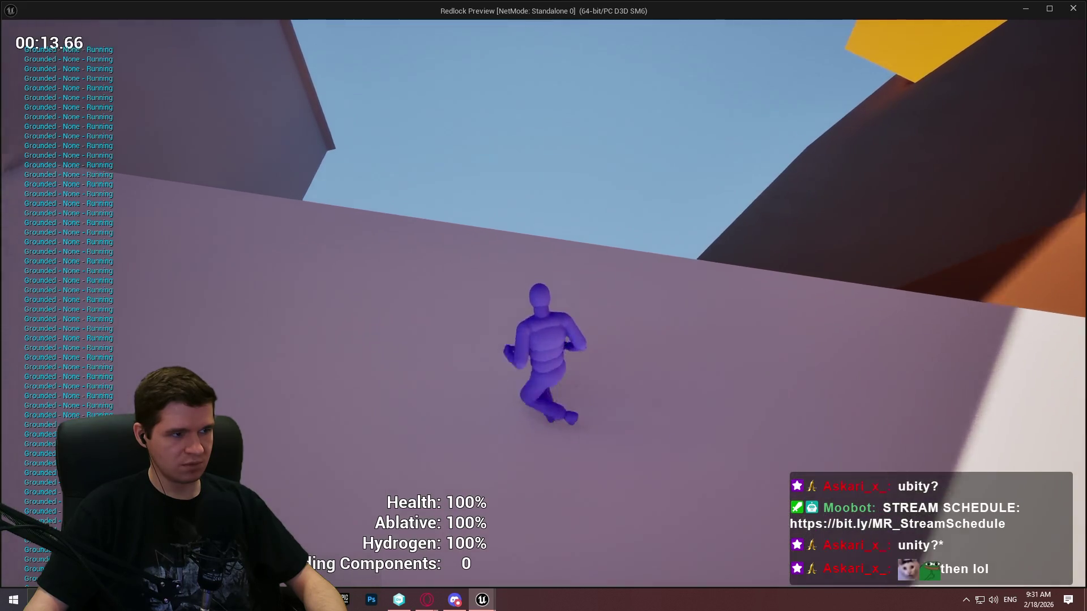
pyautogui.press('w')
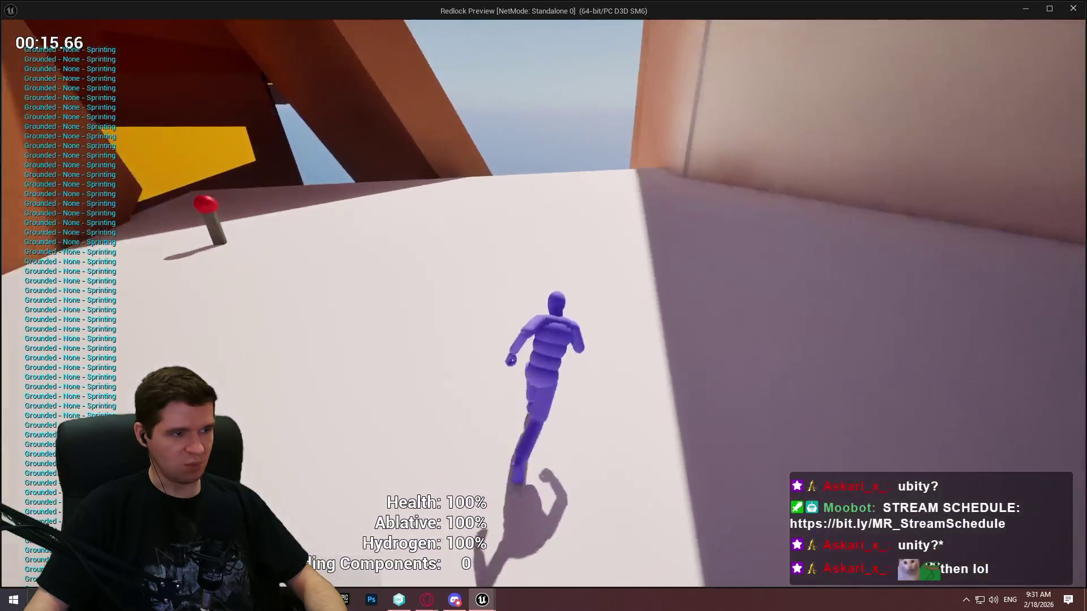
pyautogui.press('w')
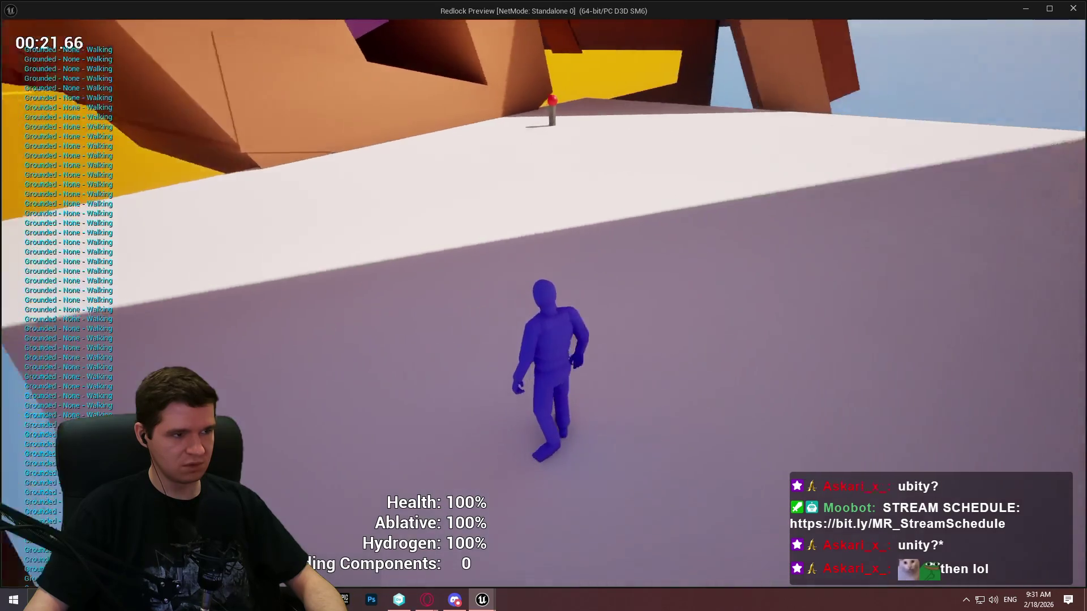
pyautogui.hotkey('shift', 'w')
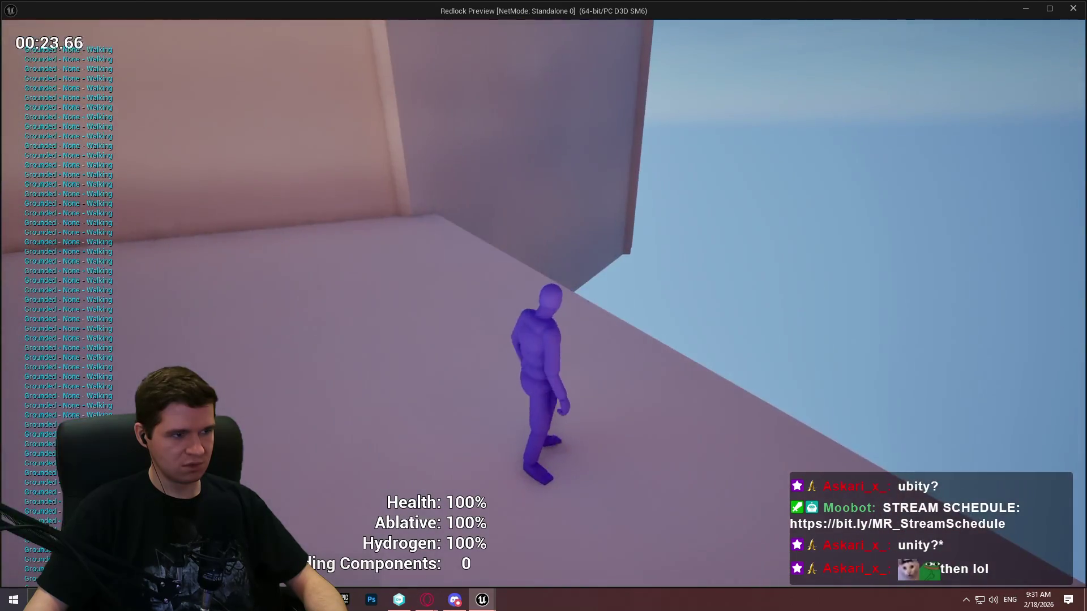
pyautogui.press('shift')
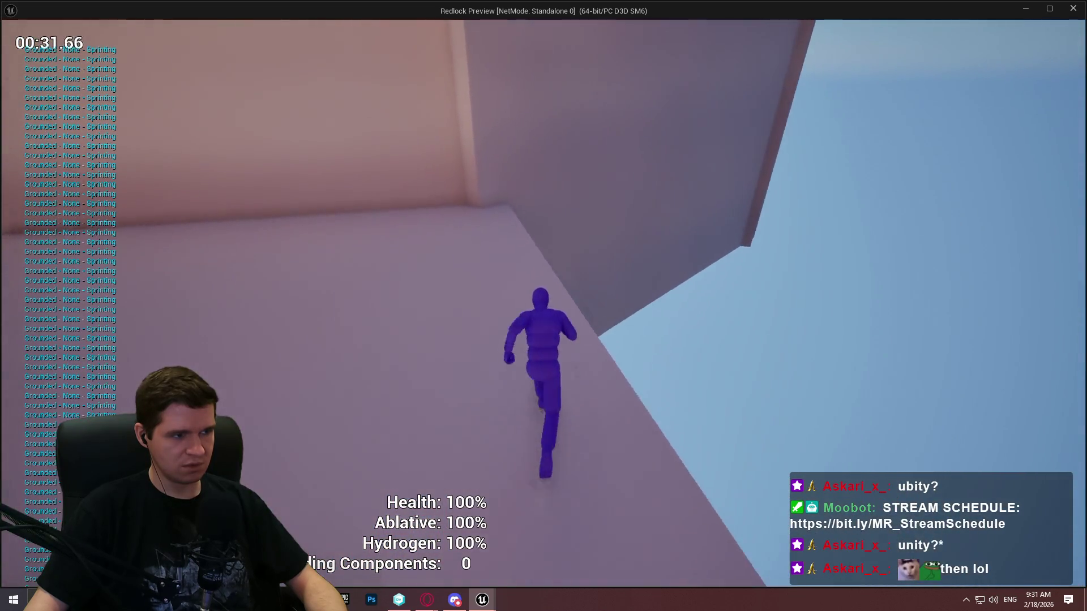
pyautogui.press('space')
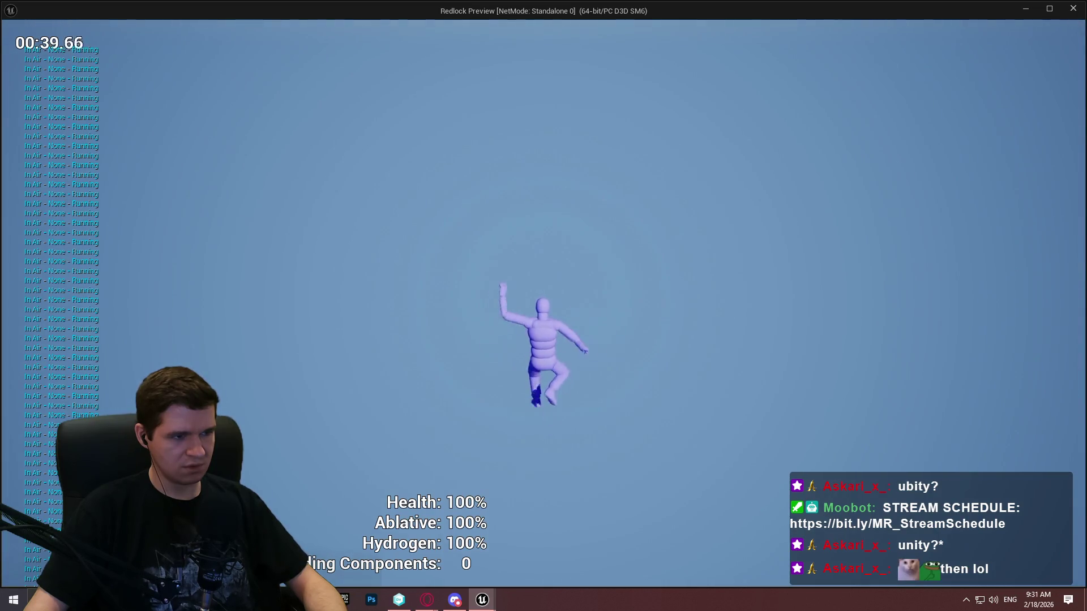
pyautogui.press('Escape')
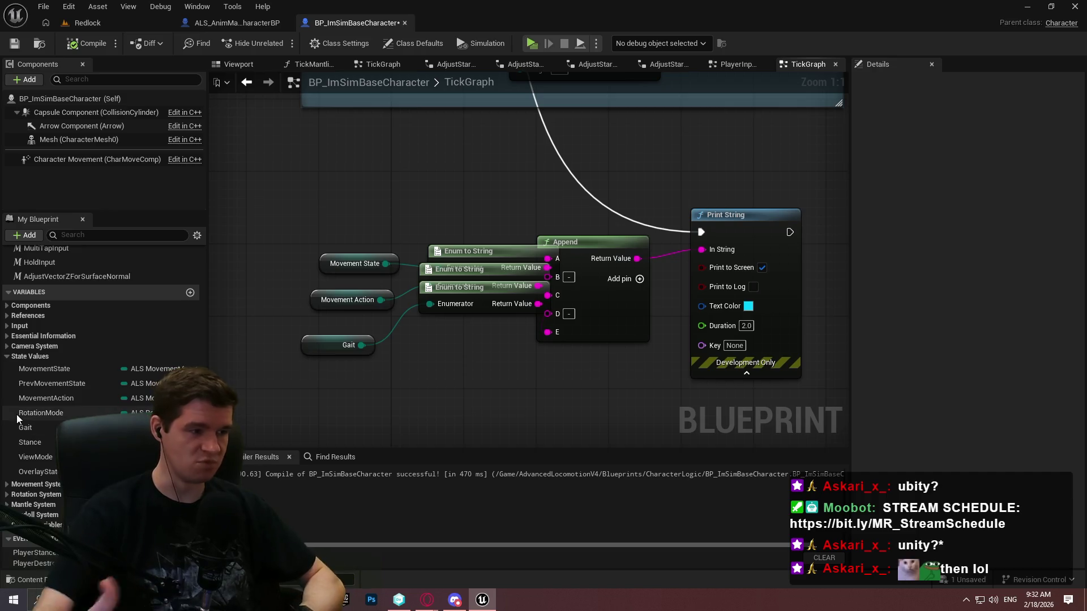
# Step: Switch from the TickGraph to the PlayerInput graph
pyautogui.scroll(-3, 489, 239)
pyautogui.moveTo(489, 239); pyautogui.dragTo(352, 388)
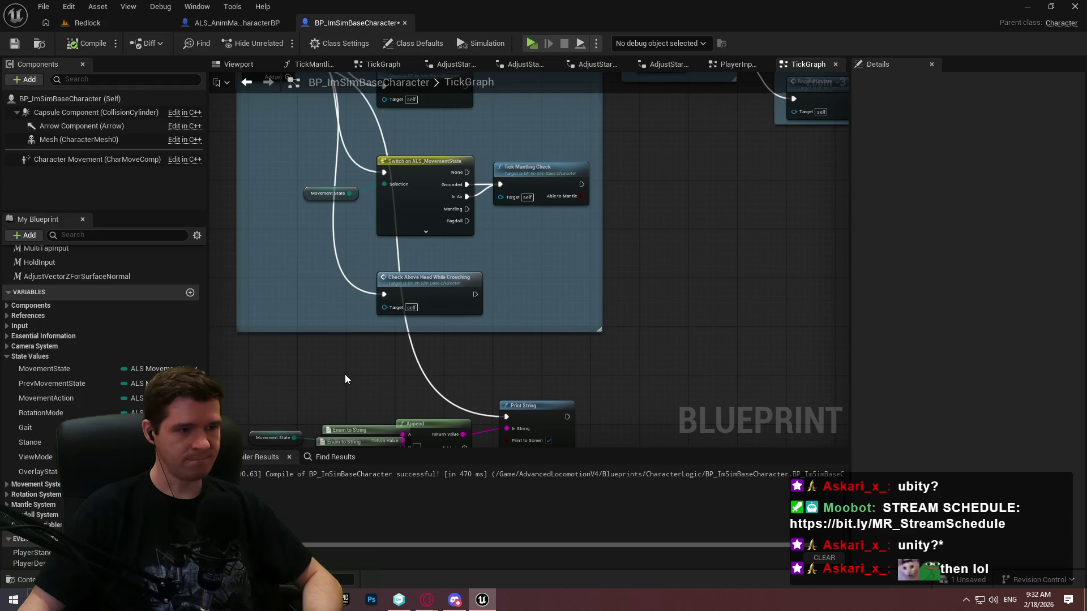
pyautogui.click(736, 64)
pyautogui.scroll(-4, 537, 294)
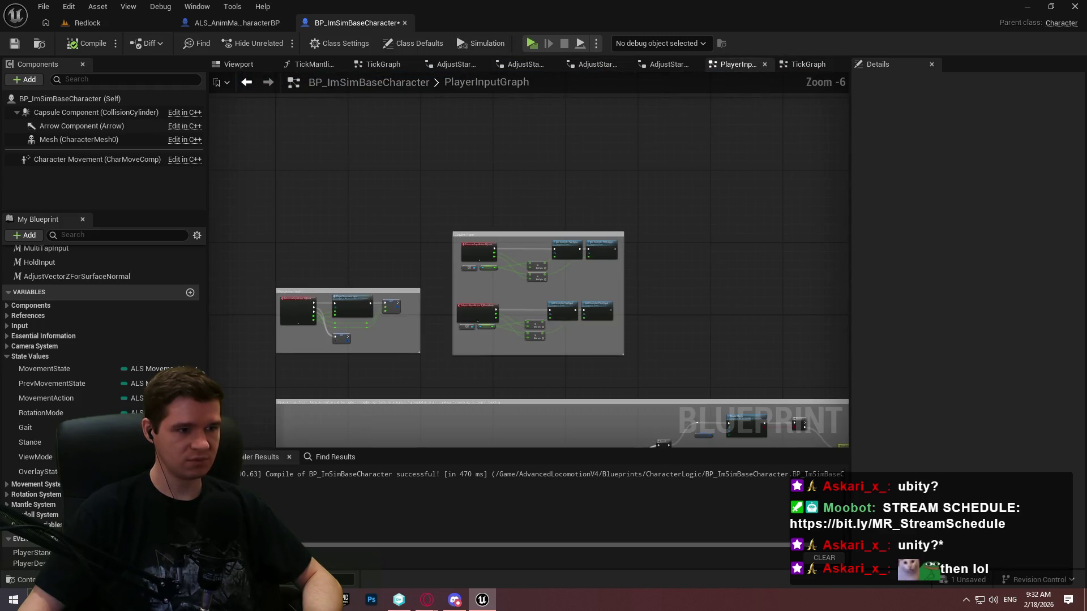
pyautogui.scroll(3, 393, 247)
pyautogui.scroll(-1, 399, 256)
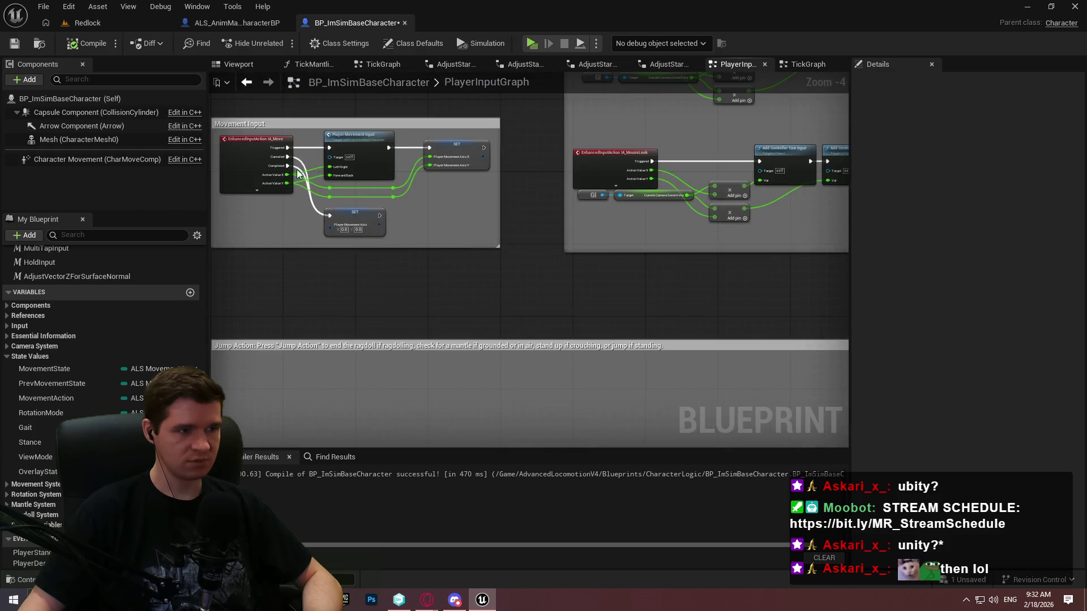
pyautogui.scroll(2, 285, 142)
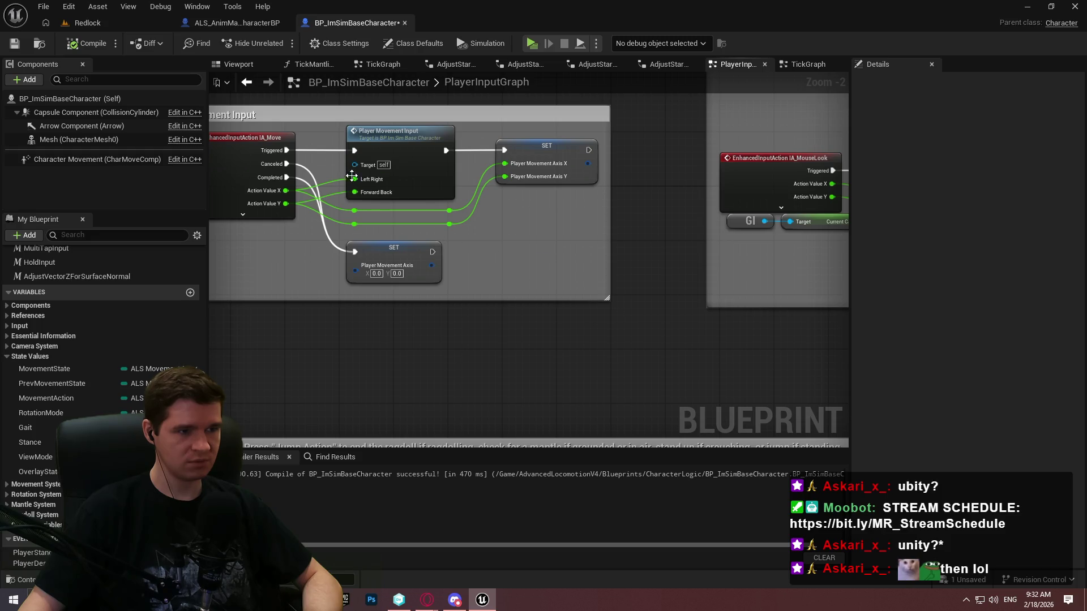
# Step: Open the Player Movement Input function and add a reroute knot on the Switch's execution wire
pyautogui.doubleClick(419, 175)
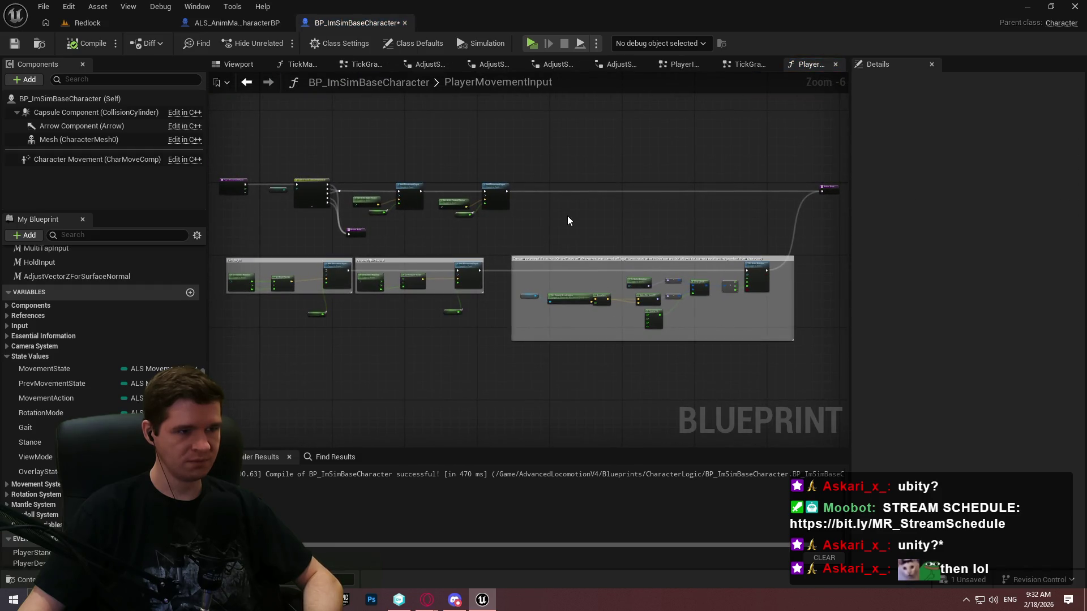
pyautogui.scroll(4, 300, 196)
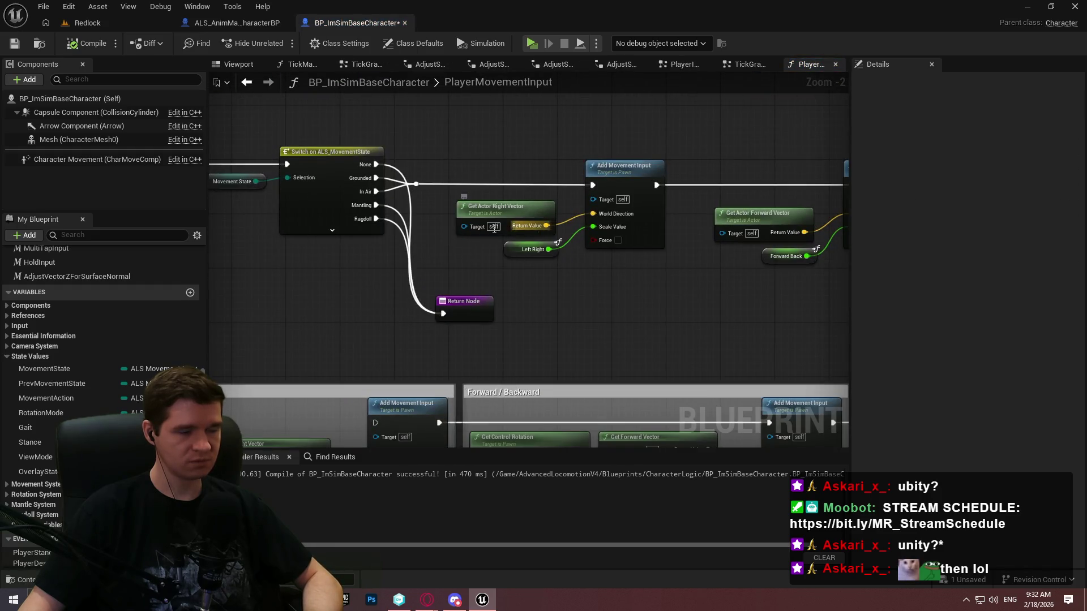
pyautogui.moveTo(494, 229); pyautogui.dragTo(496, 249)
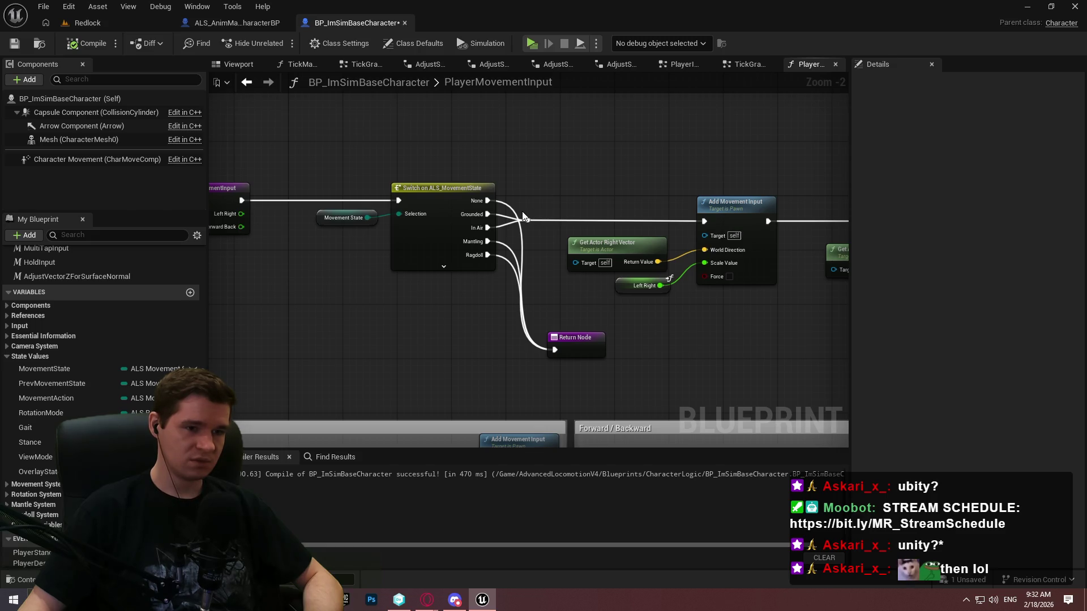
pyautogui.doubleClick(527, 220)
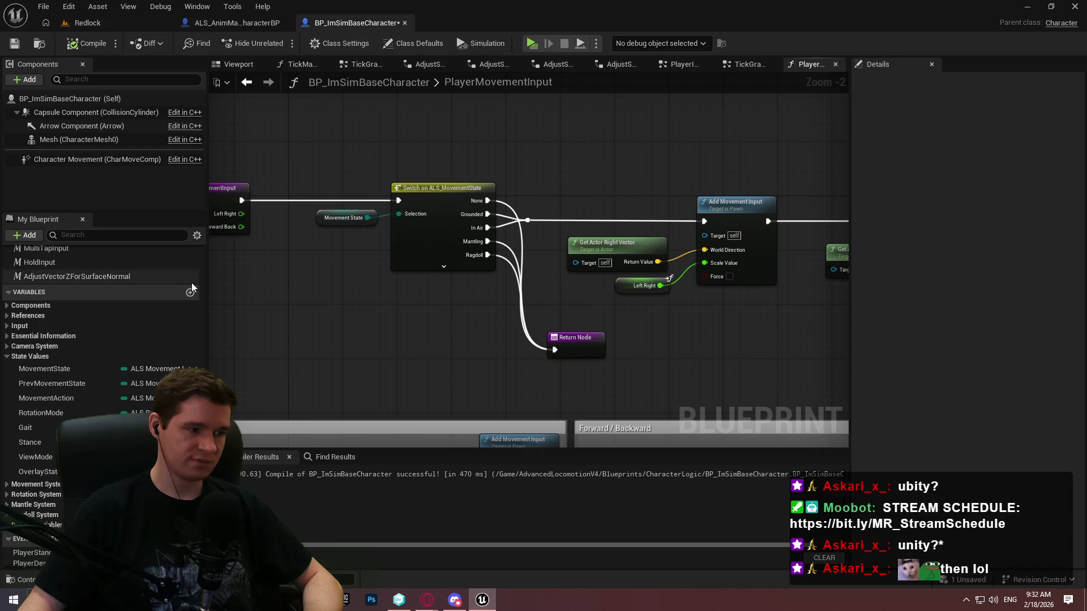
# Step: In the Redlock level editor, look through the Blueprints subfolders CharacterLogic and Misc
pyautogui.click(110, 23)
pyautogui.click(661, 361)
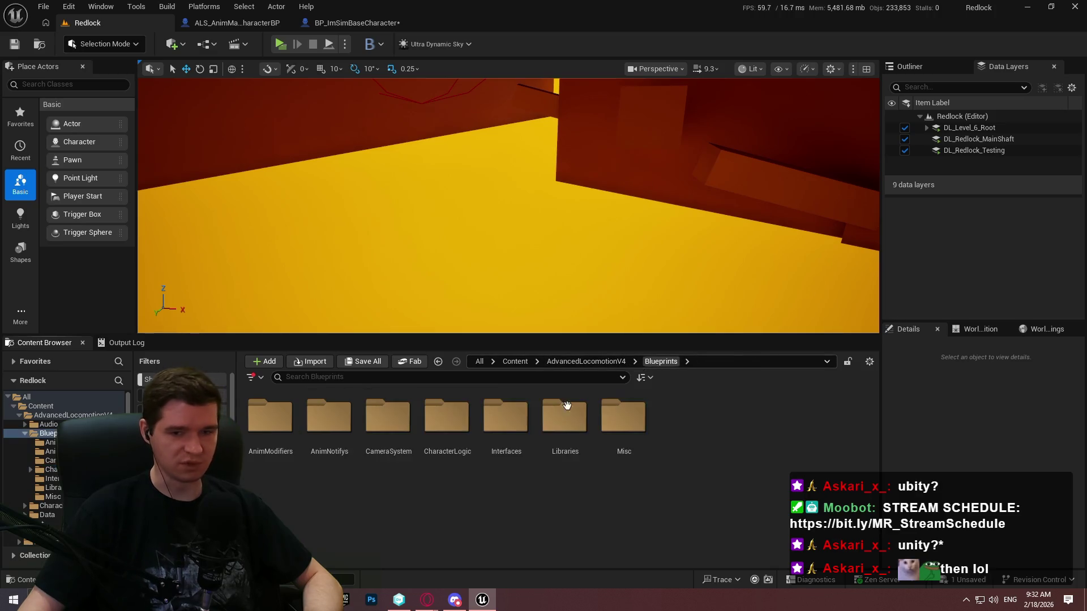
pyautogui.doubleClick(447, 422)
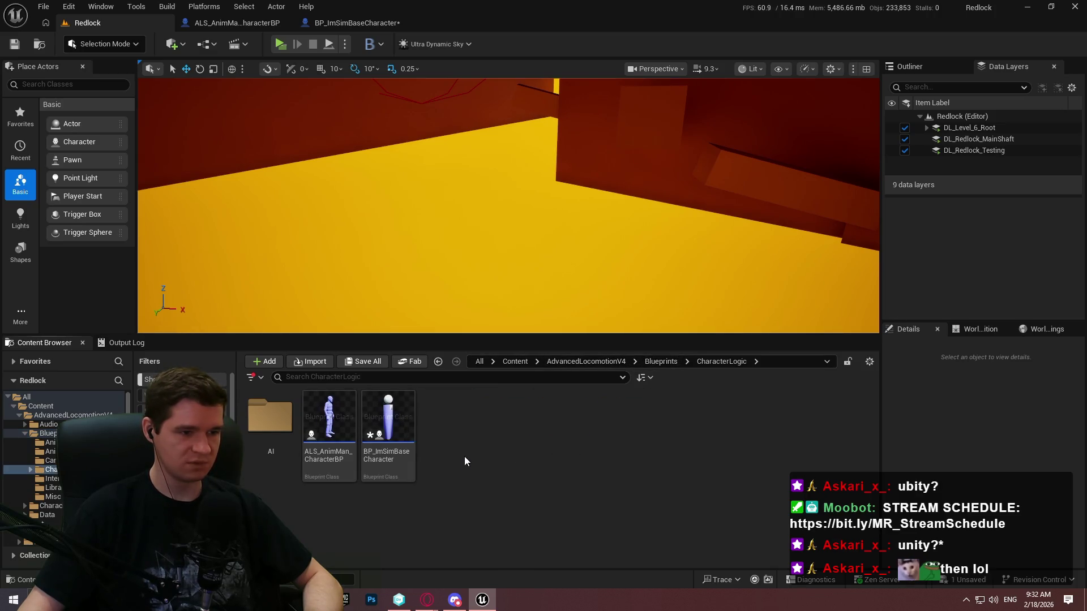
pyautogui.click(661, 361)
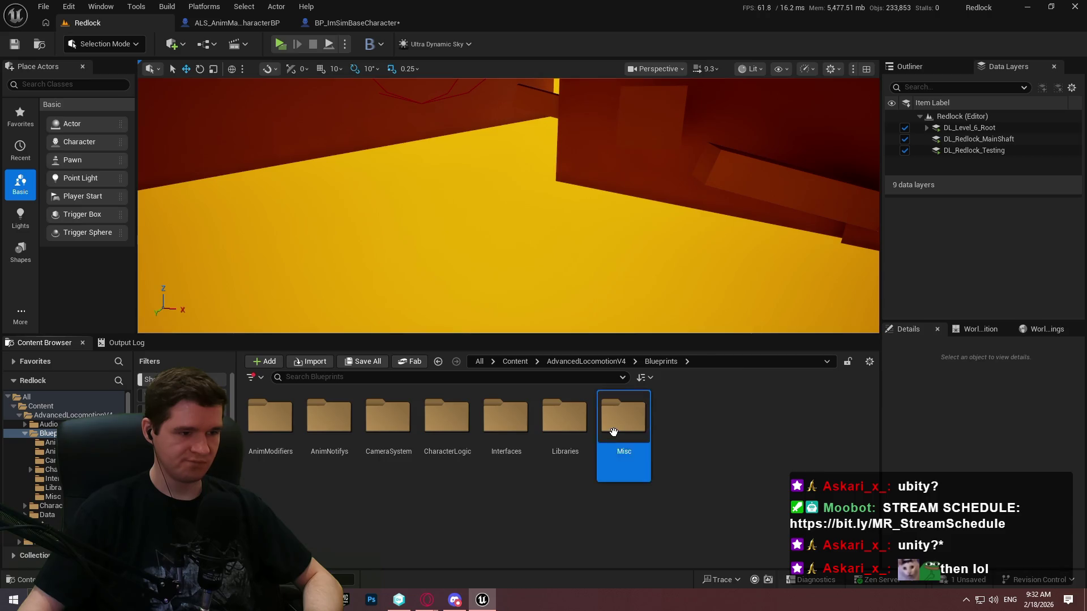
pyautogui.doubleClick(615, 433)
pyautogui.click(669, 361)
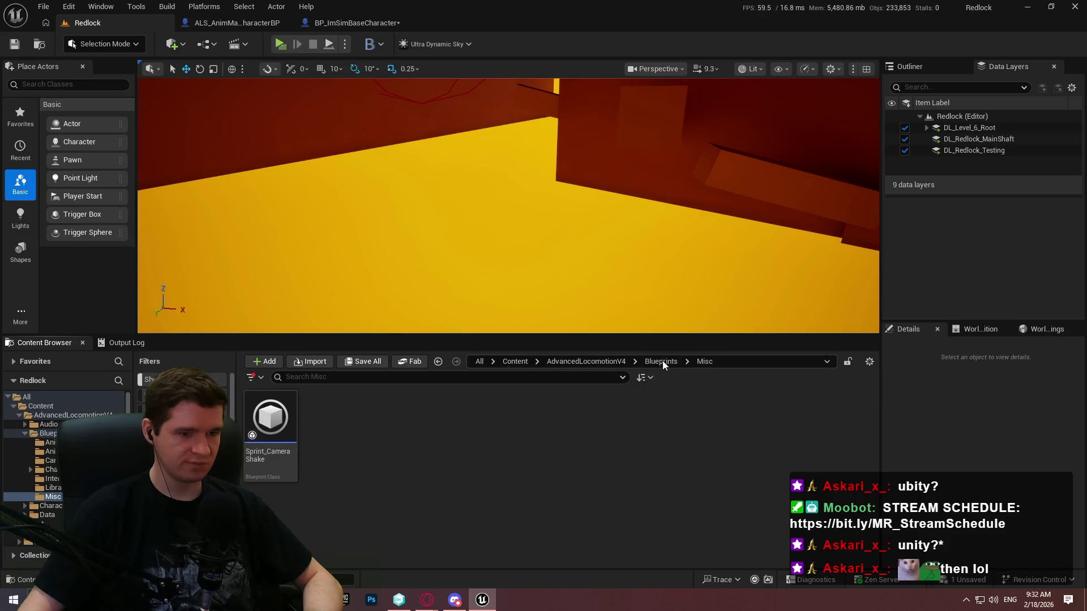
pyautogui.click(661, 361)
pyautogui.doubleClick(445, 448)
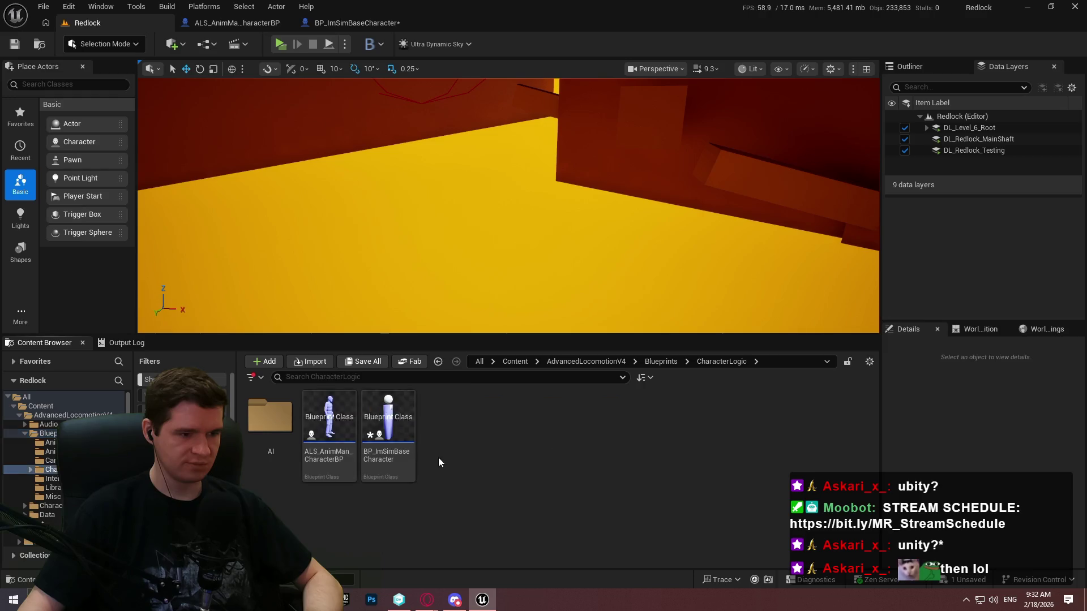
pyautogui.click(671, 366)
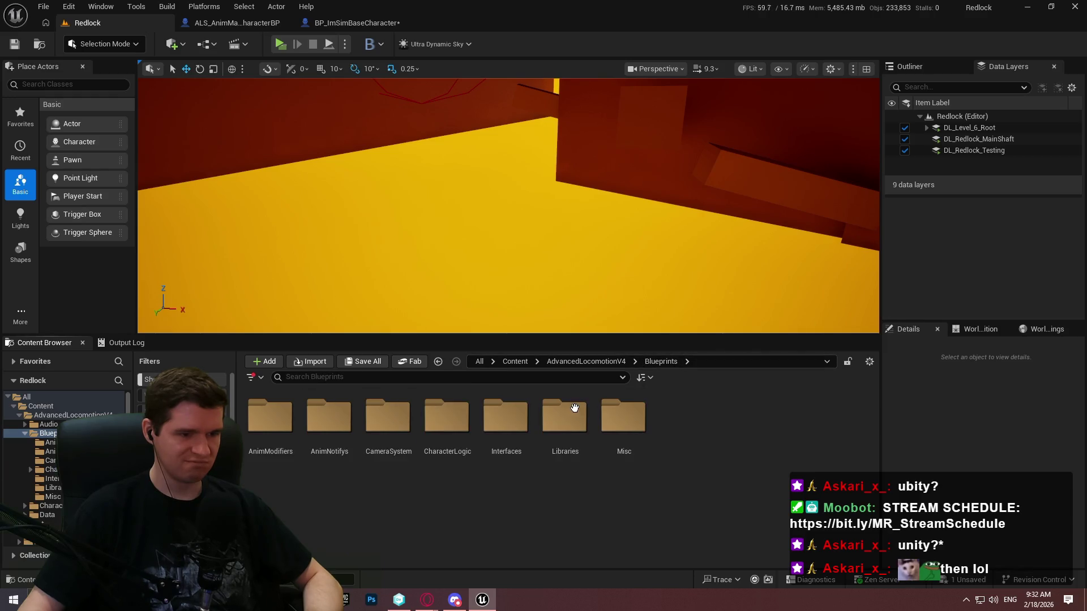
# Step: Go up to AdvancedLocomotionV4 and open Data > Enums, after briefly checking Structs
pyautogui.click(600, 362)
pyautogui.click(438, 433)
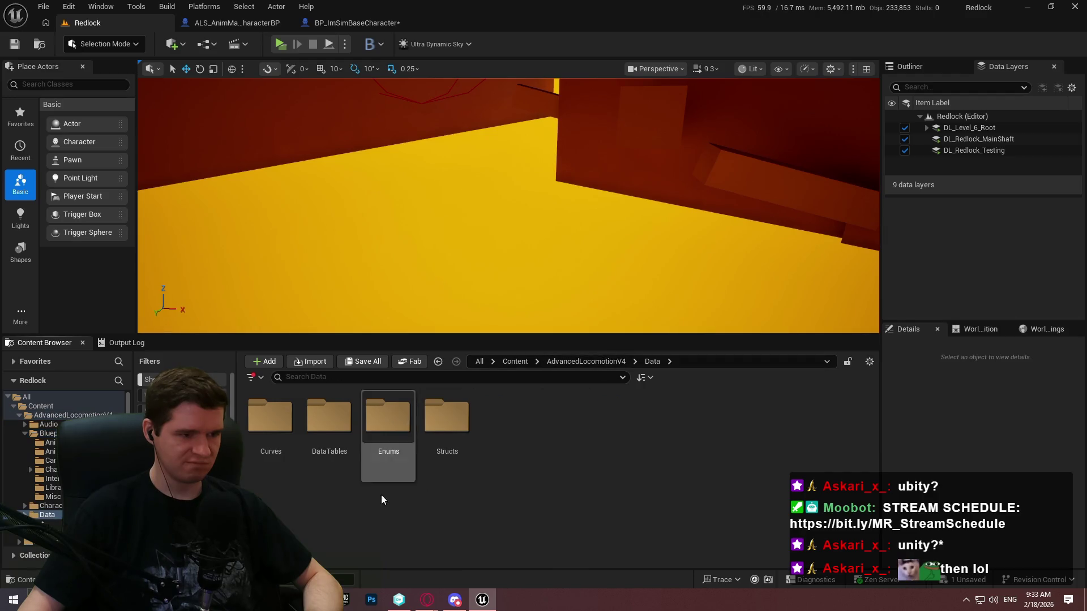
pyautogui.doubleClick(445, 422)
pyautogui.click(651, 361)
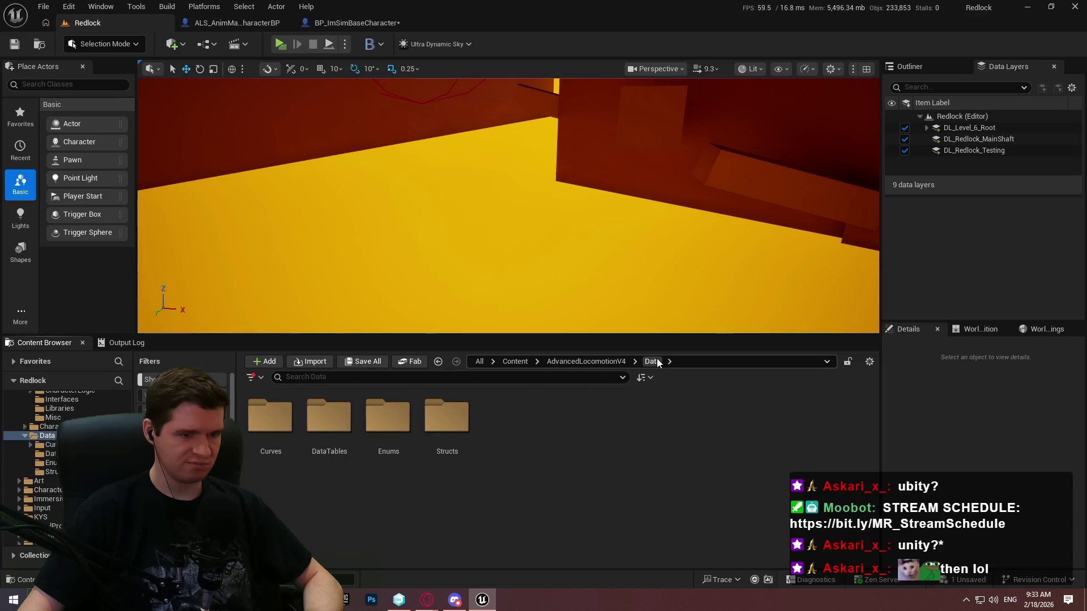
pyautogui.doubleClick(411, 426)
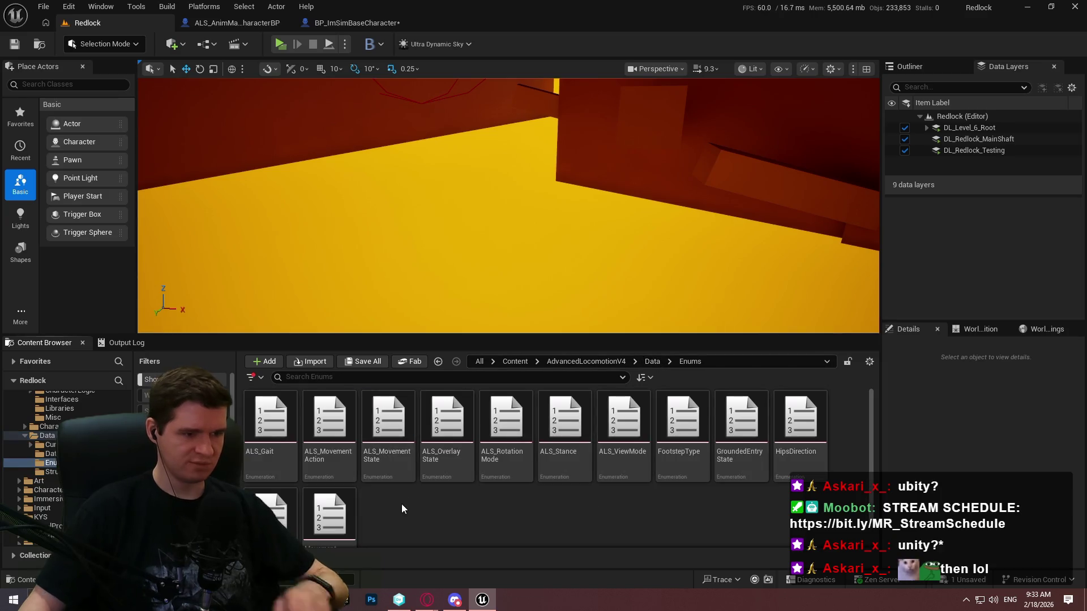
# Step: Create a Blueprint Enumeration named ALS_InputState in Enums and add an enumerator to it
pyautogui.rightClick(400, 510)
pyautogui.moveTo(451, 332)
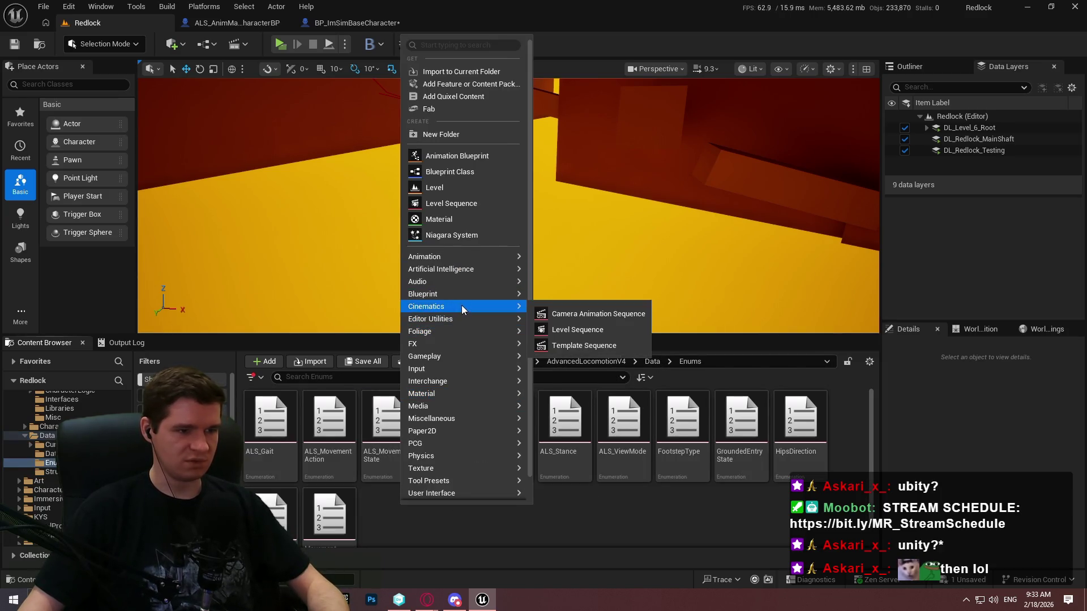
pyautogui.moveTo(456, 372)
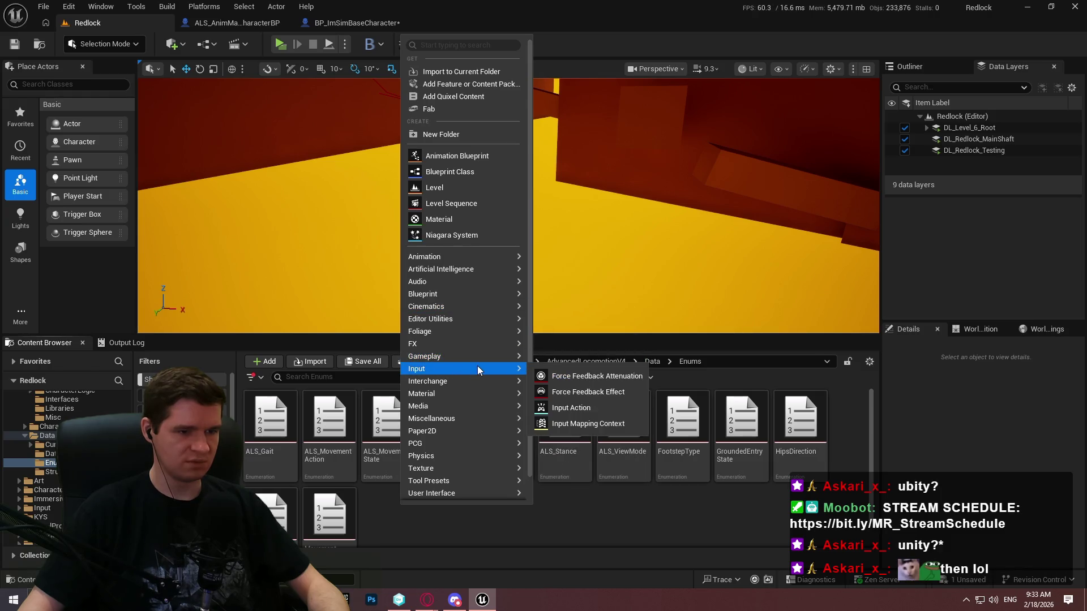
pyautogui.moveTo(456, 294)
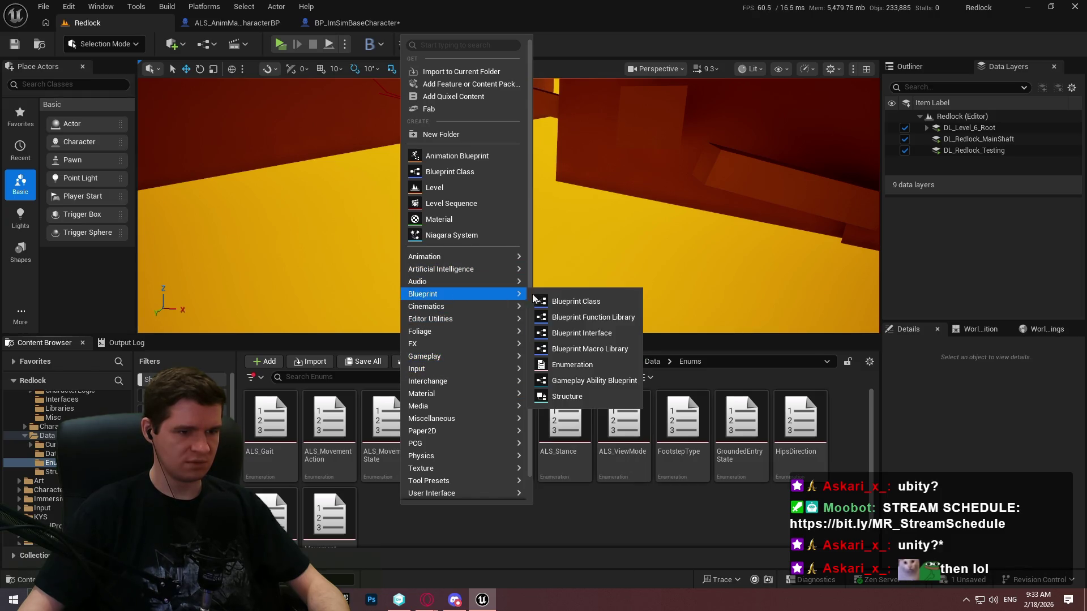
pyautogui.click(569, 366)
pyautogui.write('ALS_InputS')
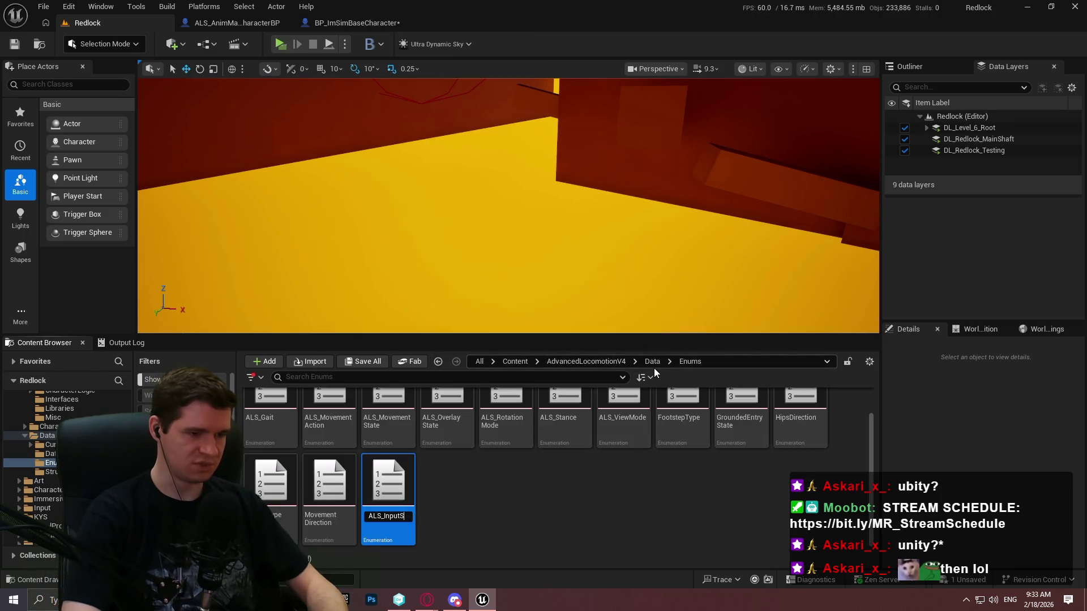
pyautogui.write('tate')
pyautogui.press('Return')
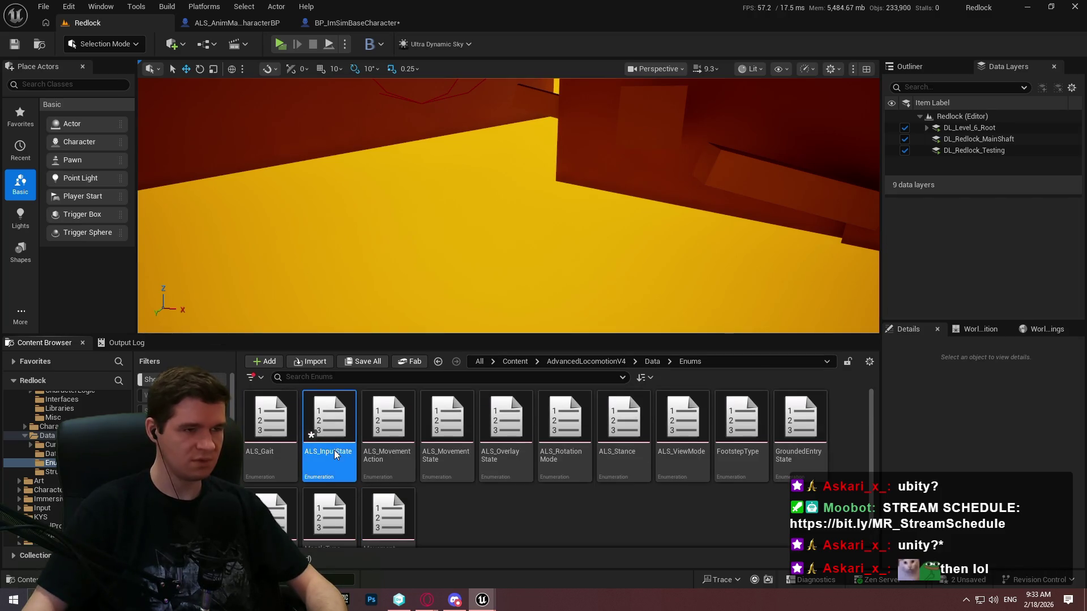
pyautogui.click(369, 77)
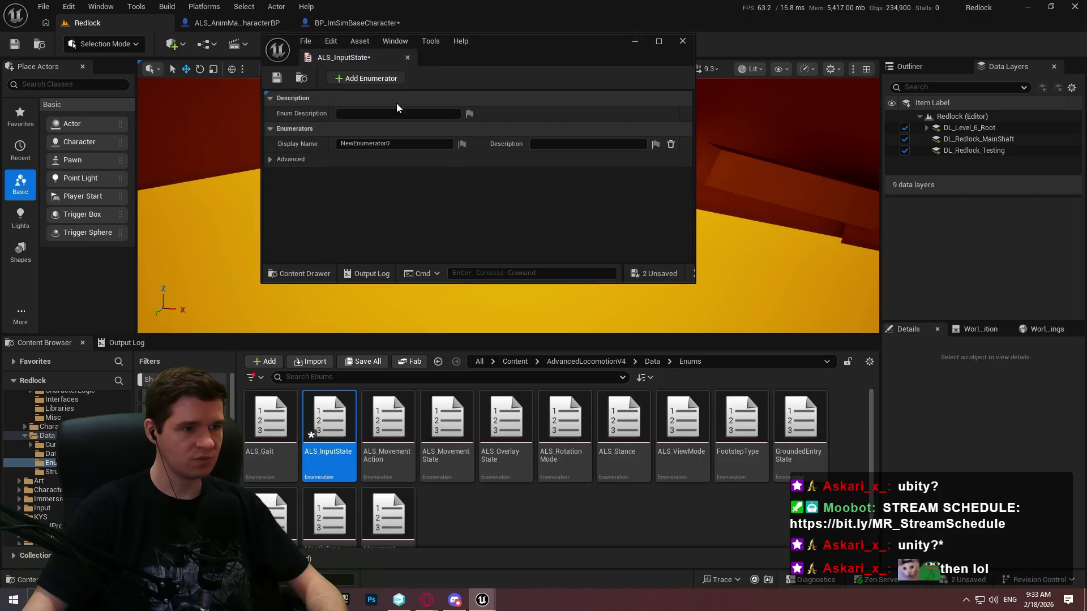
# Step: Add a second enumerator to ALS_InputState and name the first one NoMovementInput
pyautogui.click(405, 143)
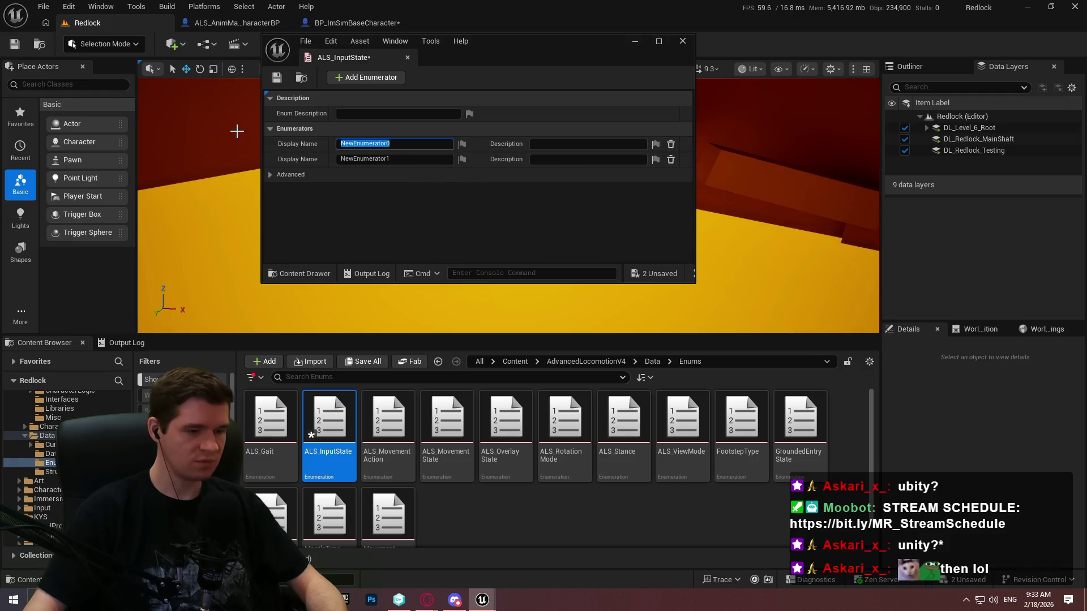
pyautogui.write('NoMovementInput')
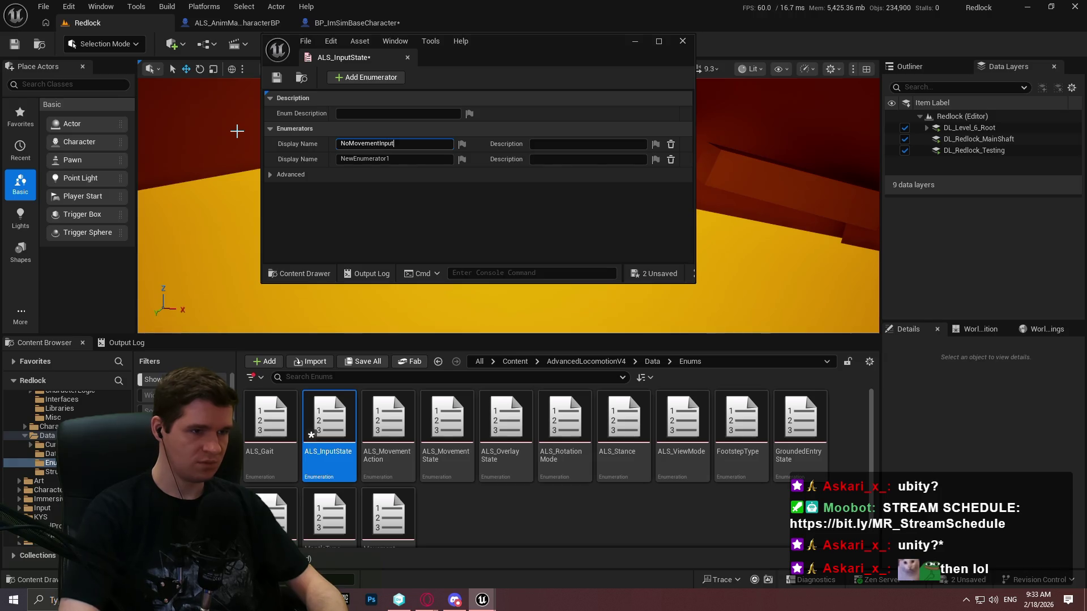
pyautogui.press('Tab')
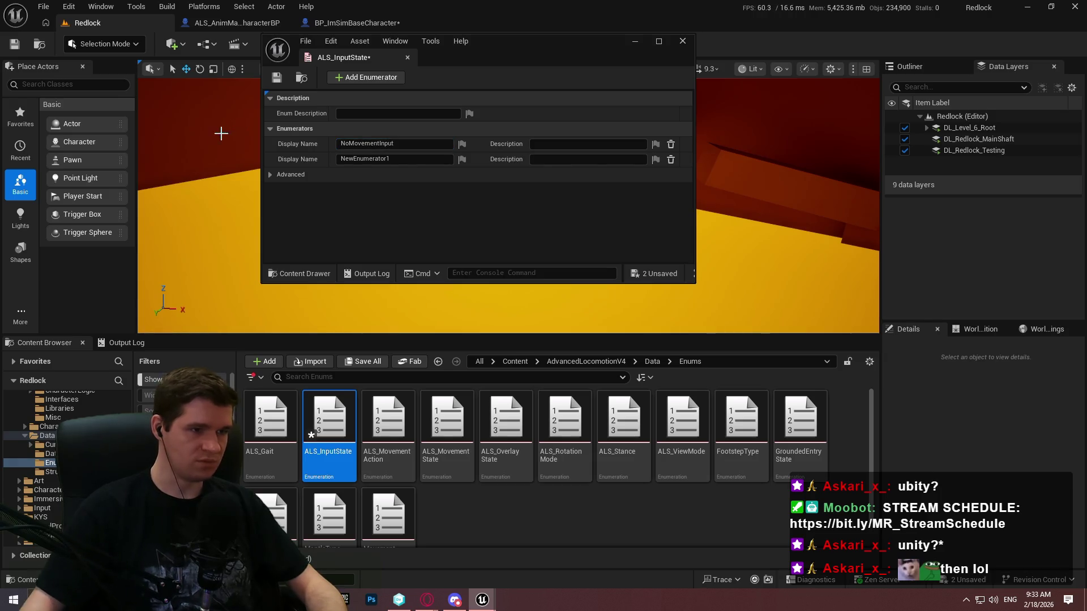
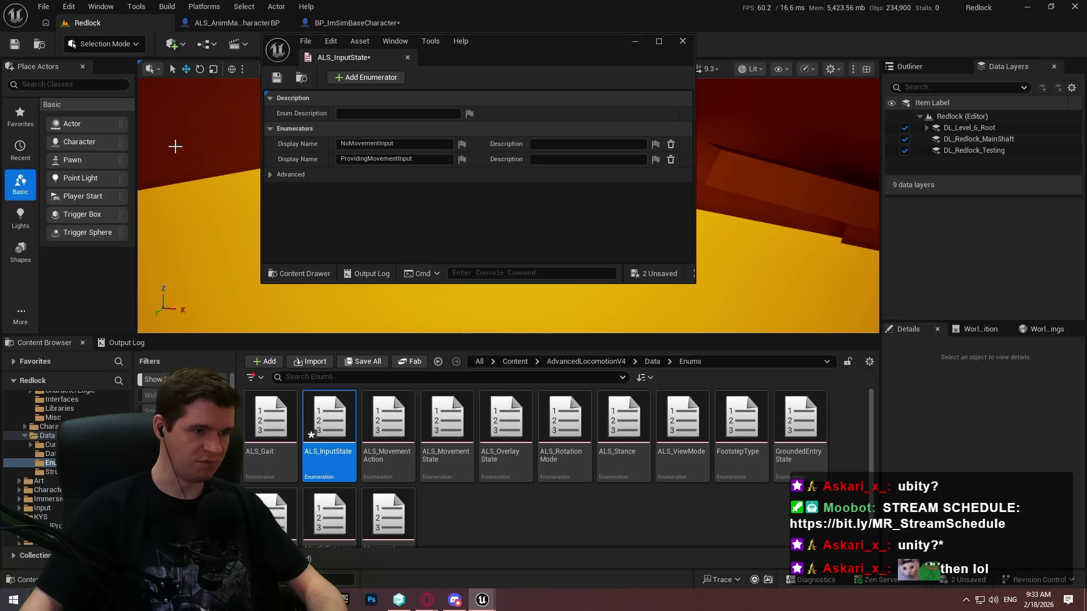
# Step: Save and close the ALS_InputState enum, returning to the BP_ImSimBaseCharacter blueprint
pyautogui.click(277, 77)
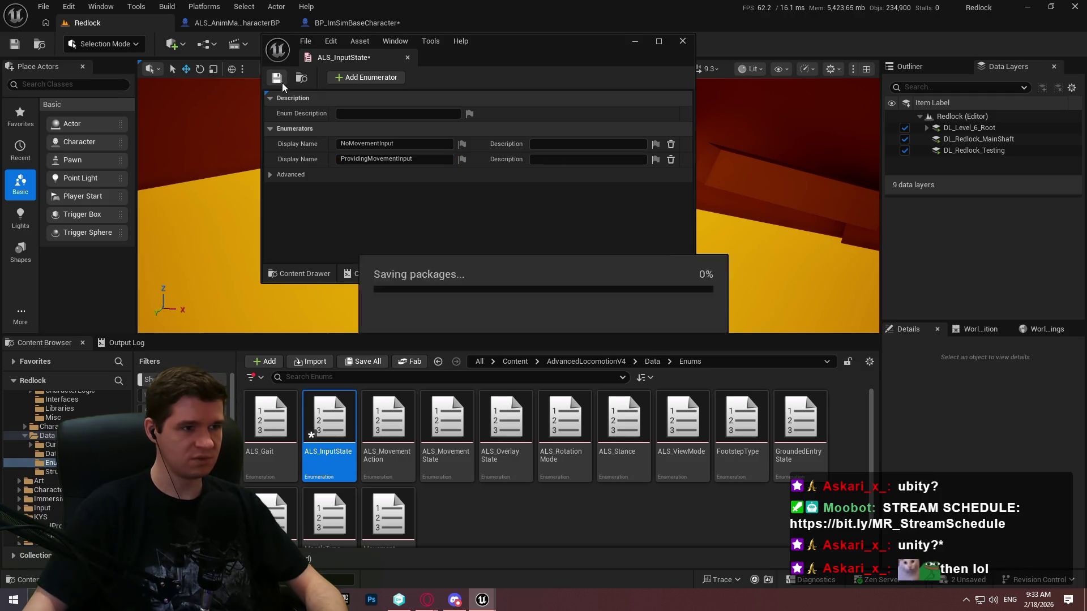
pyautogui.click(407, 58)
pyautogui.click(367, 23)
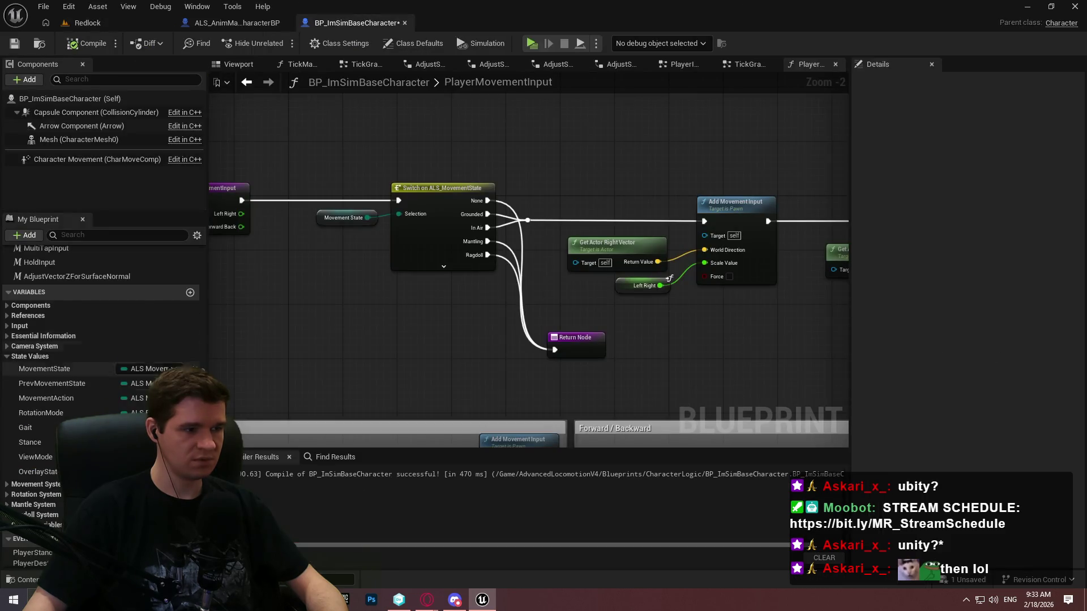
# Step: Add a MovementInputState variable of type ALS Input State
pyautogui.click(191, 292)
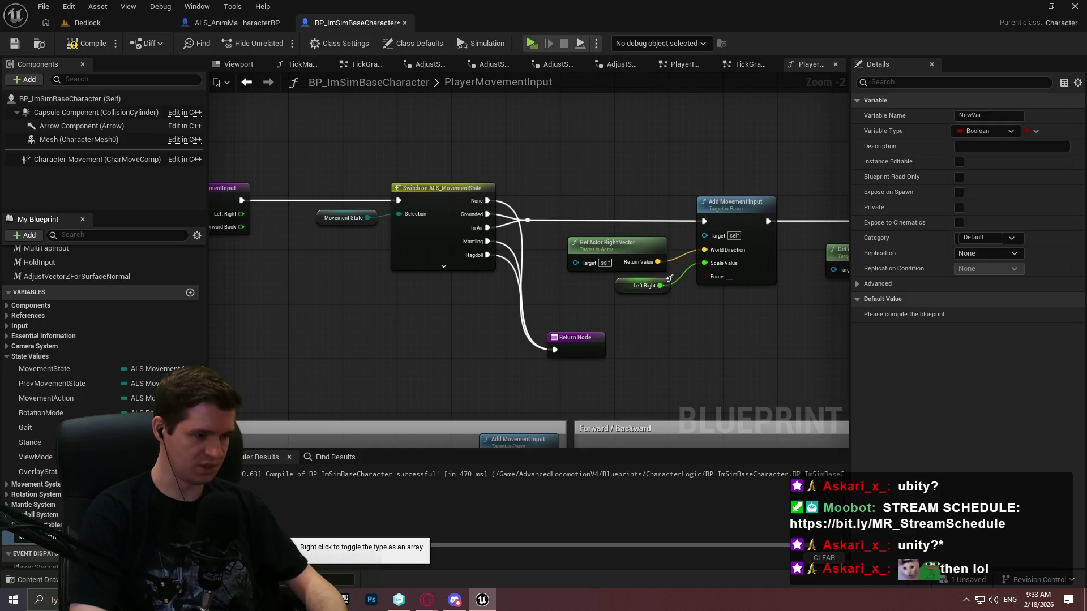
pyautogui.press('Return')
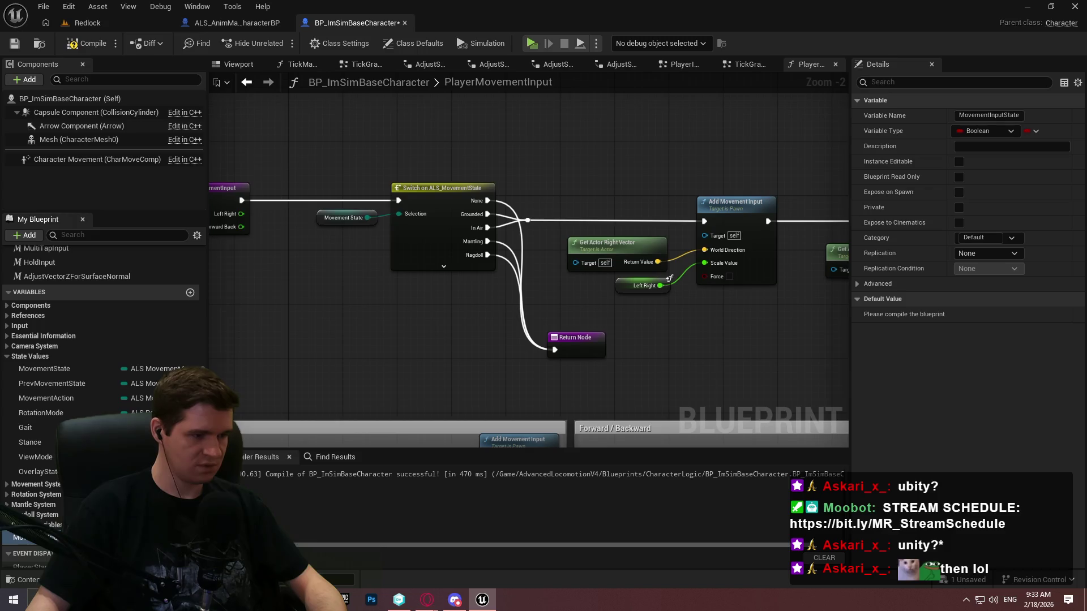
pyautogui.click(130, 537)
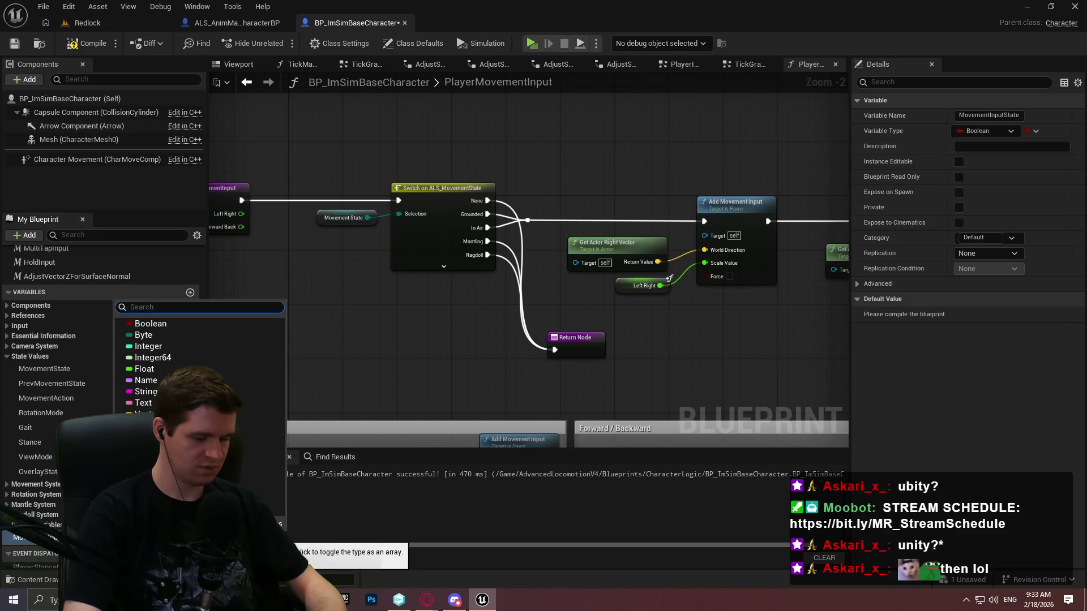
pyautogui.write('inputst')
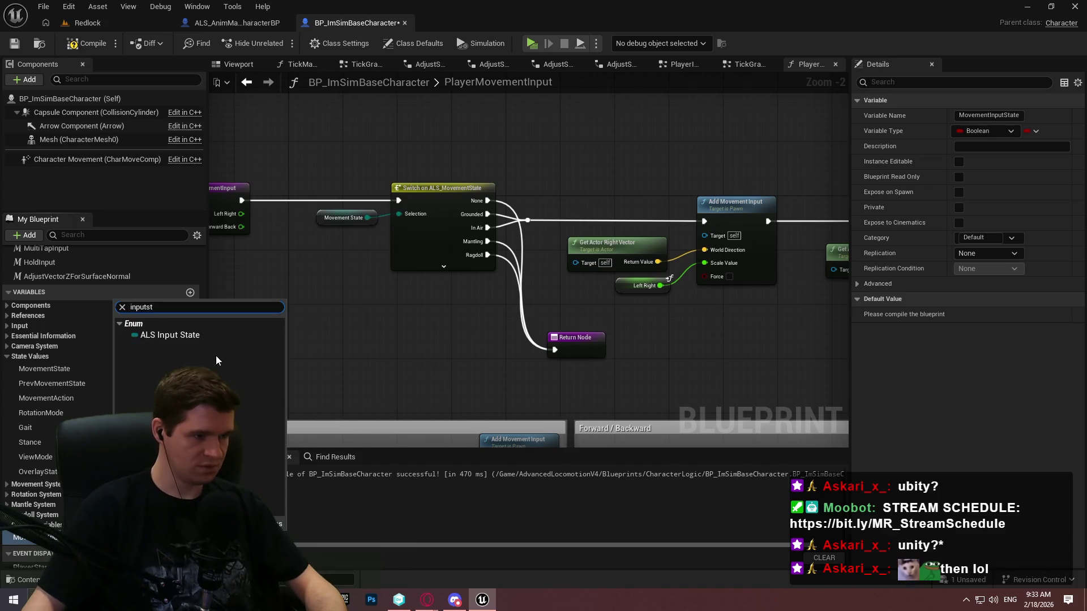
pyautogui.click(193, 324)
pyautogui.click(161, 324)
pyautogui.click(163, 337)
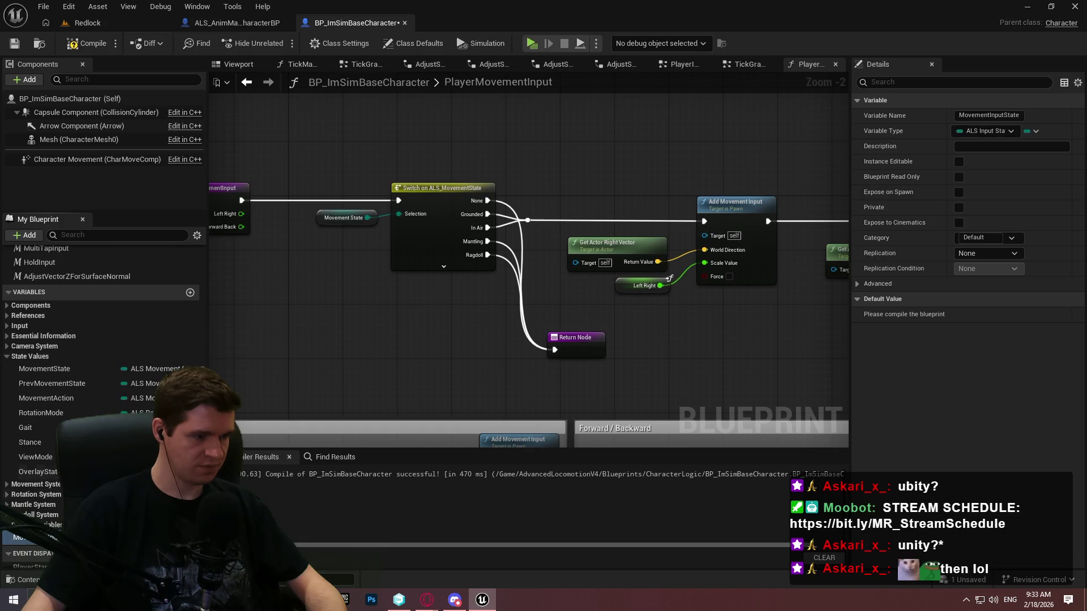
# Step: Move MovementInputState into the State Values category, then compile and save the blueprint
pyautogui.moveTo(22, 537); pyautogui.dragTo(33, 359)
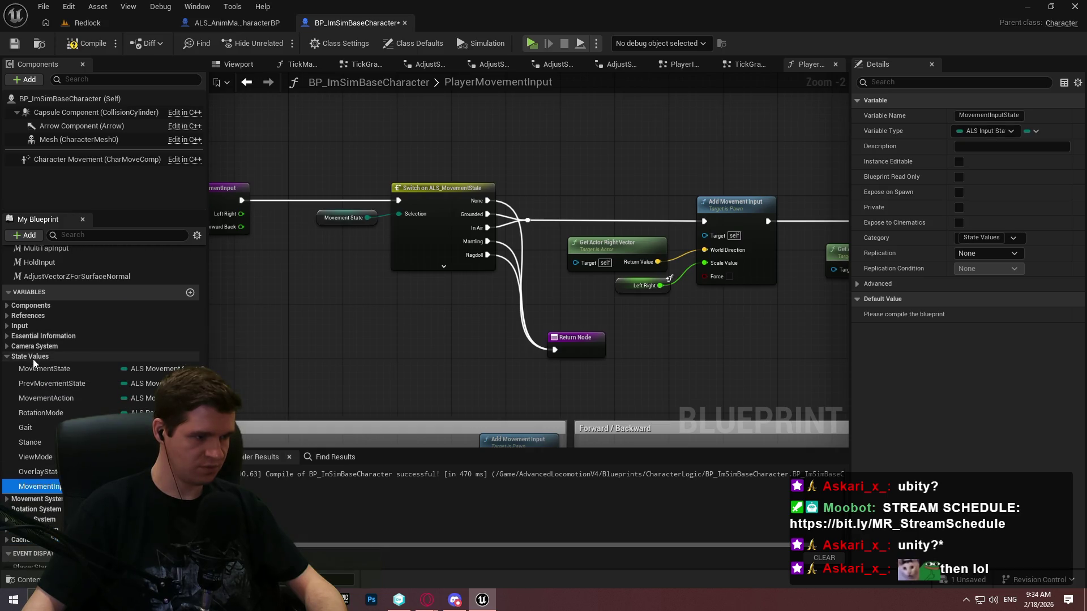
pyautogui.click(79, 45)
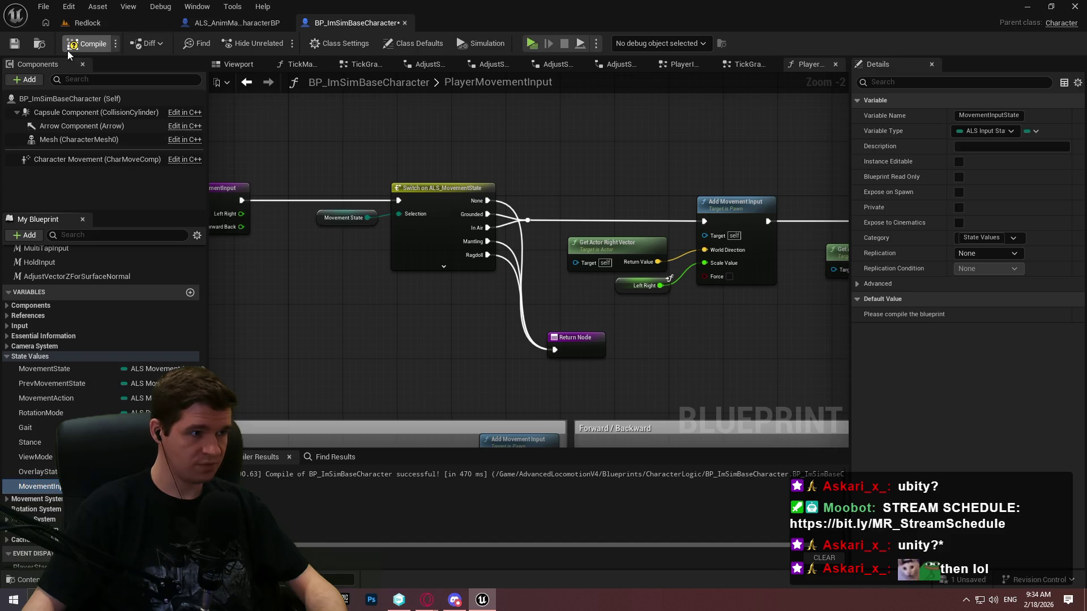
pyautogui.click(22, 48)
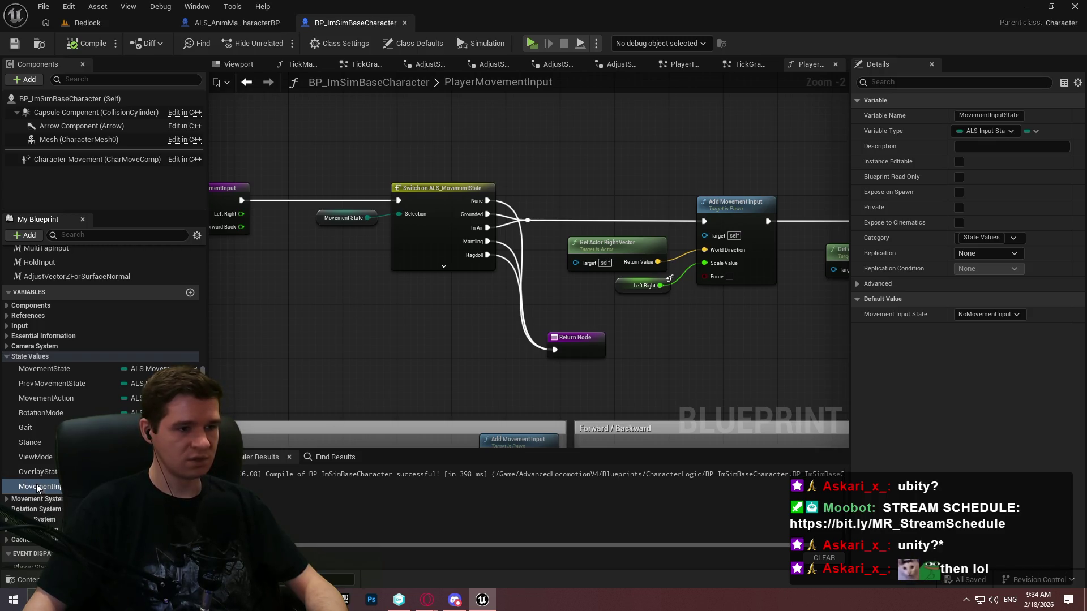
# Step: Add a MovementInputState setter wired from the None and Ragdoll cases into the Return Node
pyautogui.moveTo(34, 488)
pyautogui.mouseDown()
pyautogui.moveTo(574, 104)
pyautogui.moveTo(348, 331)
pyautogui.moveTo(500, 263)
pyautogui.moveTo(527, 322)
pyautogui.moveTo(554, 346)
pyautogui.moveTo(488, 202)
pyautogui.mouseUp()
pyautogui.click(366, 362)
pyautogui.moveTo(487, 241); pyautogui.dragTo(352, 337)
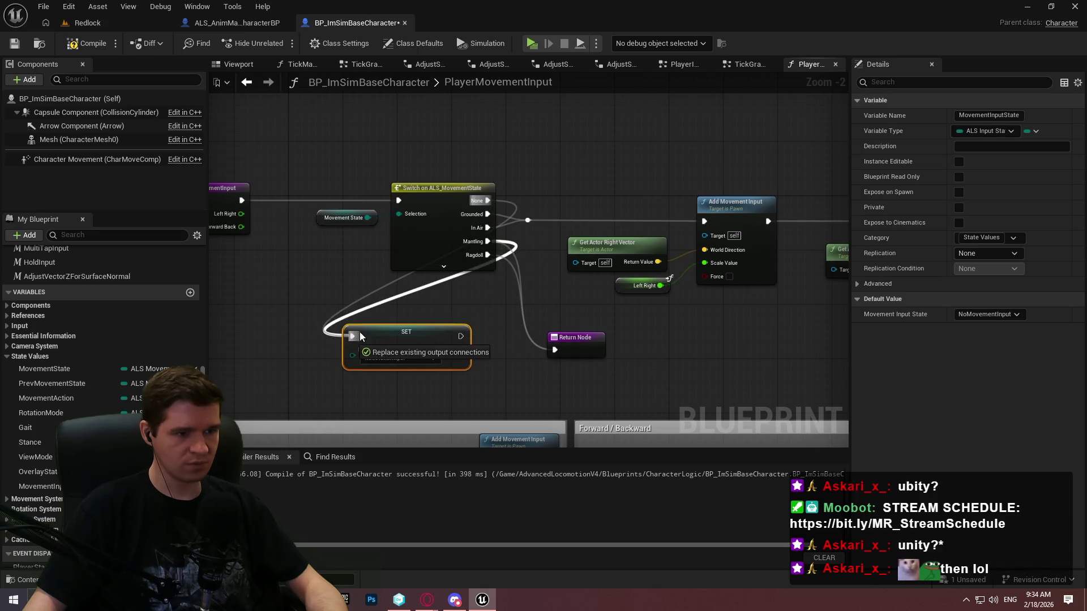
pyautogui.moveTo(485, 256)
pyautogui.mouseDown()
pyautogui.moveTo(368, 346)
pyautogui.moveTo(352, 336)
pyautogui.mouseUp()
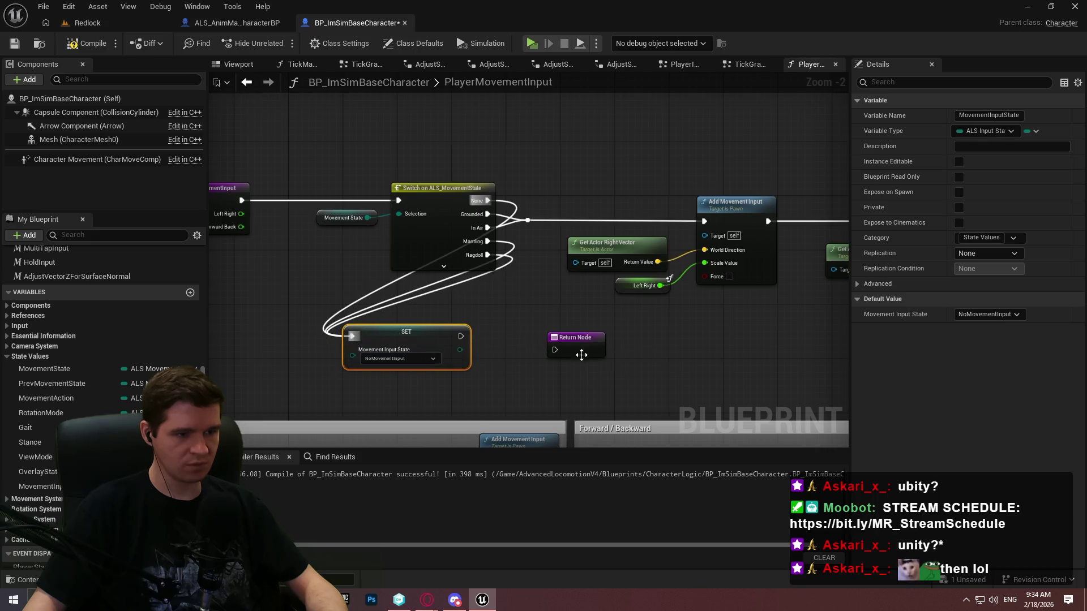
pyautogui.moveTo(461, 336)
pyautogui.mouseDown()
pyautogui.moveTo(556, 350)
pyautogui.moveTo(515, 334)
pyautogui.mouseUp()
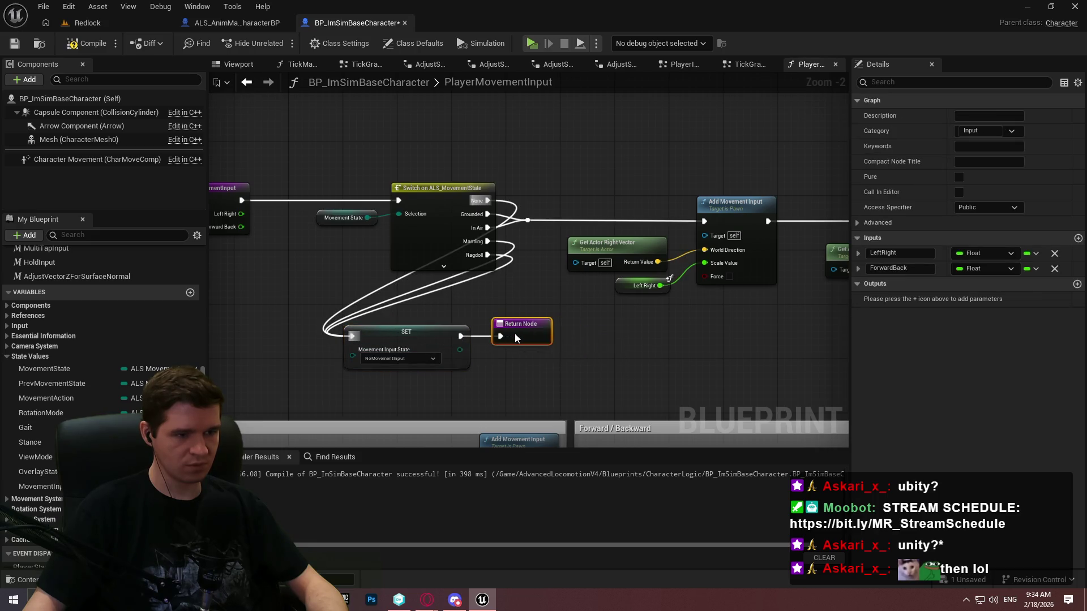
pyautogui.keyDown('shift'); pyautogui.click(397, 331); pyautogui.keyUp('shift')
pyautogui.moveTo(390, 328)
pyautogui.mouseDown()
pyautogui.moveTo(566, 351)
pyautogui.moveTo(571, 341)
pyautogui.mouseUp()
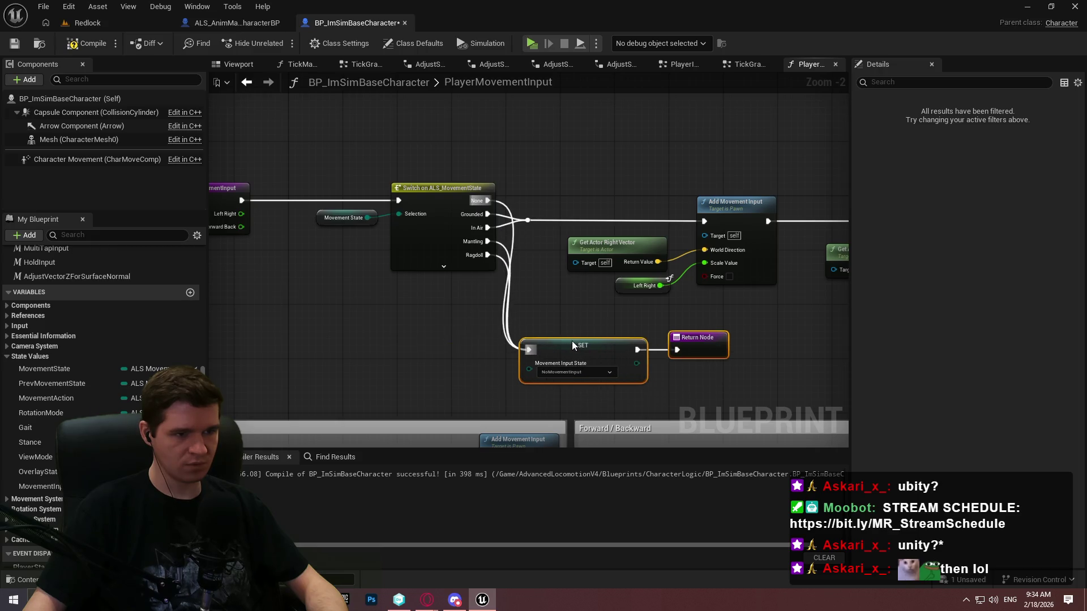
pyautogui.click(759, 381)
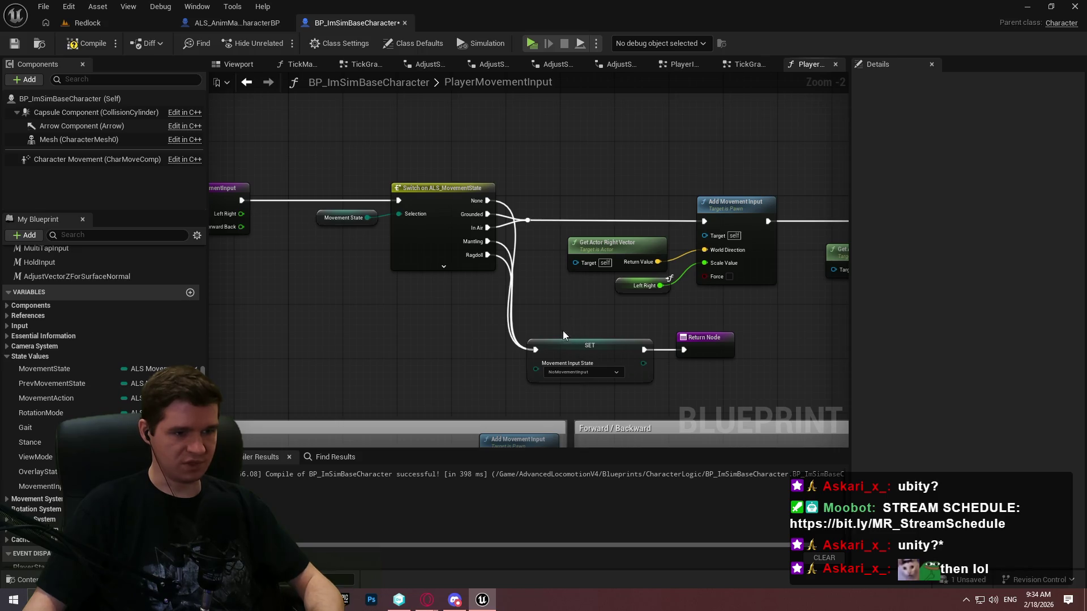
pyautogui.click(566, 345)
pyautogui.click(558, 300)
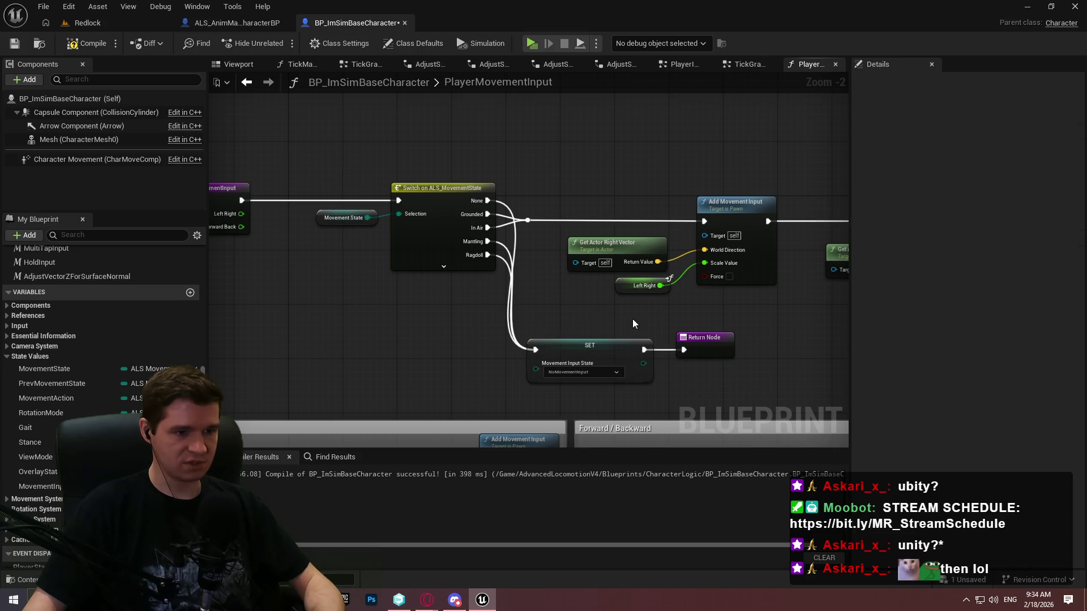
# Step: Place a copy set to ProvidingMovementInput after the forward Add Movement Input, and save
pyautogui.moveTo(633, 323)
pyautogui.mouseDown()
pyautogui.moveTo(760, 315)
pyautogui.moveTo(385, 299)
pyautogui.mouseUp()
pyautogui.moveTo(559, 299); pyautogui.dragTo(323, 317)
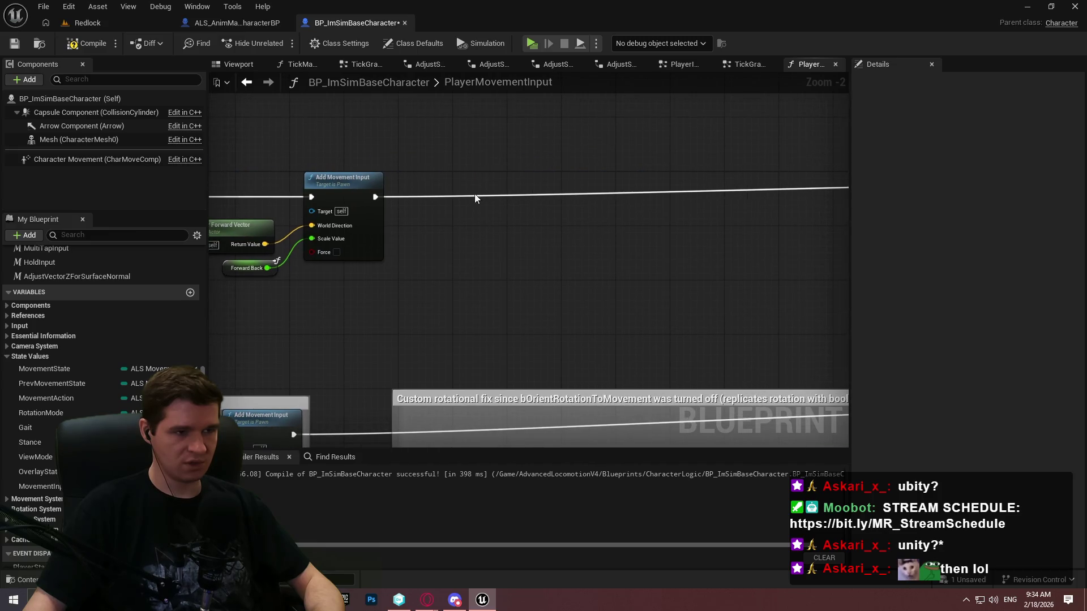
pyautogui.hotkey('ctrl', 'z')
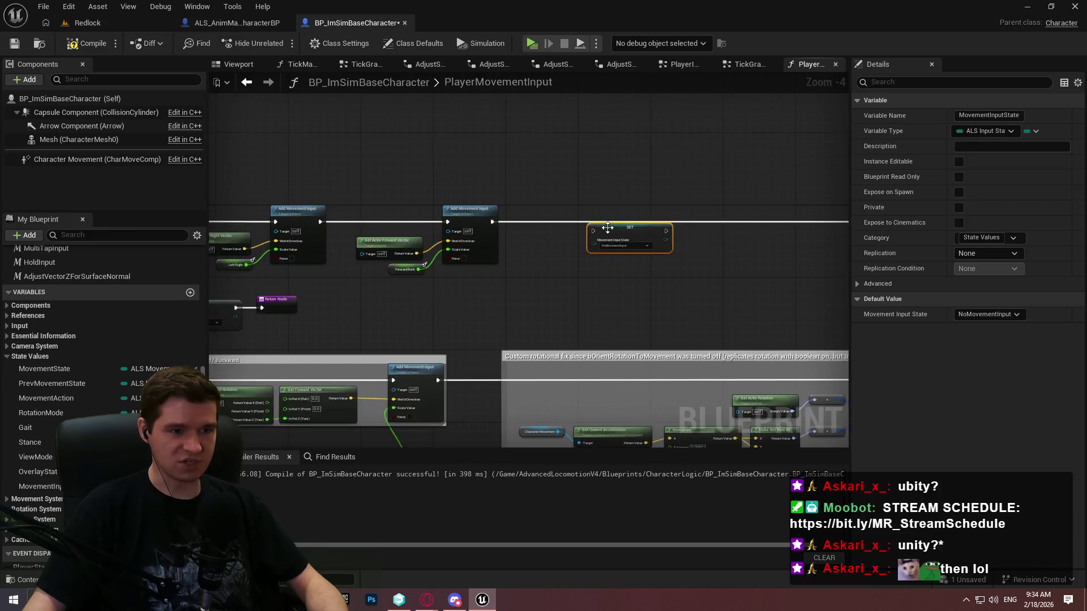
pyautogui.click(628, 266)
pyautogui.click(623, 288)
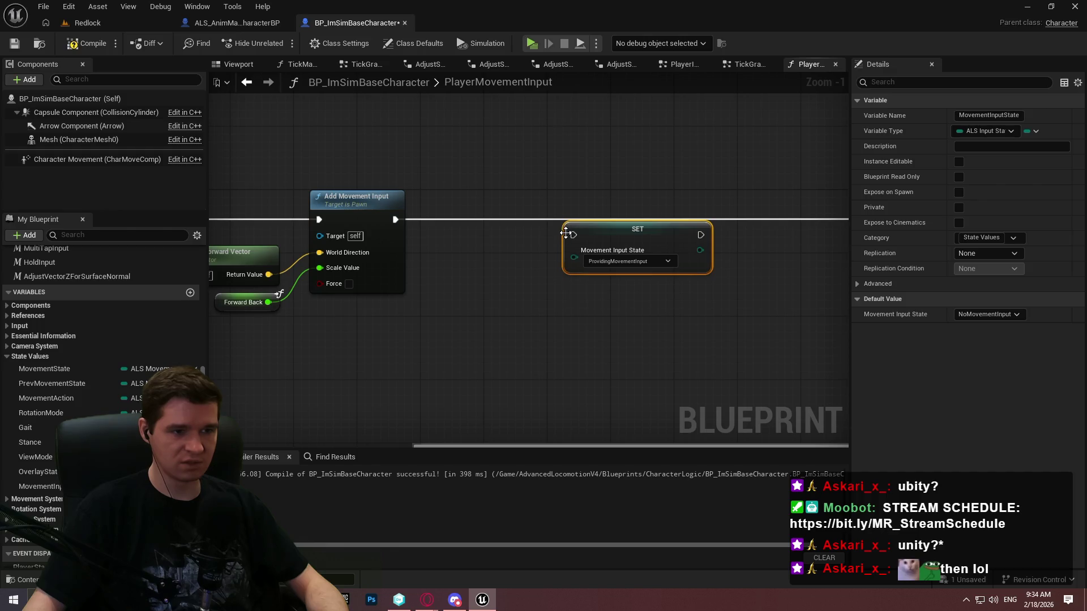
pyautogui.moveTo(395, 219); pyautogui.dragTo(573, 234)
pyautogui.moveTo(712, 244)
pyautogui.mouseDown()
pyautogui.moveTo(625, 228)
pyautogui.moveTo(801, 238)
pyautogui.moveTo(638, 220)
pyautogui.mouseUp()
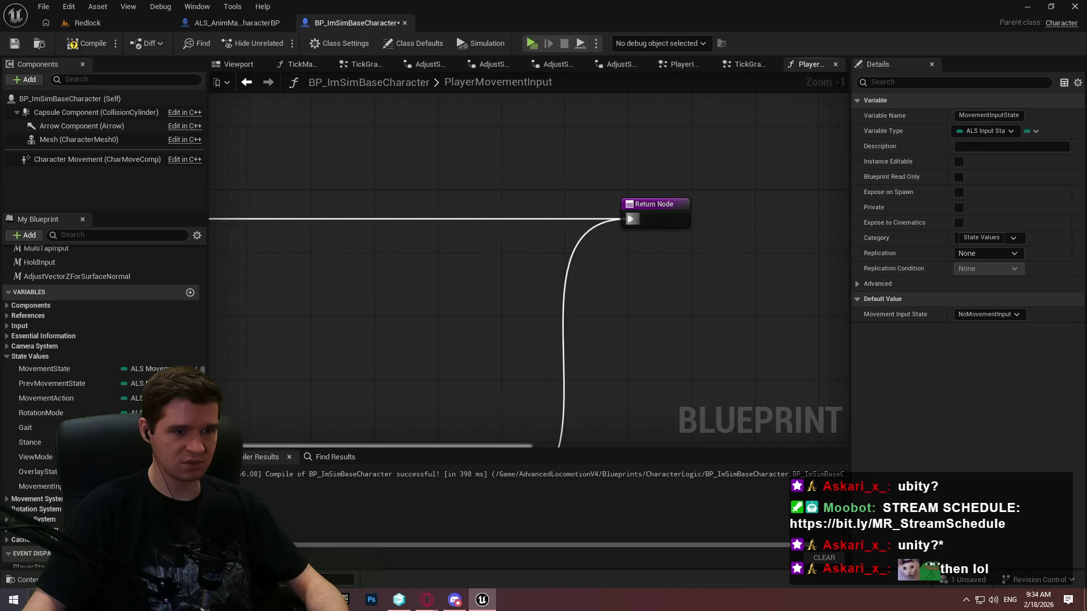
pyautogui.click(368, 311)
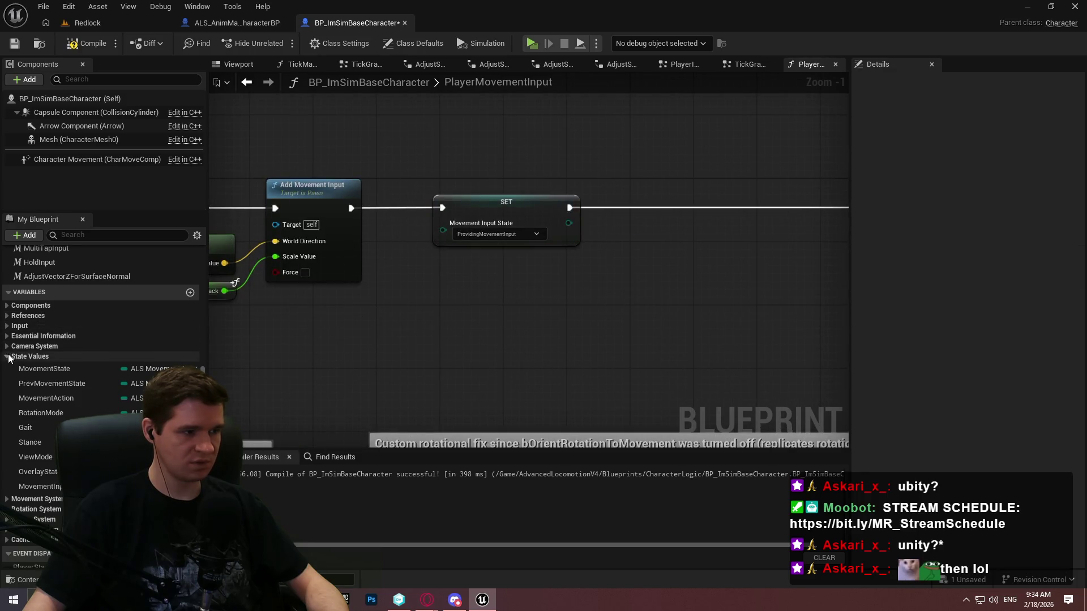
pyautogui.scroll(3, 32, 349)
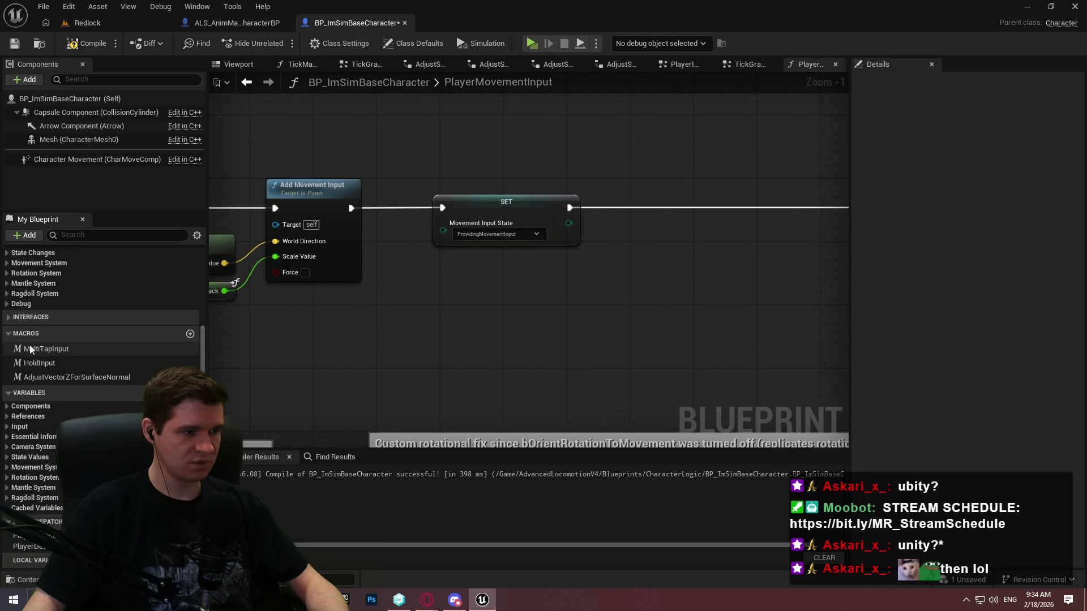
pyautogui.click(12, 45)
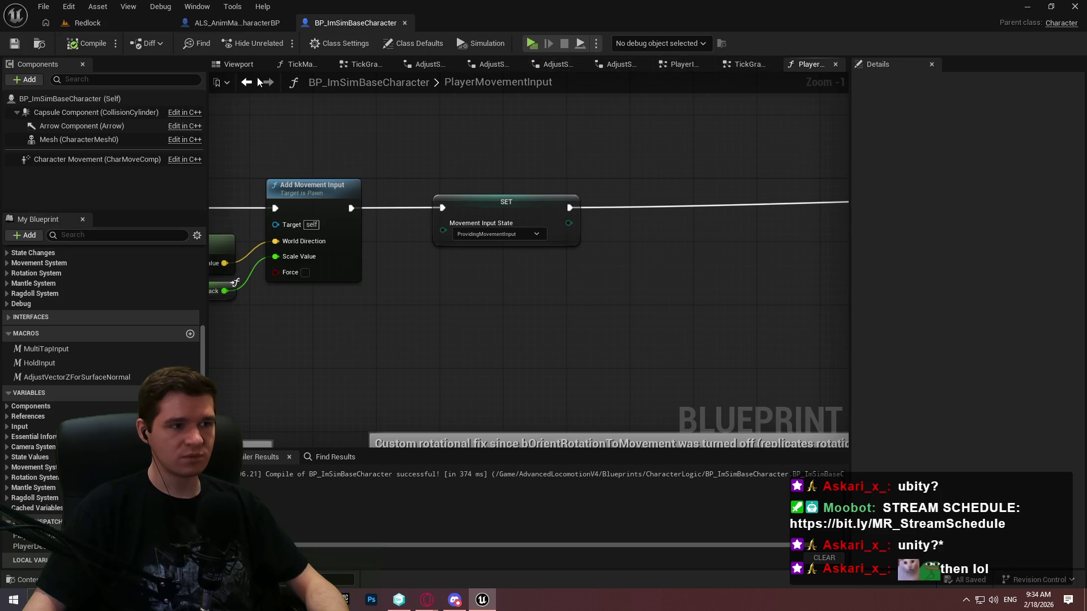
pyautogui.click(730, 67)
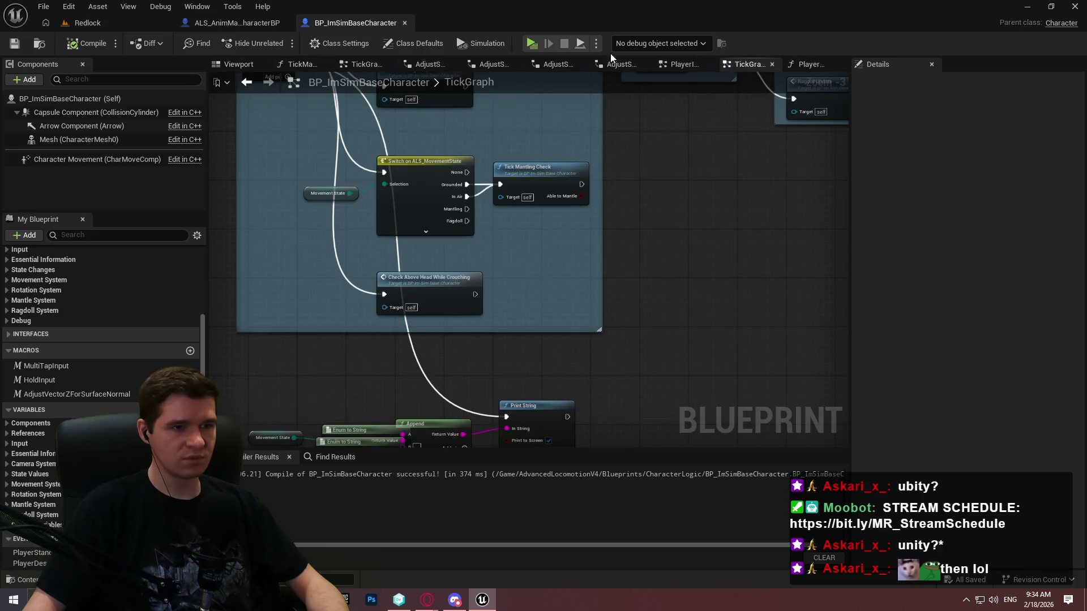
# Step: Delete the old state variables and string conversions feeding the TickGraph debug Append
pyautogui.moveTo(476, 340); pyautogui.dragTo(565, 180)
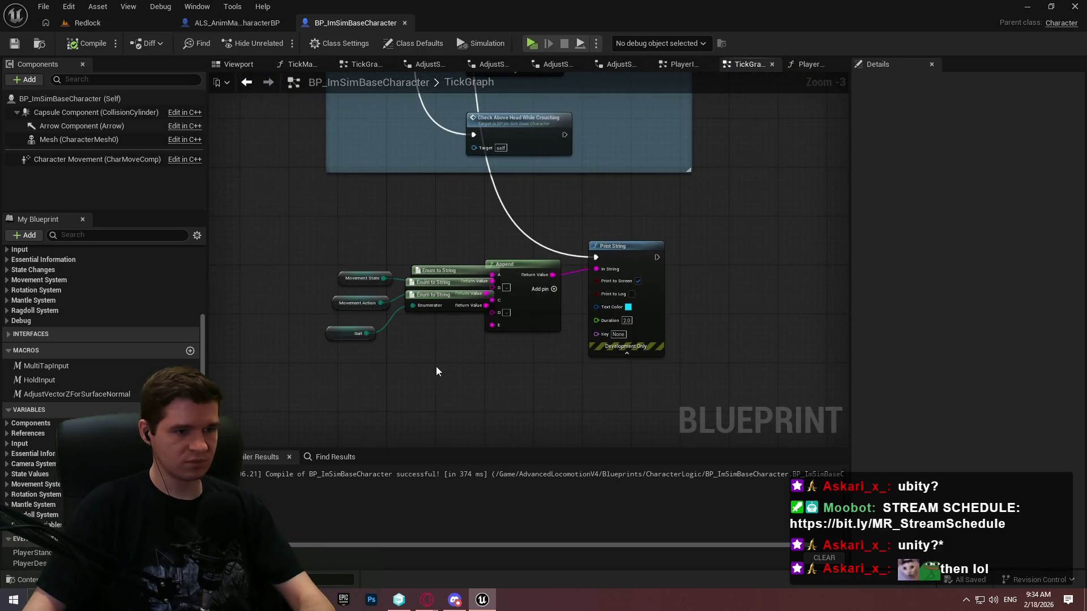
pyautogui.scroll(2, 445, 347)
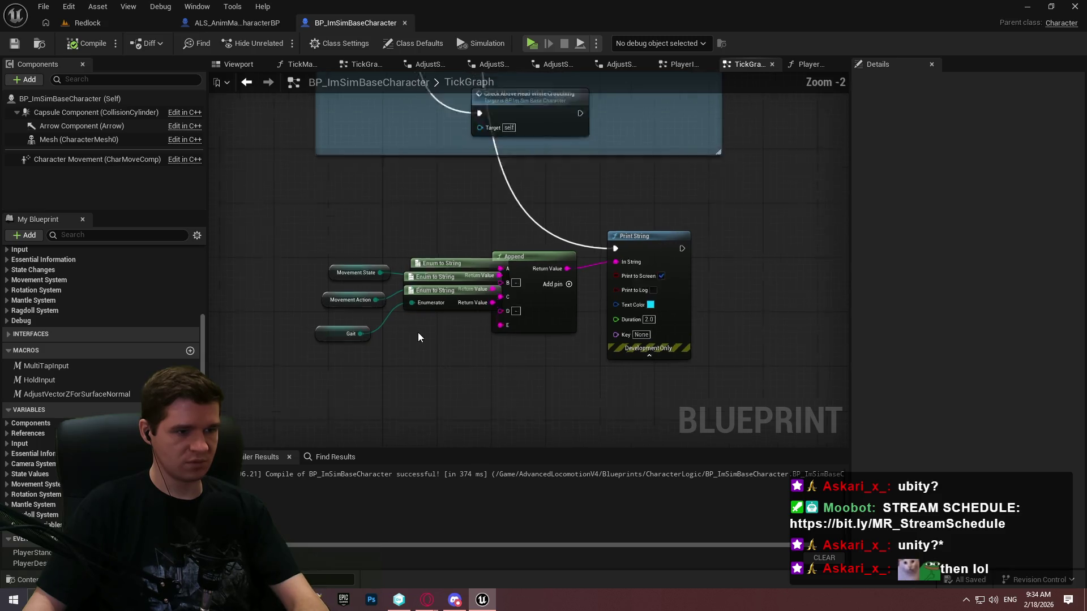
pyautogui.moveTo(452, 366); pyautogui.dragTo(260, 232)
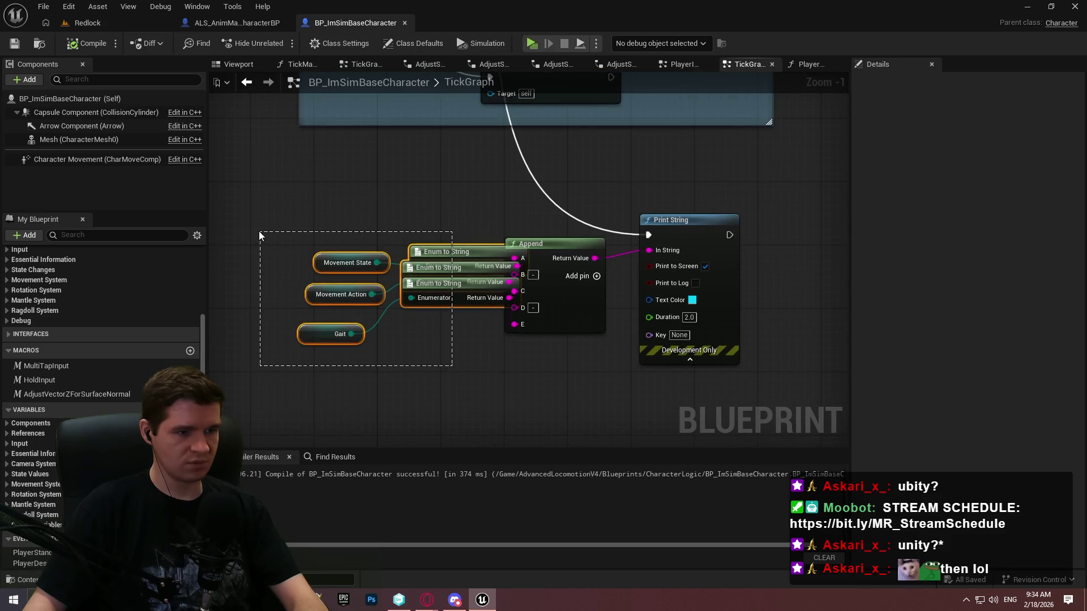
pyautogui.press('Delete')
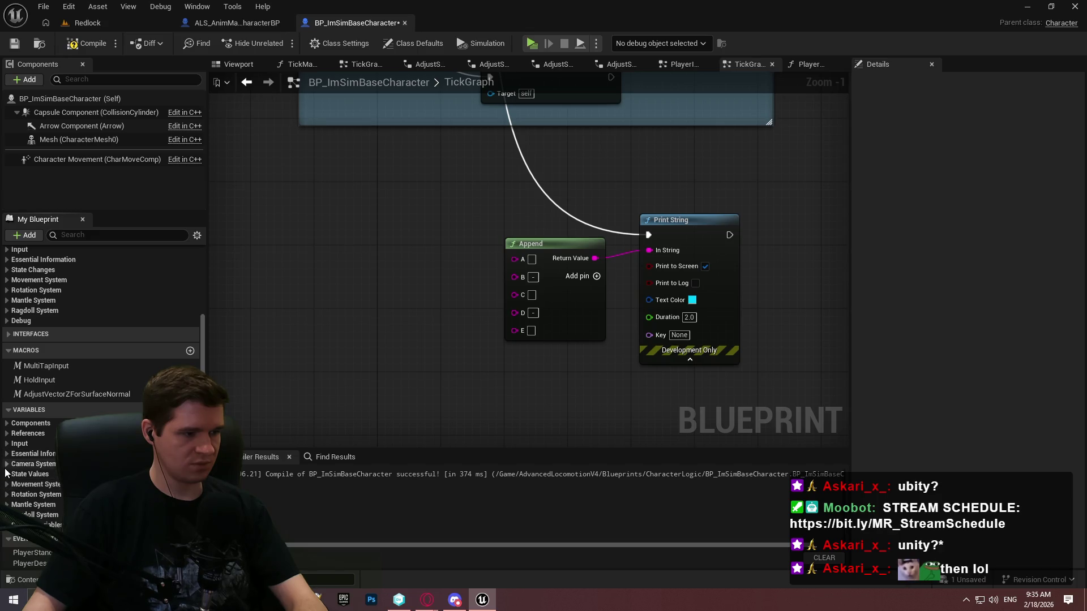
# Step: Feed MovementInputState into the debug Append through an Enum to String conversion
pyautogui.click(6, 474)
pyautogui.scroll(-1, 6, 474)
pyautogui.moveTo(31, 550); pyautogui.dragTo(511, 260)
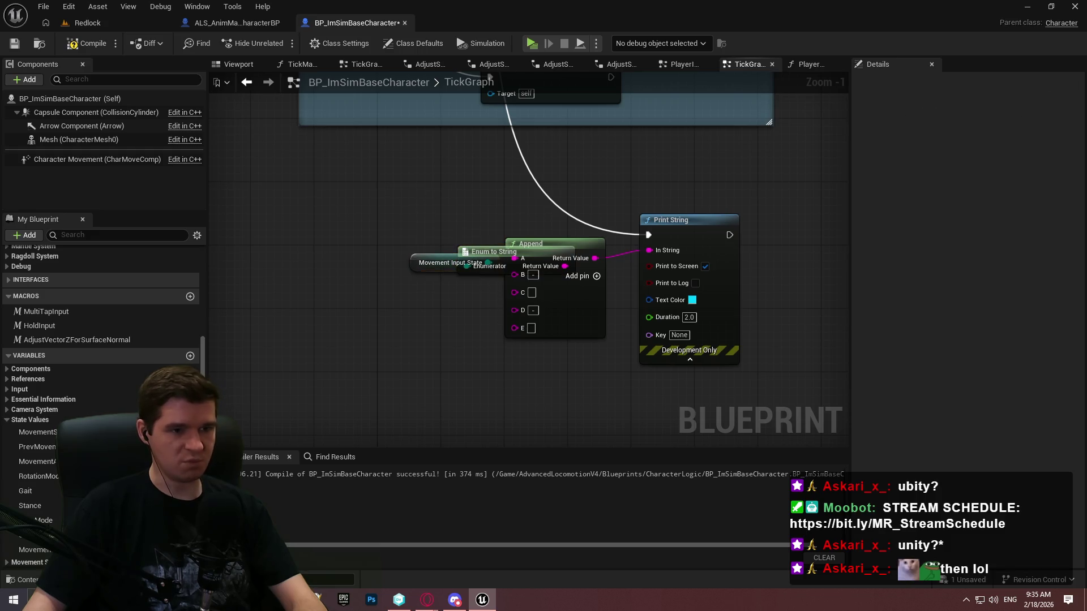
pyautogui.scroll(-1, 476, 70)
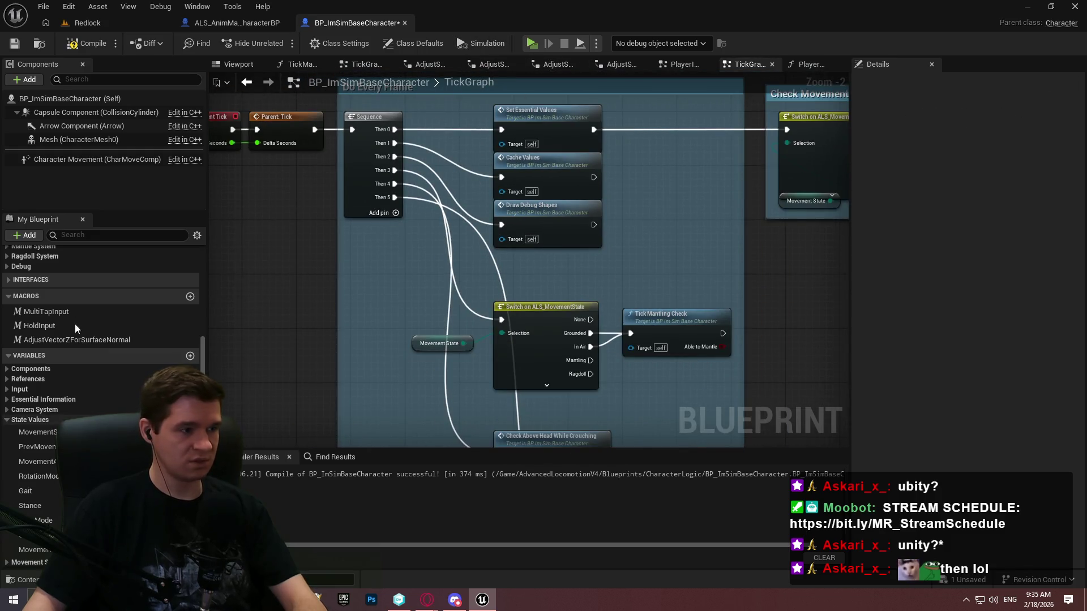
pyautogui.scroll(5, 42, 285)
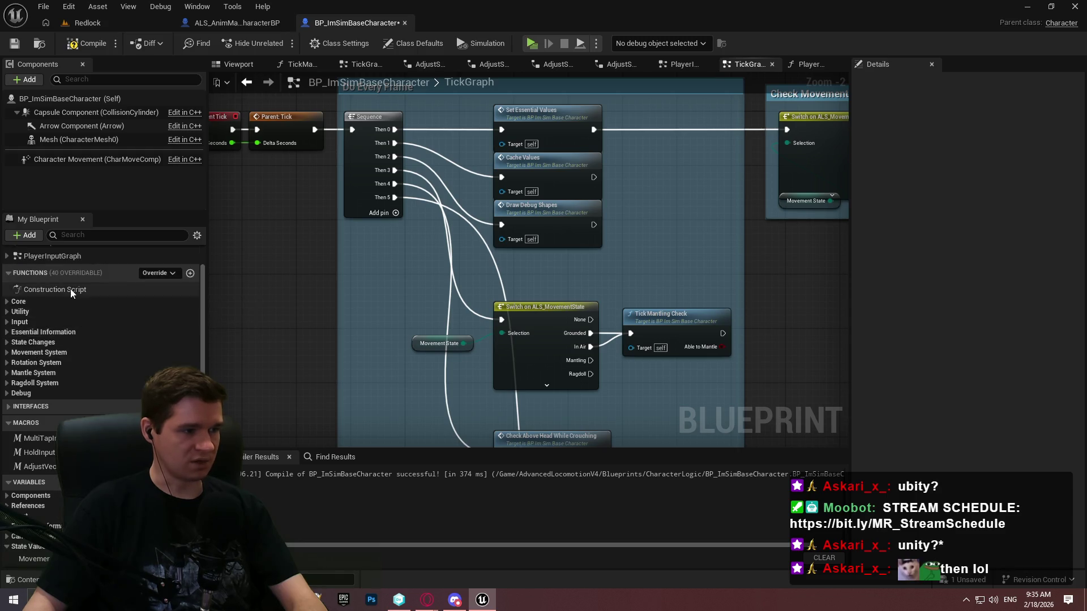
pyautogui.scroll(2, 52, 305)
pyautogui.doubleClick(52, 298)
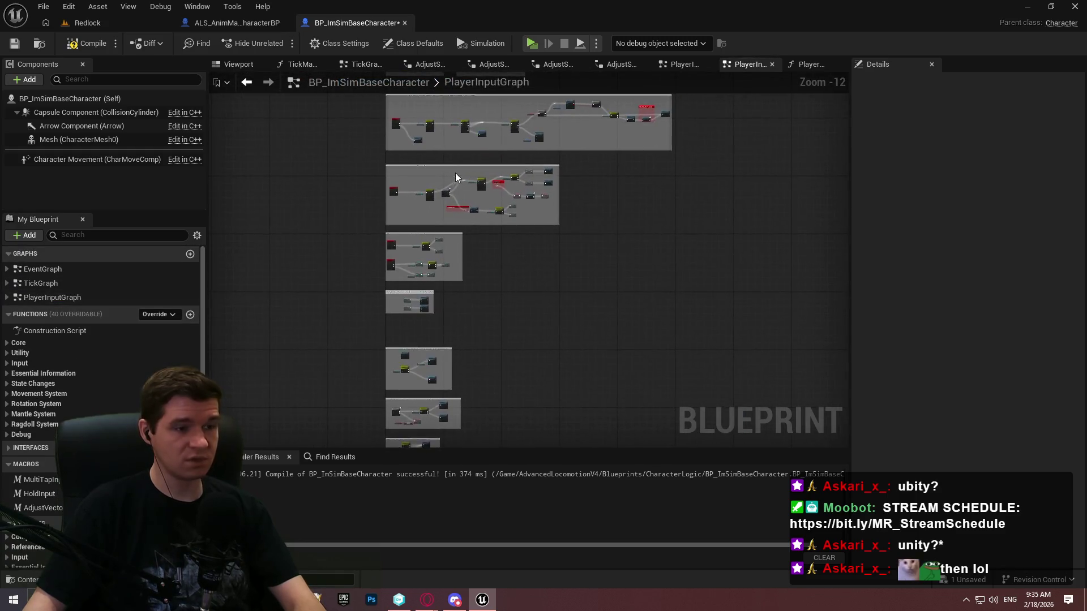
# Step: Add a MovementInputState setter after the Player Movement Axis reset on Move completion
pyautogui.scroll(3, 403, 309)
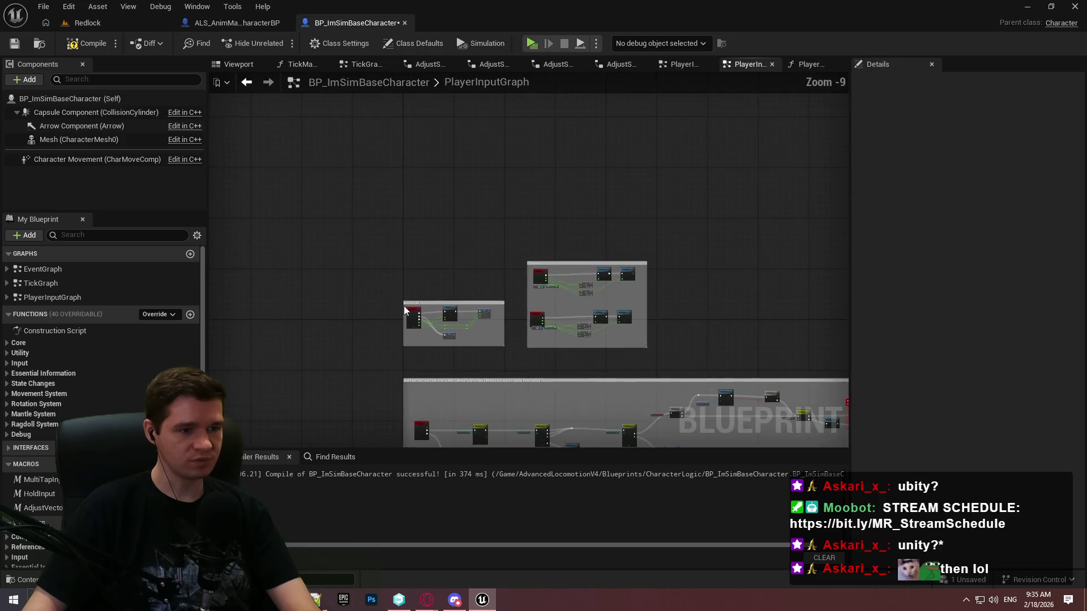
pyautogui.scroll(8, 403, 306)
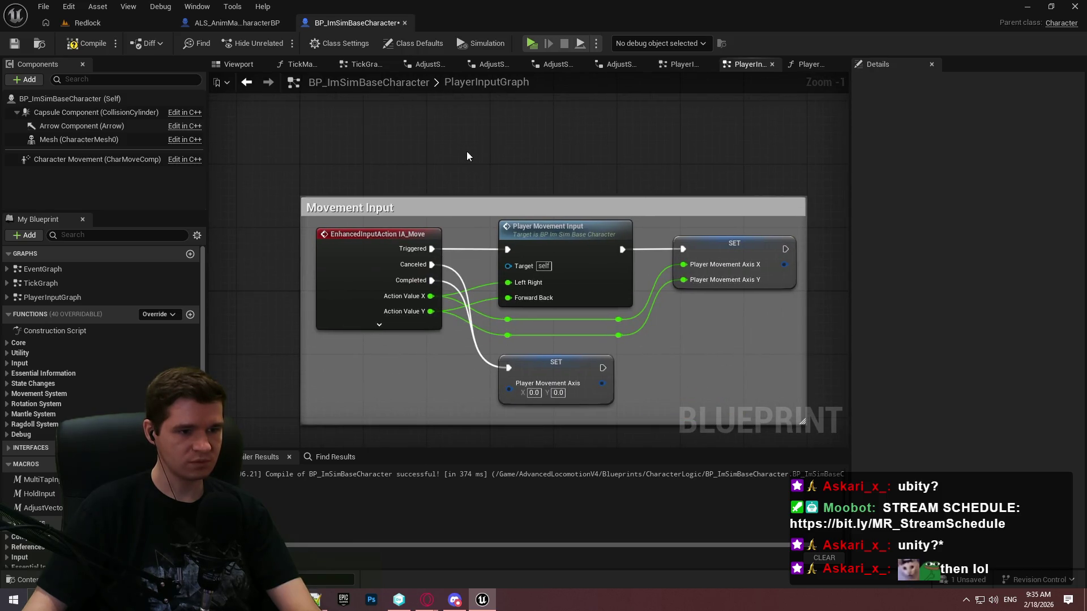
pyautogui.scroll(-5, 102, 339)
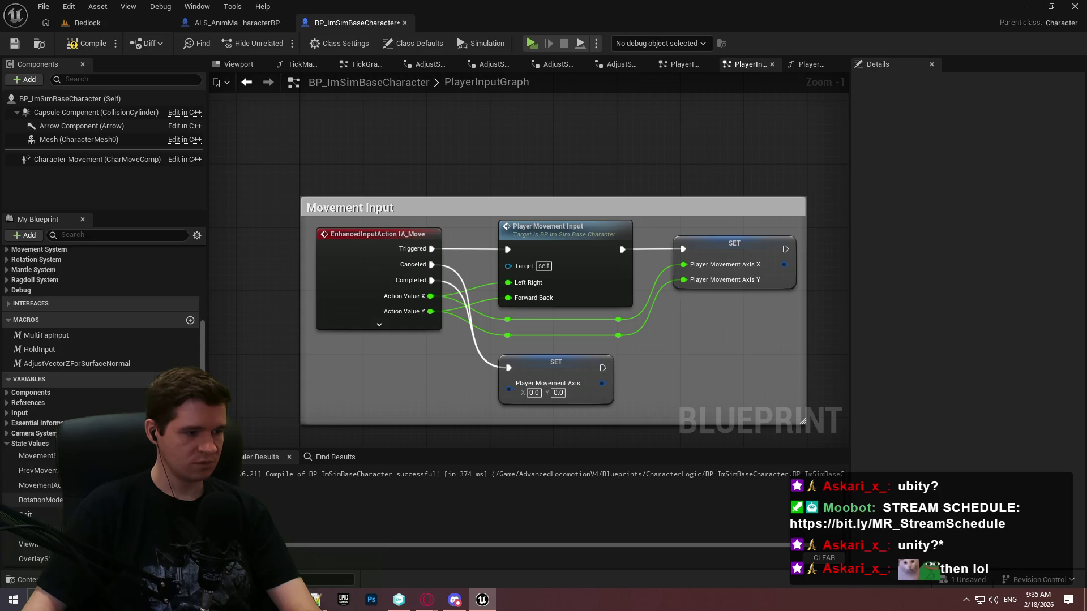
pyautogui.scroll(-3, 53, 526)
pyautogui.moveTo(53, 483)
pyautogui.mouseDown()
pyautogui.moveTo(566, 429)
pyautogui.moveTo(651, 359)
pyautogui.moveTo(607, 367)
pyautogui.mouseUp()
pyautogui.click(684, 390)
pyautogui.click(680, 347)
pyautogui.moveTo(692, 354); pyautogui.dragTo(676, 362)
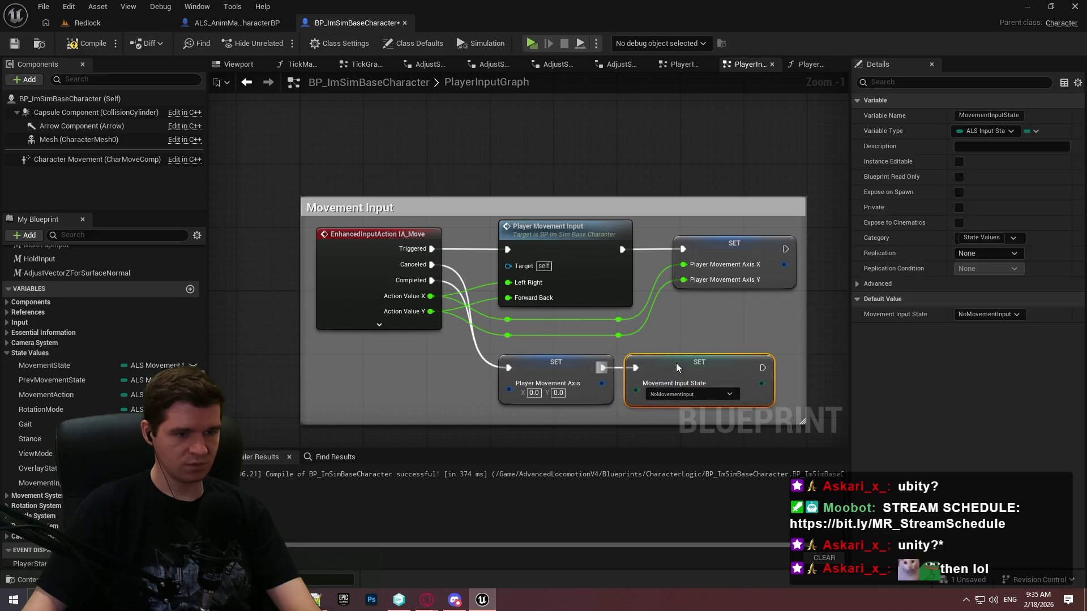
# Step: Nudge the new setter into place, then compile and save the blueprint
pyautogui.click(714, 339)
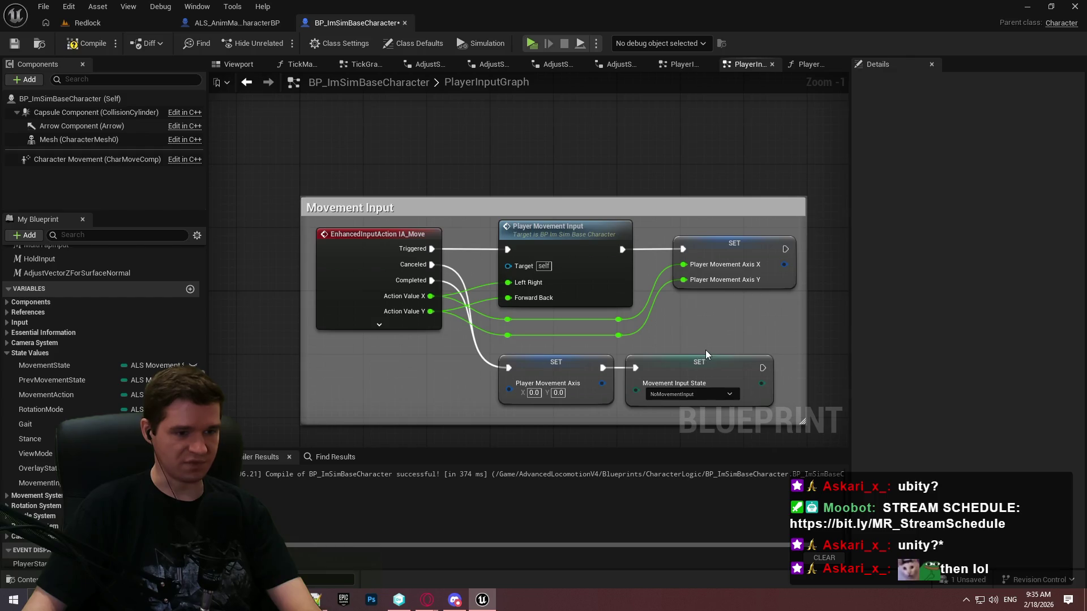
pyautogui.click(684, 365)
pyautogui.moveTo(688, 365); pyautogui.dragTo(696, 364)
pyautogui.click(431, 148)
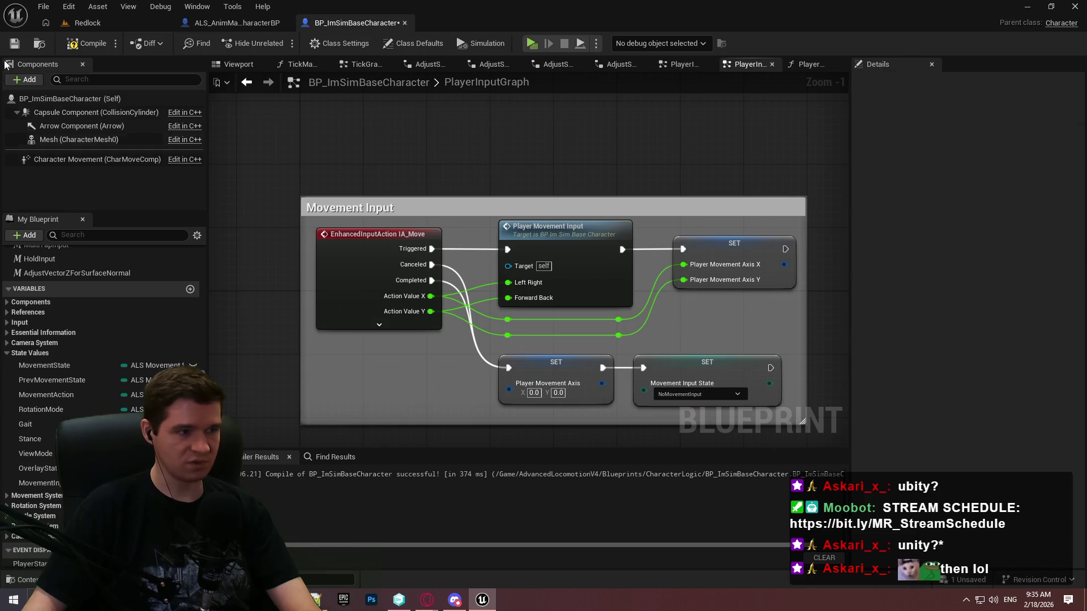
pyautogui.click(73, 48)
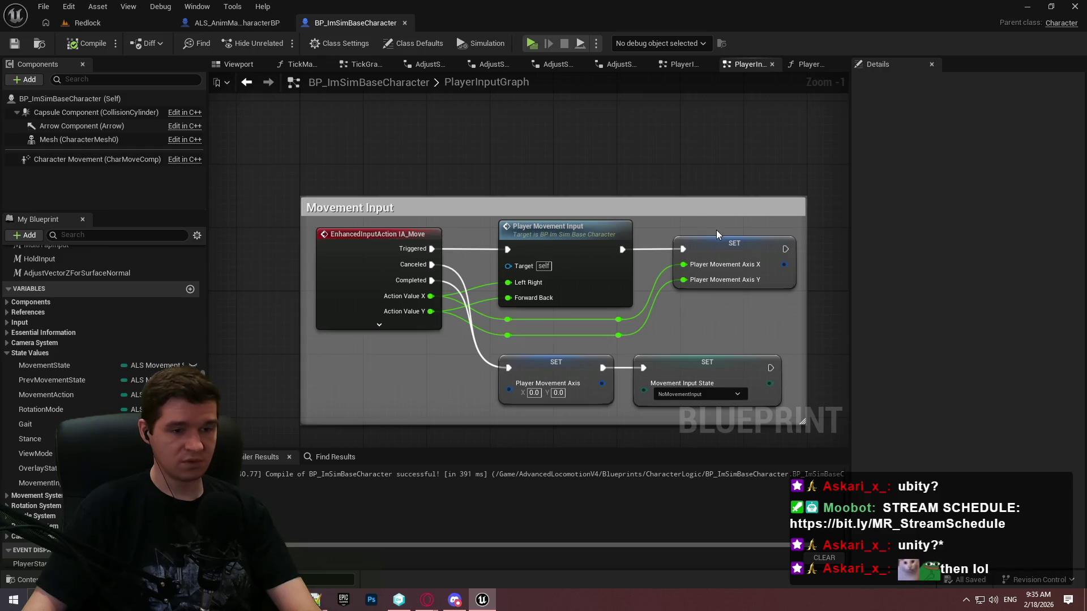
pyautogui.scroll(-1, 712, 226)
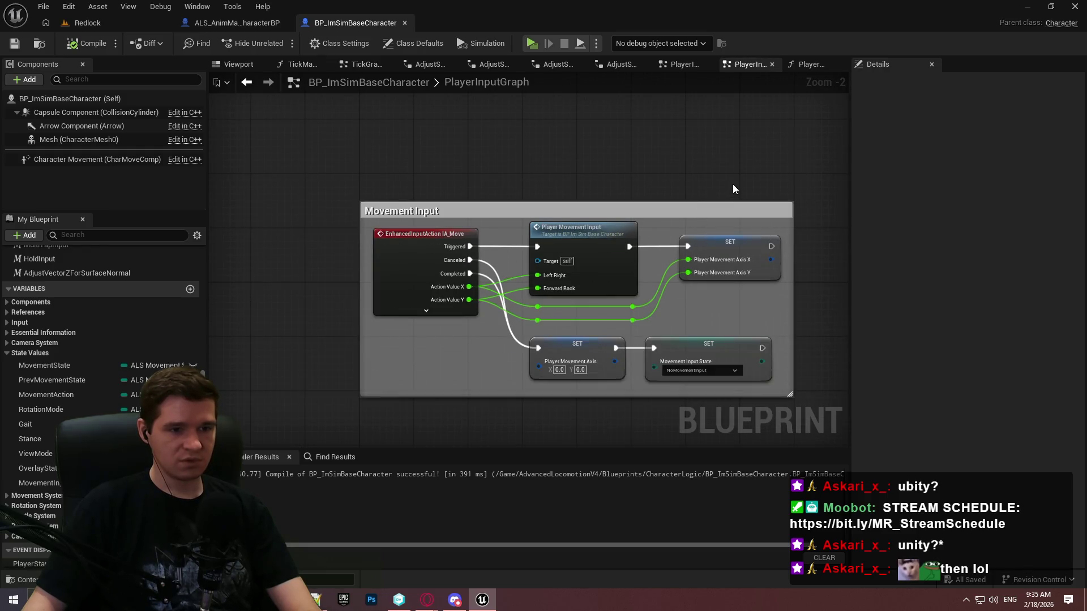
pyautogui.scroll(-4, 732, 181)
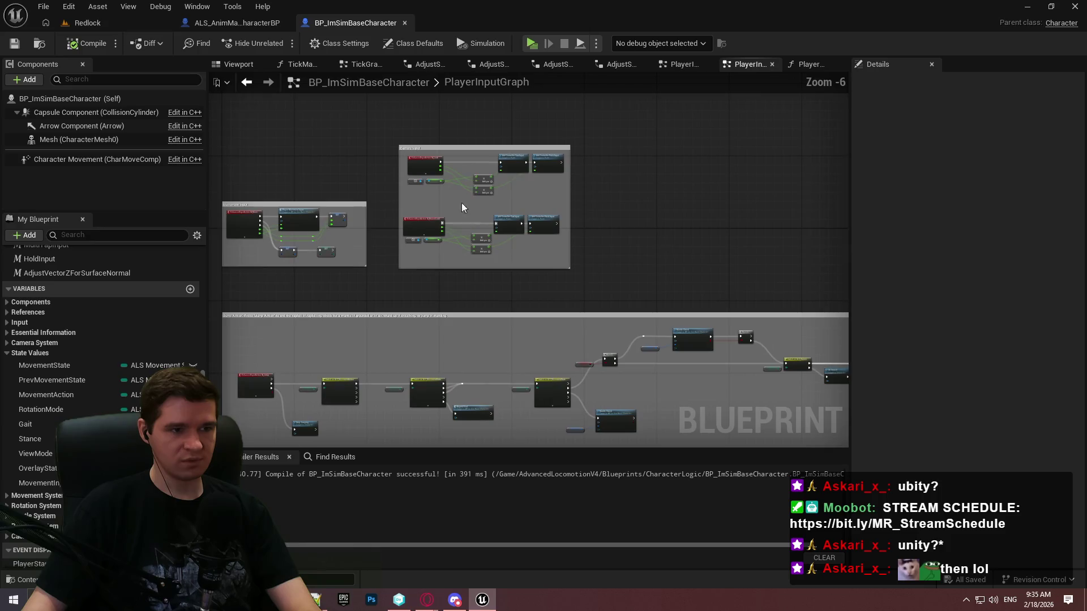
pyautogui.scroll(2, 496, 179)
pyautogui.moveTo(466, 359); pyautogui.dragTo(668, 155)
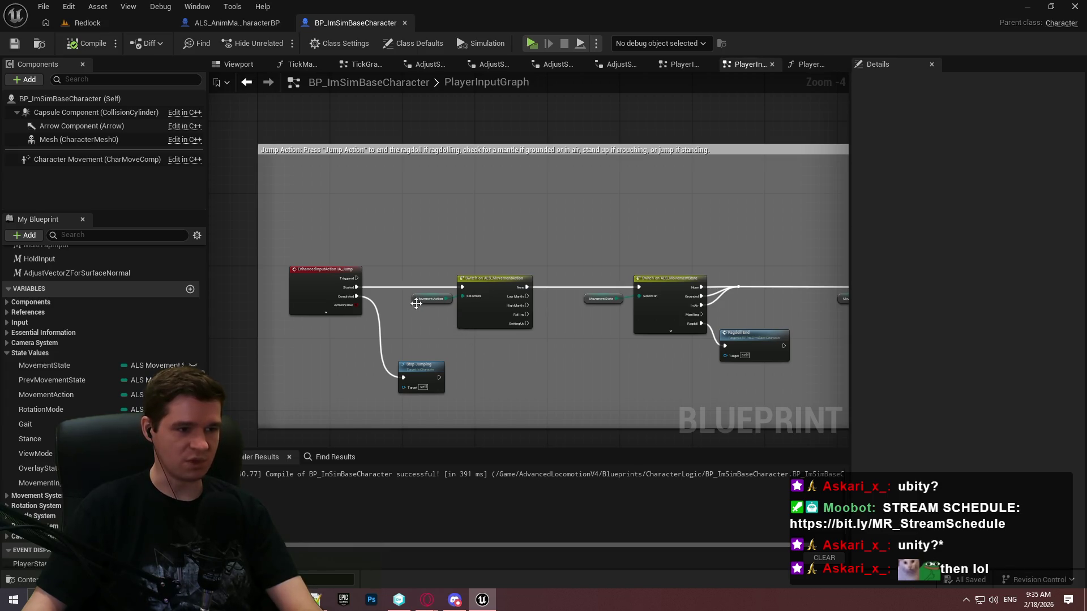
pyautogui.moveTo(397, 294)
pyautogui.mouseDown()
pyautogui.moveTo(351, 266)
pyautogui.moveTo(273, 258)
pyautogui.moveTo(249, 242)
pyautogui.moveTo(249, 141)
pyautogui.mouseUp()
pyautogui.moveTo(666, 489)
pyautogui.mouseDown()
pyautogui.moveTo(464, 330)
pyautogui.moveTo(457, 136)
pyautogui.mouseUp()
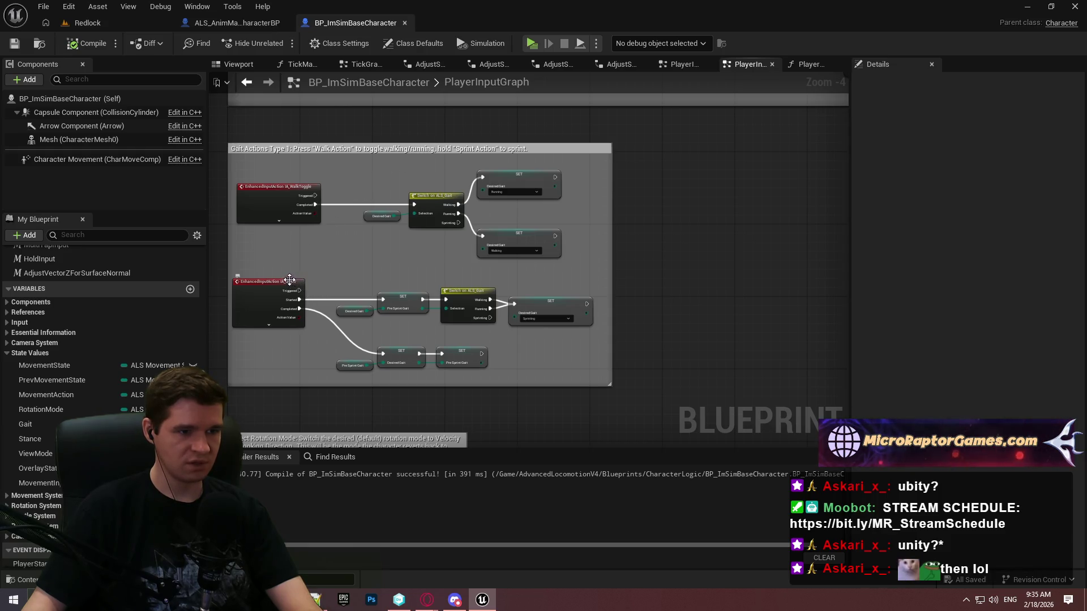
pyautogui.moveTo(278, 282)
pyautogui.mouseDown()
pyautogui.moveTo(447, 100)
pyautogui.moveTo(465, 126)
pyautogui.moveTo(546, 162)
pyautogui.mouseUp()
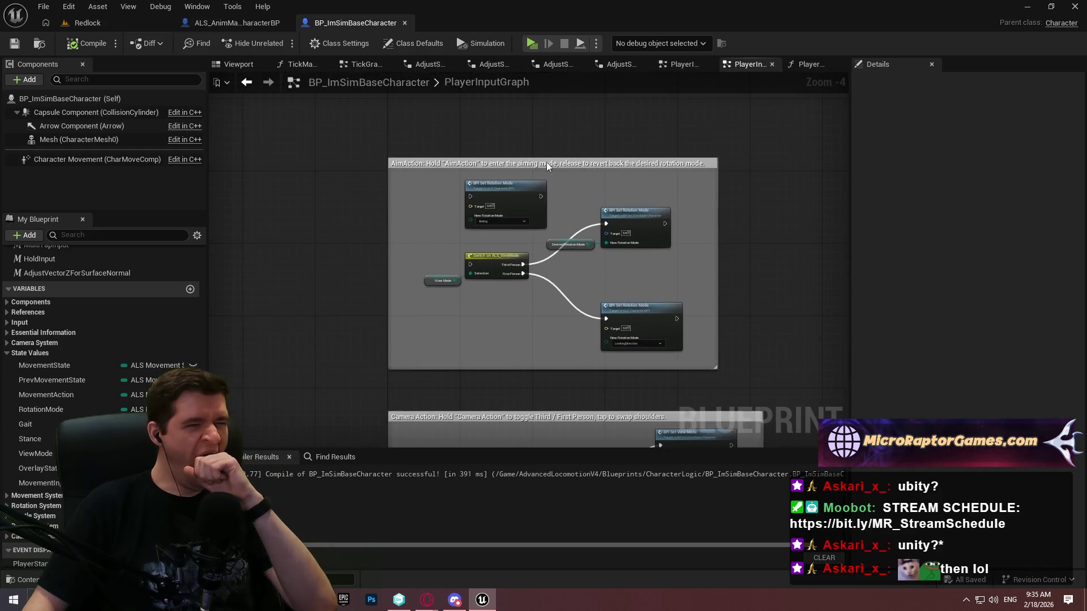
pyautogui.moveTo(590, 253); pyautogui.dragTo(610, 80)
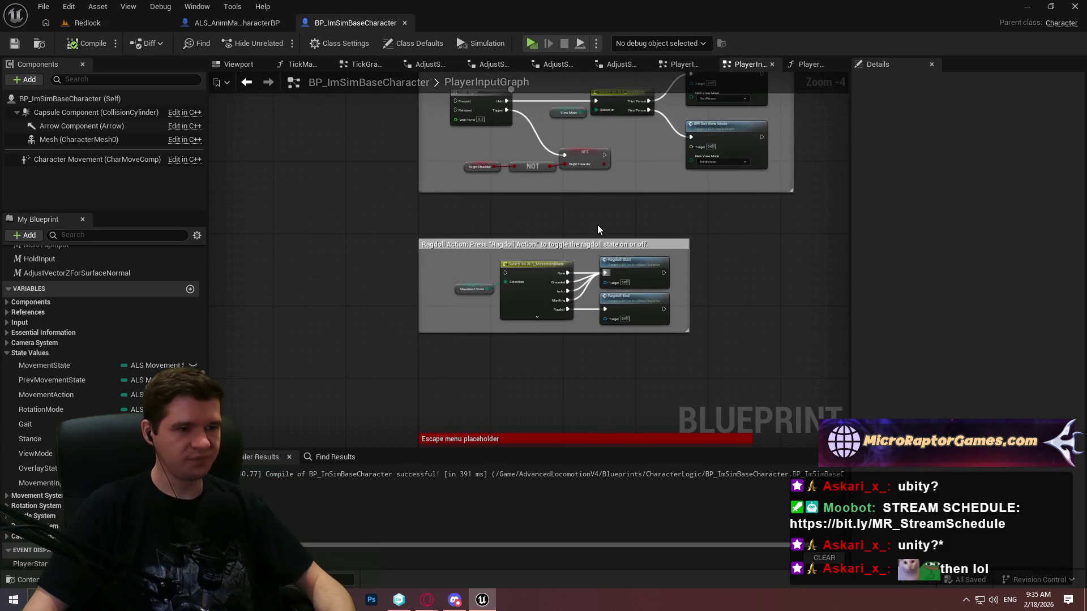
pyautogui.moveTo(597, 225); pyautogui.dragTo(536, 73)
pyautogui.scroll(-1, 586, 121)
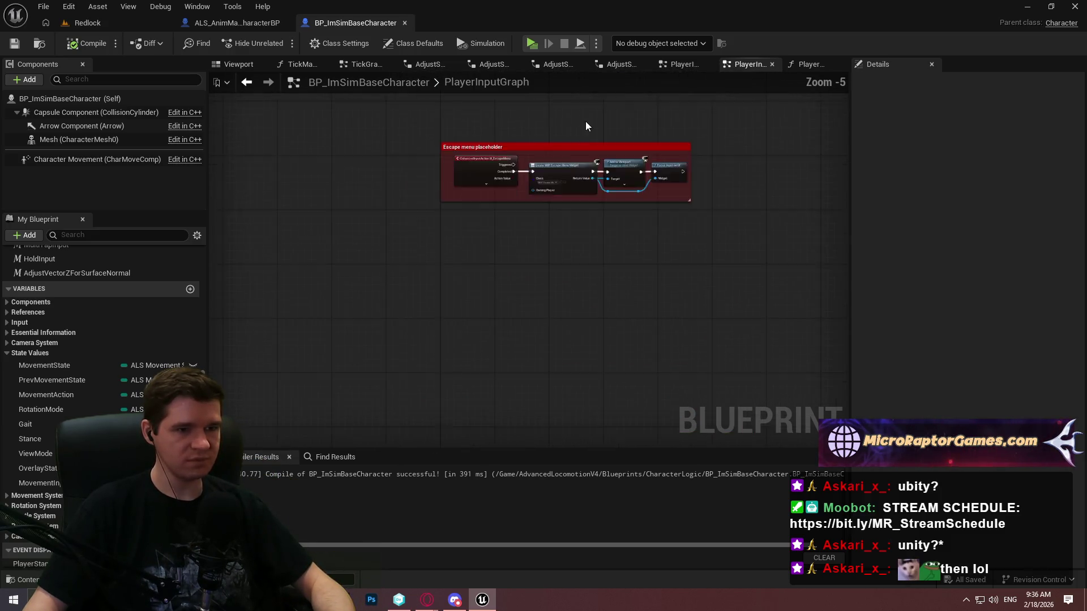
pyautogui.moveTo(585, 121); pyautogui.dragTo(517, 372)
pyautogui.scroll(-4, 518, 373)
pyautogui.moveTo(451, 93); pyautogui.dragTo(450, 194)
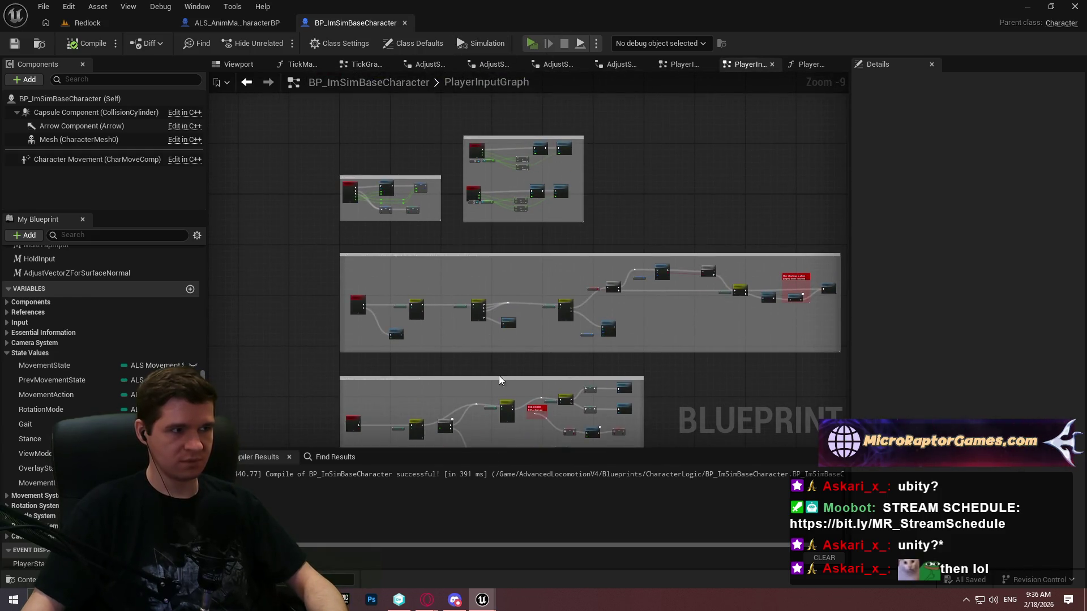
pyautogui.hotkey('alt', 'p')
pyautogui.click(544, 483)
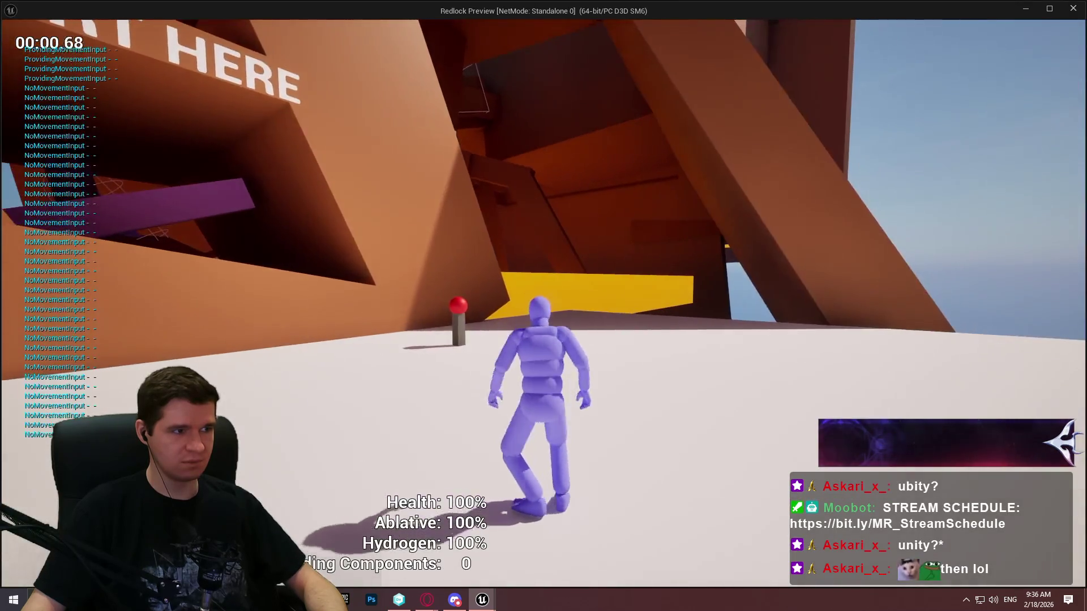
pyautogui.press('w')
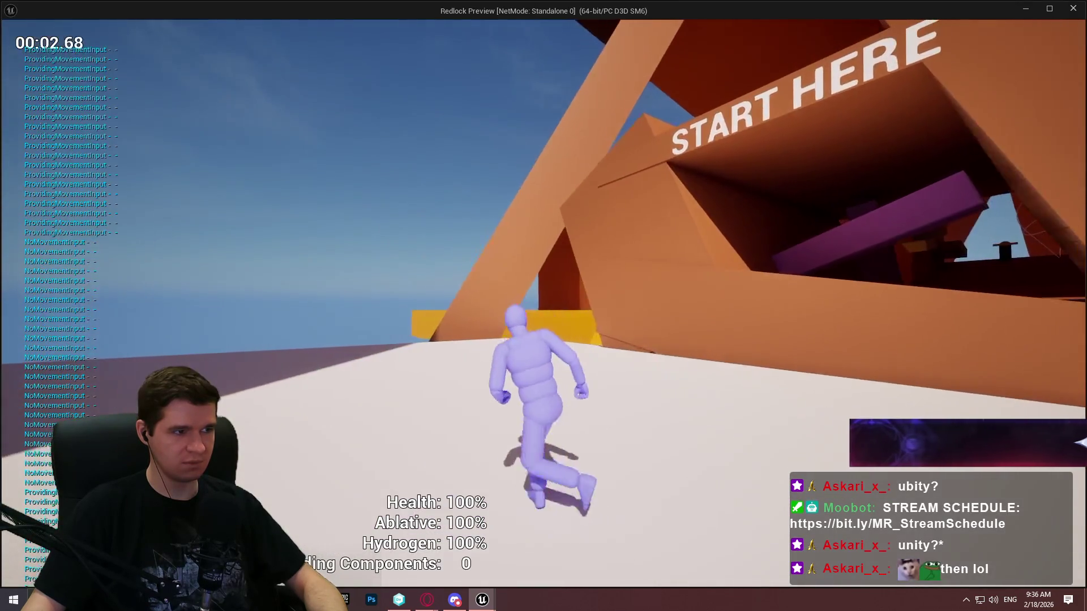
pyautogui.press('space')
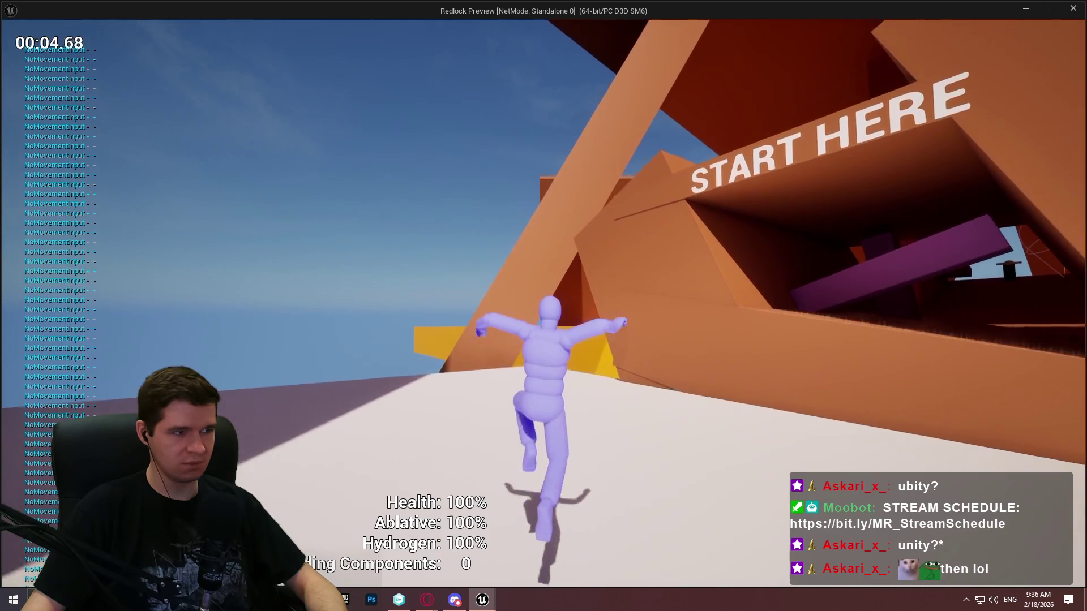
pyautogui.press('w')
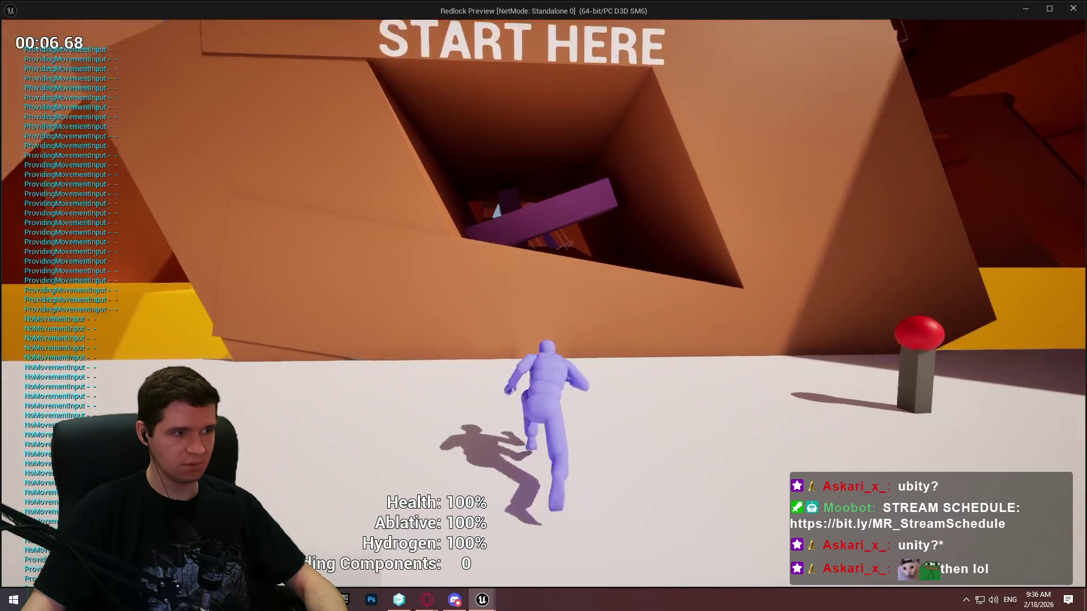
pyautogui.press('space')
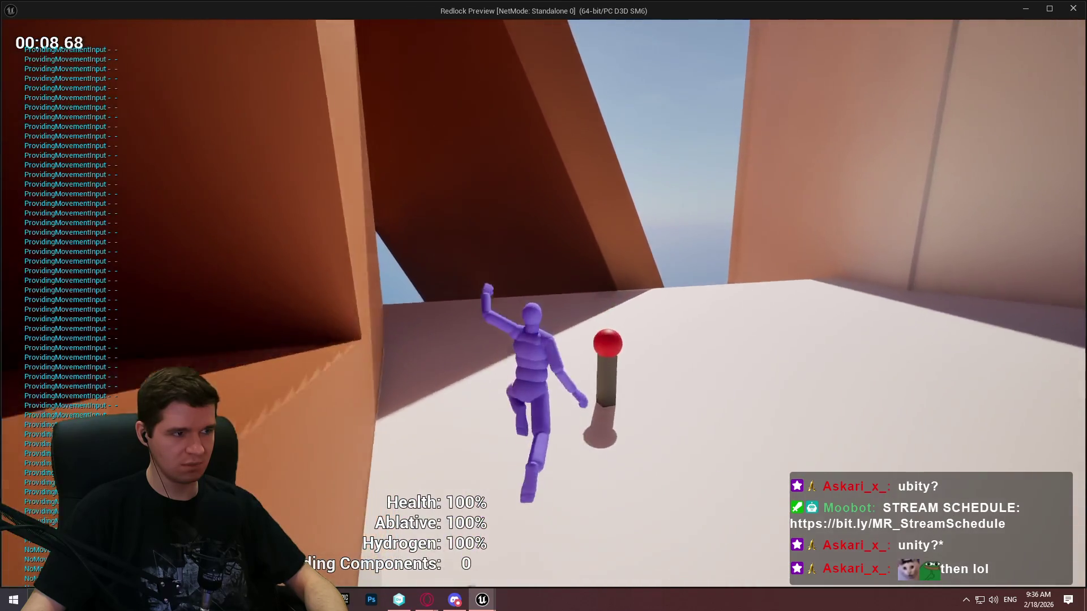
pyautogui.press('space')
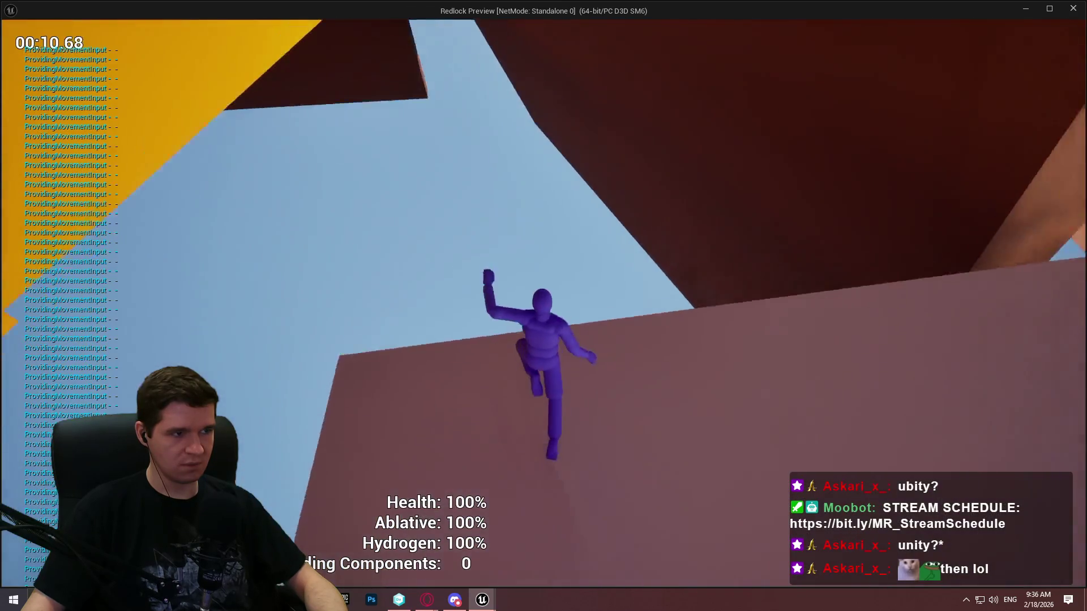
pyautogui.press('w')
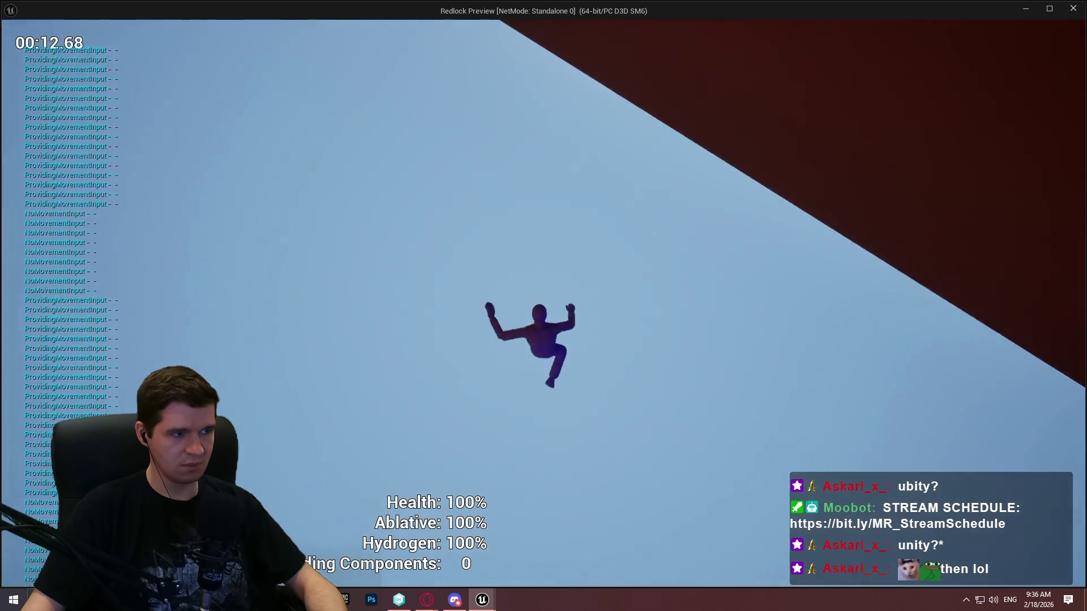
pyautogui.press('Escape')
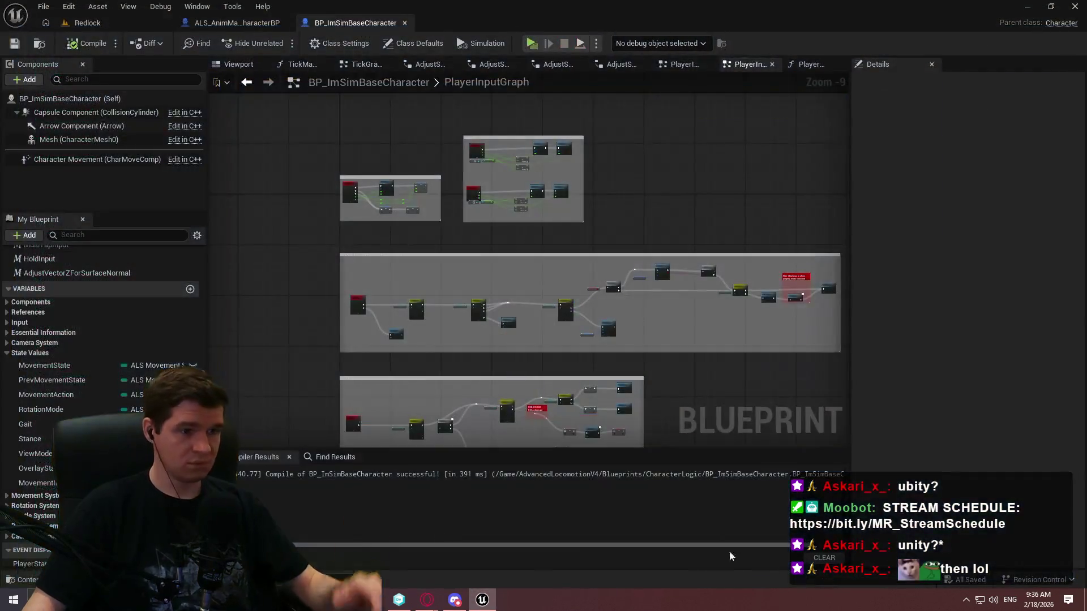
pyautogui.moveTo(544, 271)
pyautogui.mouseDown()
pyautogui.moveTo(629, 101)
pyautogui.moveTo(740, 336)
pyautogui.mouseUp()
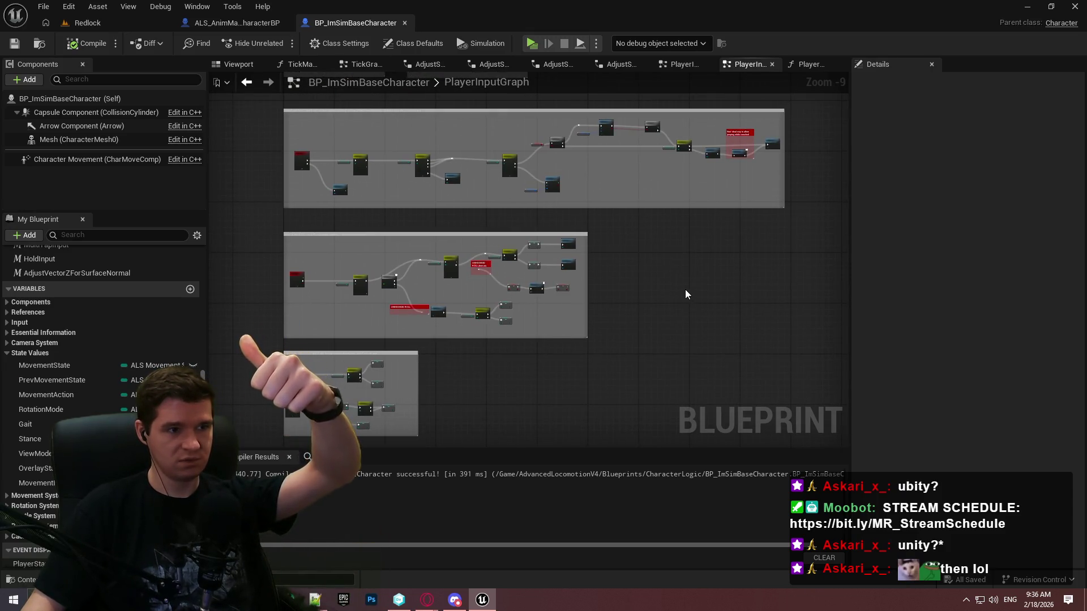
pyautogui.moveTo(643, 296)
pyautogui.mouseDown()
pyautogui.moveTo(642, 158)
pyautogui.moveTo(599, 100)
pyautogui.mouseUp()
pyautogui.moveTo(576, 168); pyautogui.dragTo(573, 204)
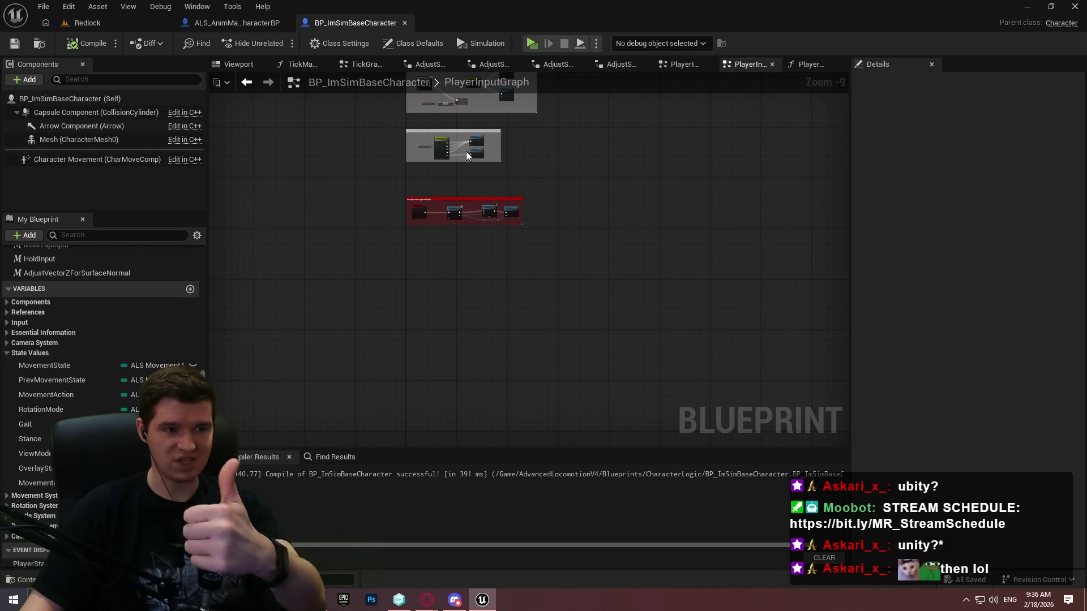
pyautogui.moveTo(466, 152); pyautogui.dragTo(458, 265)
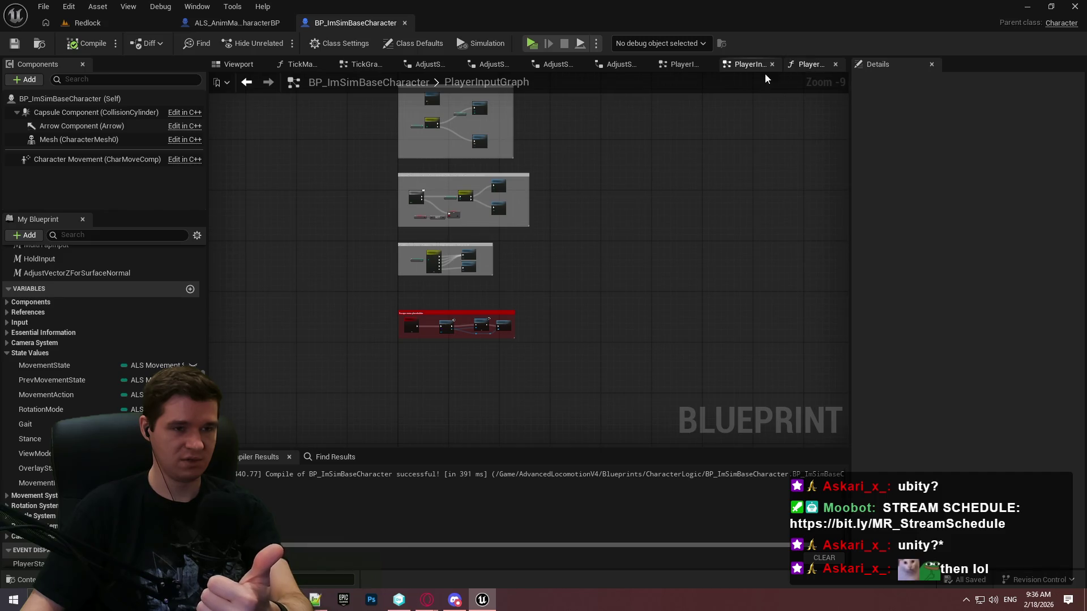
pyautogui.scroll(4, 89, 314)
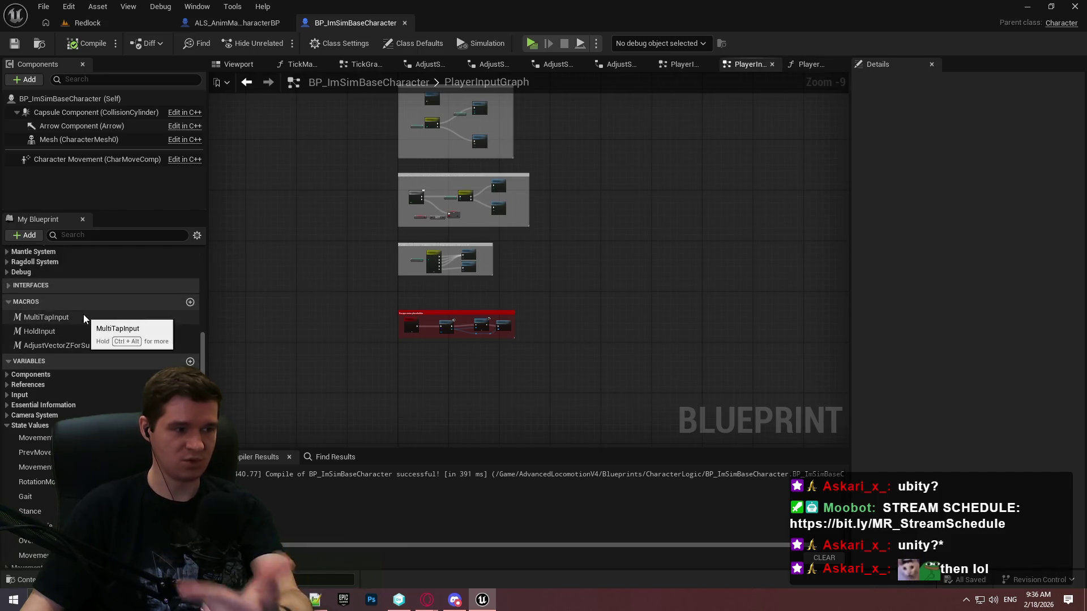
pyautogui.scroll(7, 99, 280)
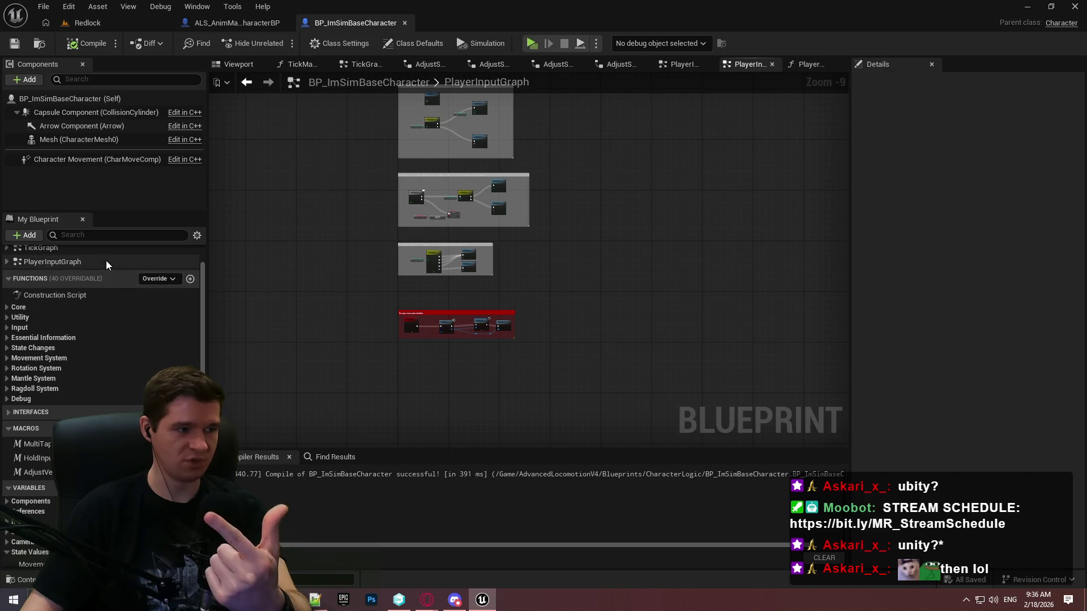
pyautogui.scroll(4, 354, 303)
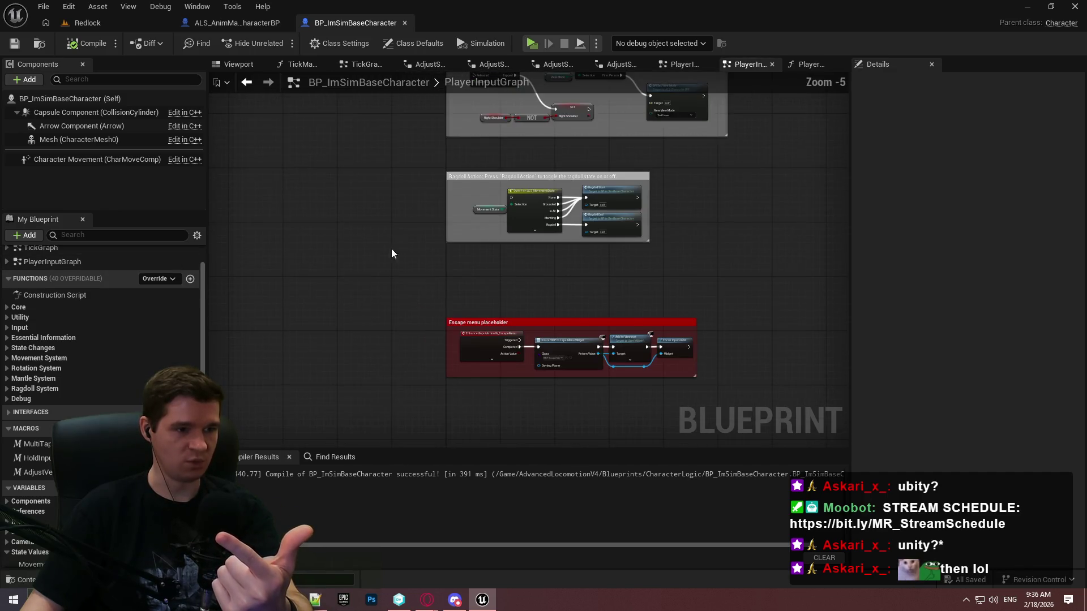
pyautogui.moveTo(391, 253)
pyautogui.mouseDown()
pyautogui.moveTo(376, 230)
pyautogui.moveTo(306, 335)
pyautogui.mouseUp()
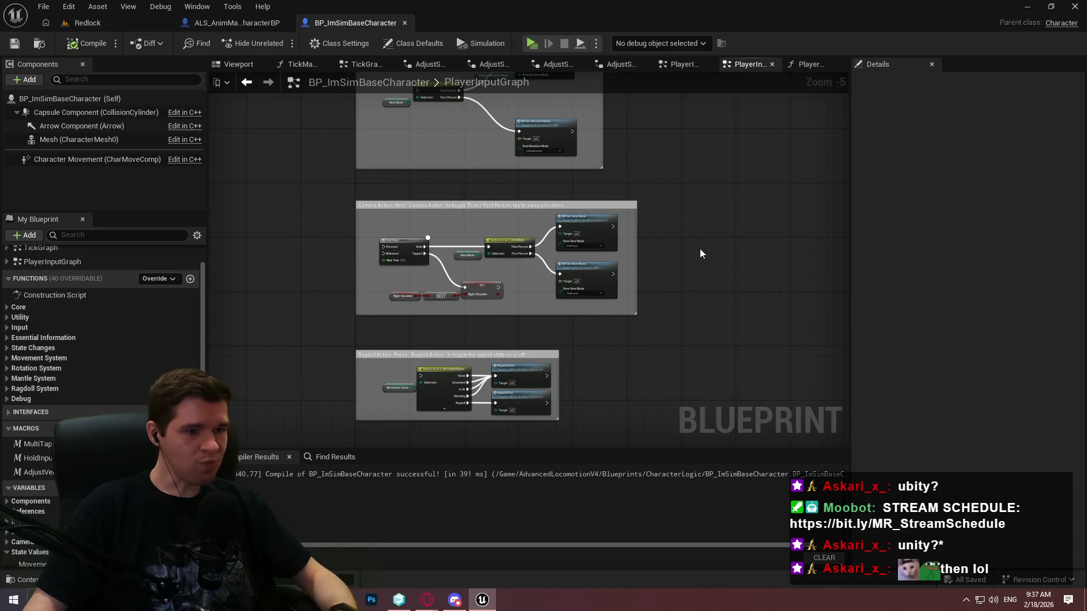
pyautogui.scroll(1, 731, 284)
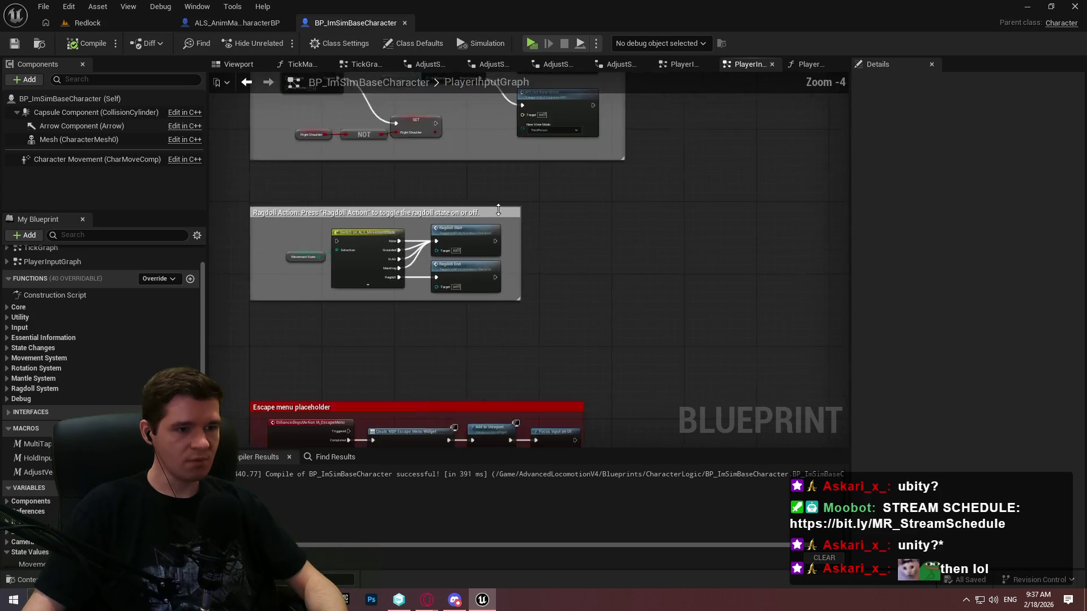
pyautogui.scroll(-4, 545, 180)
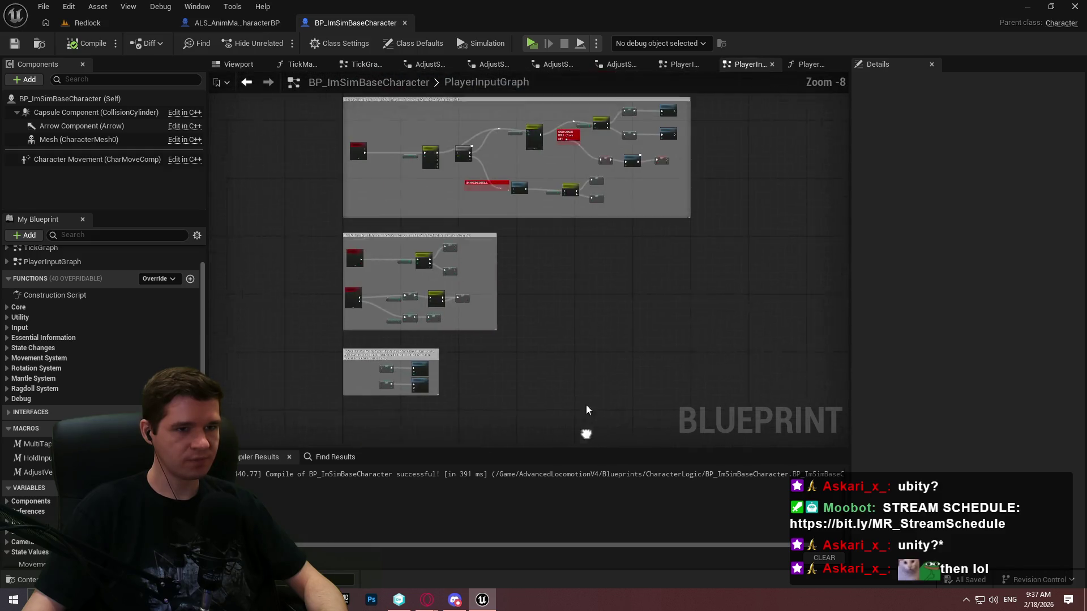
# Step: Delete the Print String debug nodes from the TickGraph
pyautogui.scroll(-1, 598, 336)
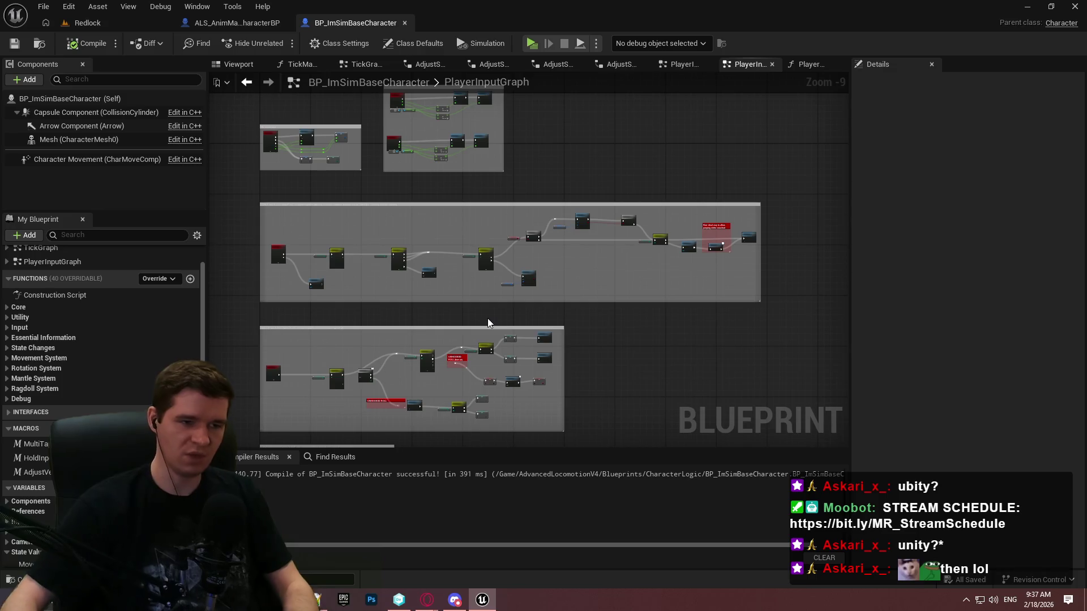
pyautogui.scroll(2, 481, 238)
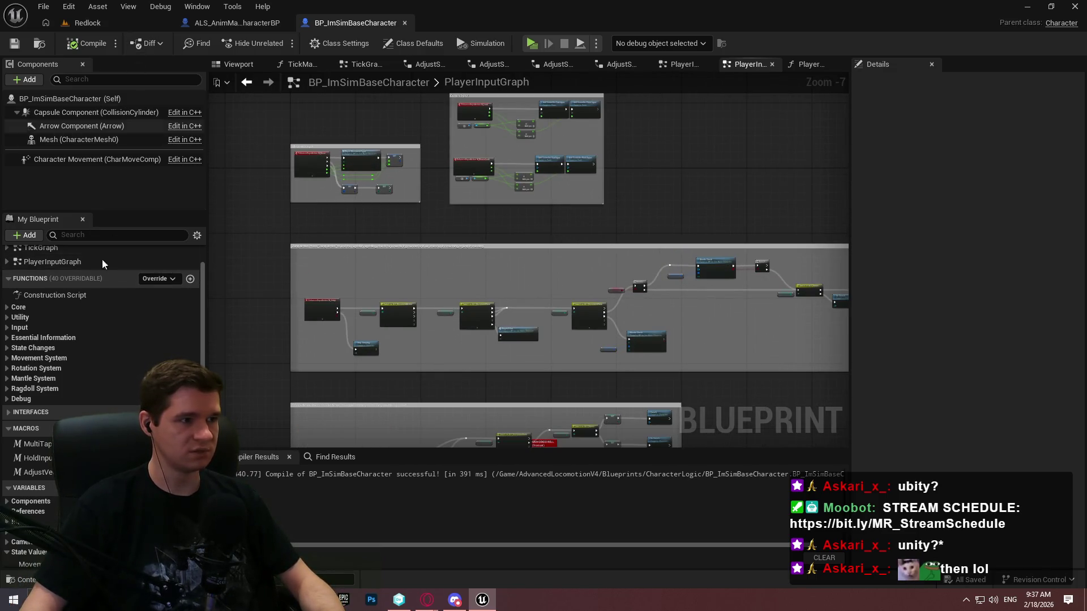
pyautogui.scroll(2, 85, 277)
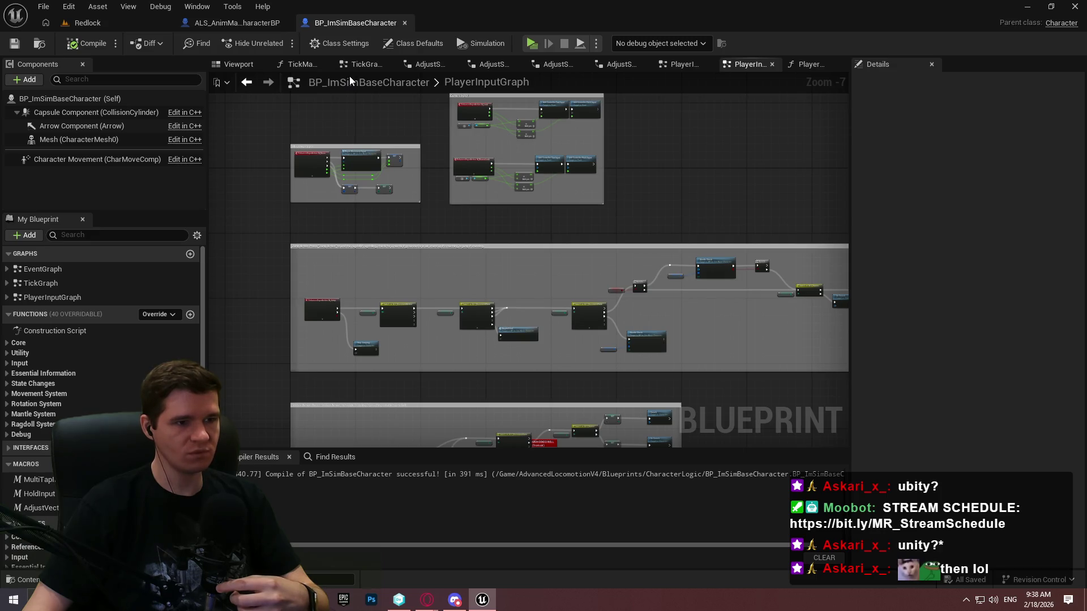
pyautogui.moveTo(525, 314); pyautogui.dragTo(574, 113)
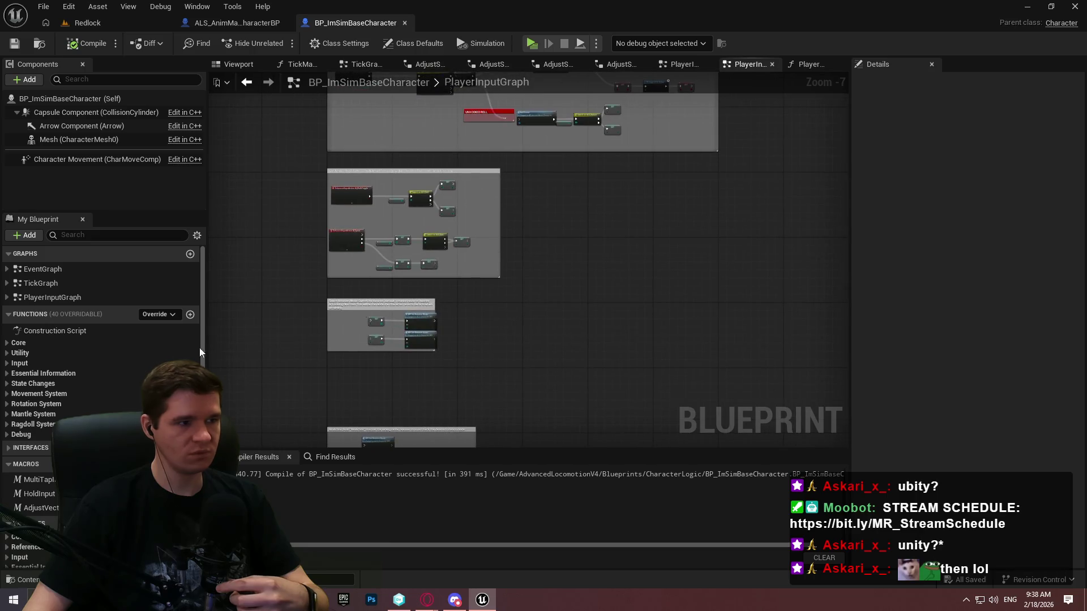
pyautogui.doubleClick(49, 284)
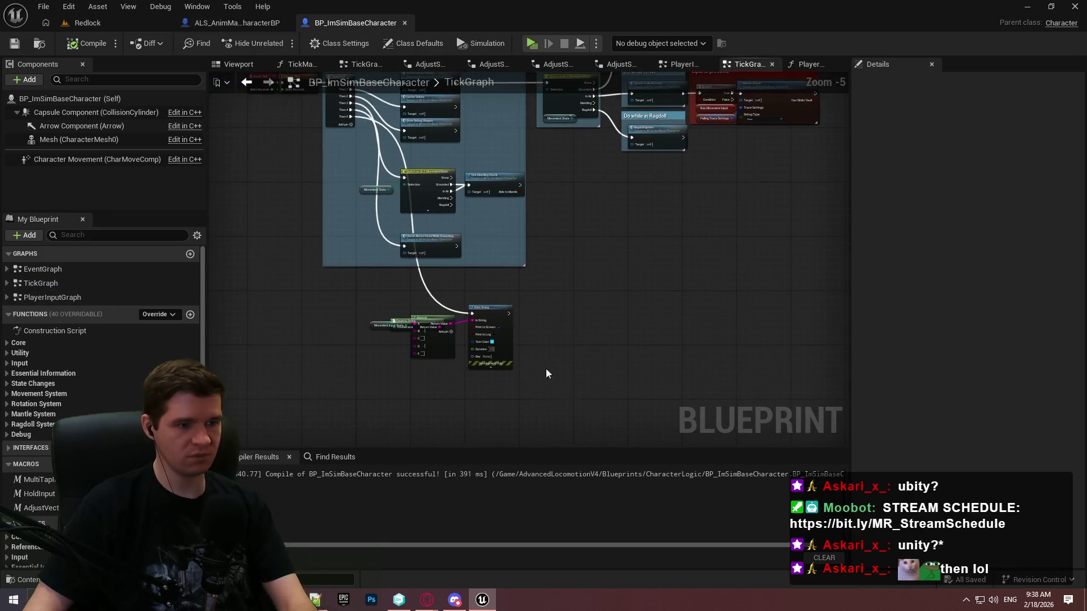
pyautogui.moveTo(546, 369); pyautogui.dragTo(359, 290)
pyautogui.press('Delete')
# Step: Remove the Sequence node's Then 5 pin and save BP_ImSimBaseCharacter
pyautogui.rightClick(345, 117)
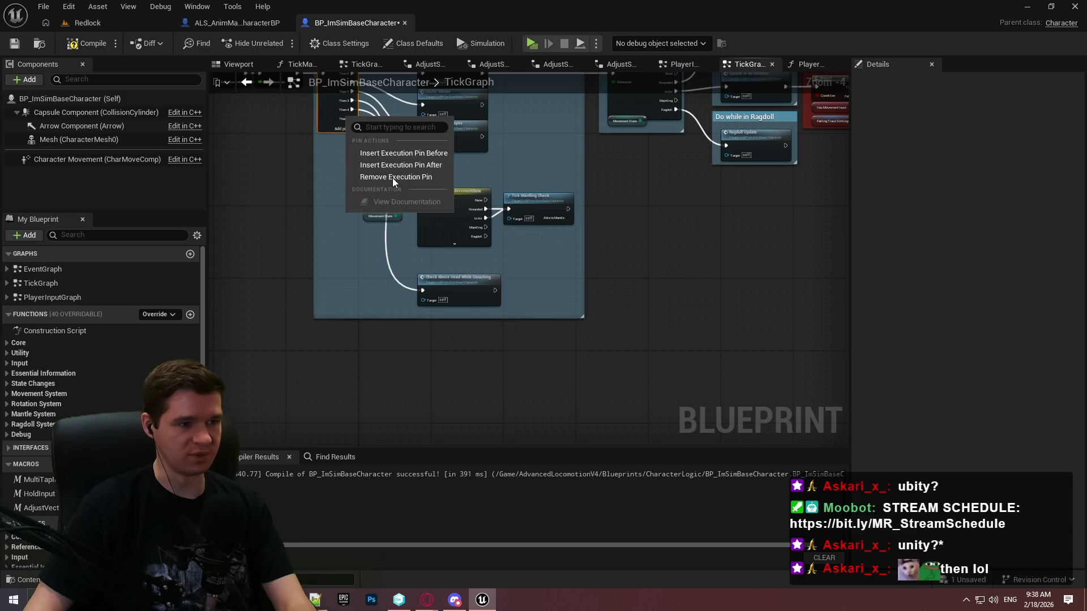
pyautogui.click(389, 175)
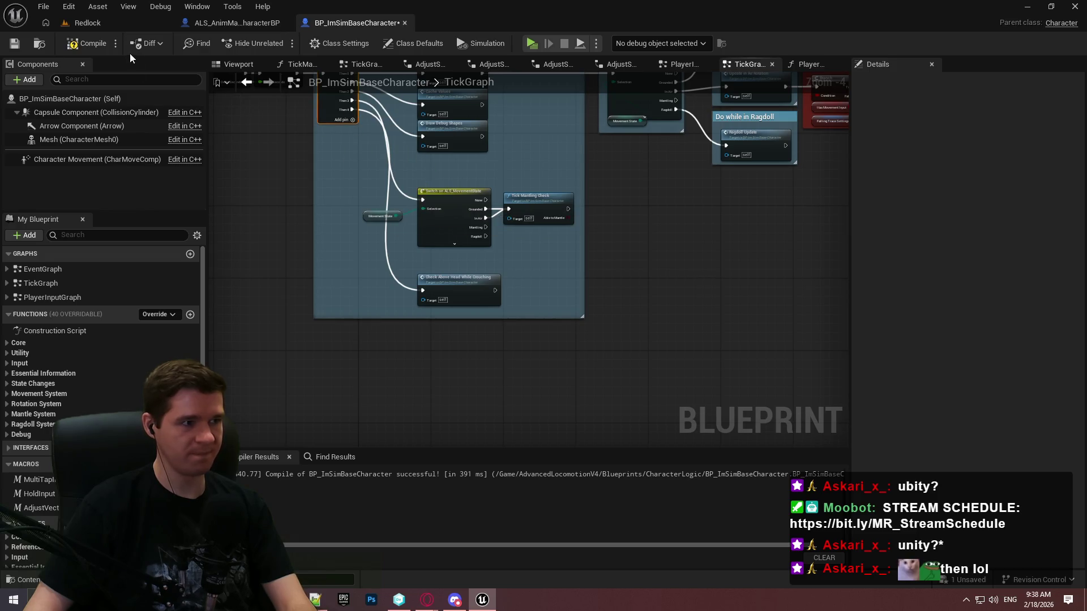
pyautogui.click(15, 43)
pyautogui.click(247, 24)
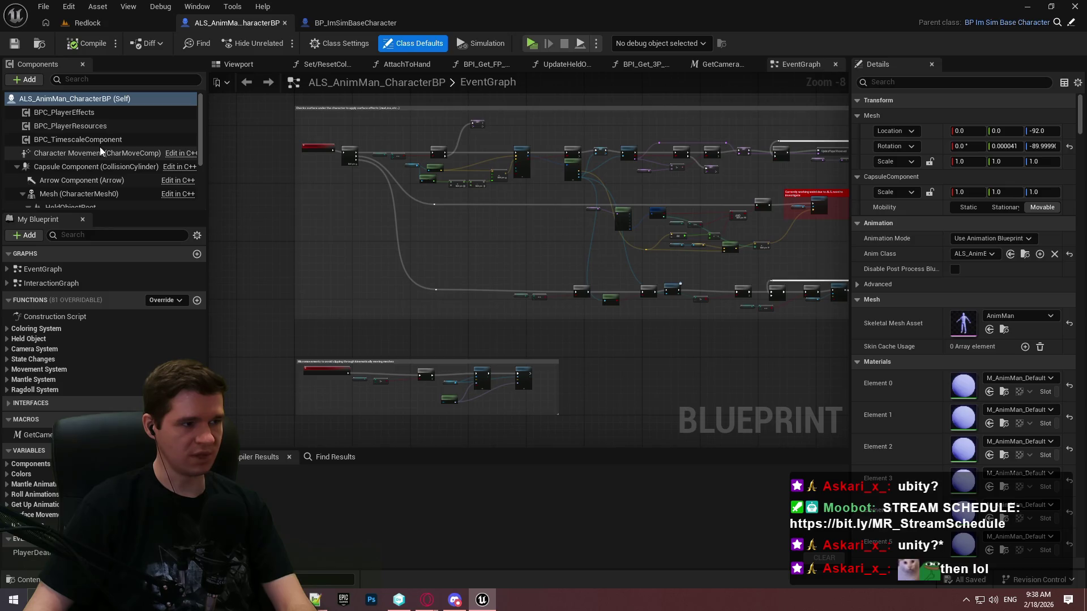
# Step: Add a new graph named AbilitiesGraph to ALS_AnimMan_CharacterBP
pyautogui.scroll(-3, 584, 117)
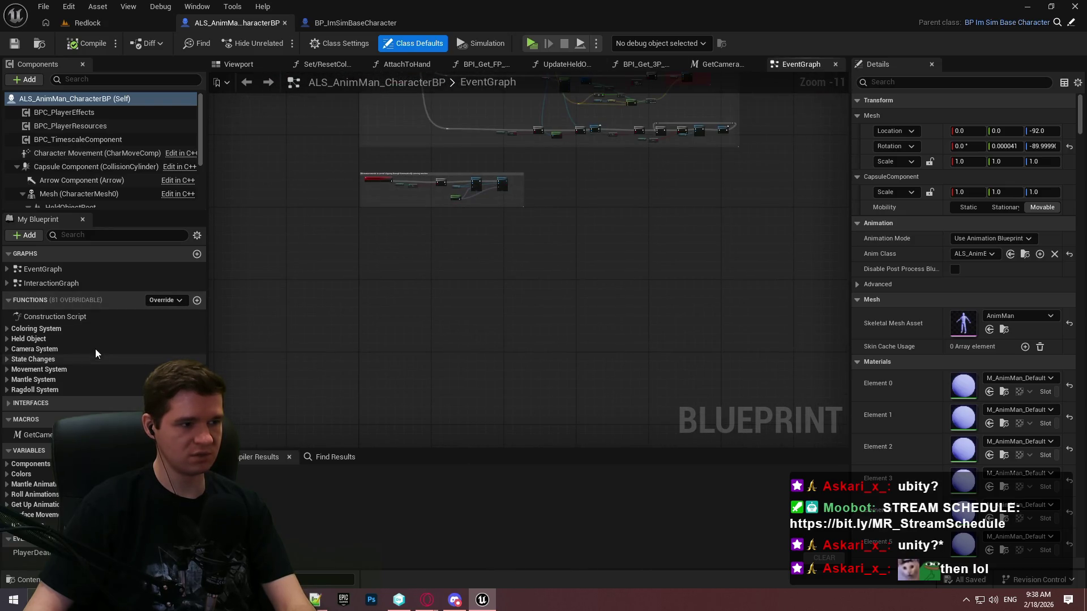
pyautogui.click(197, 254)
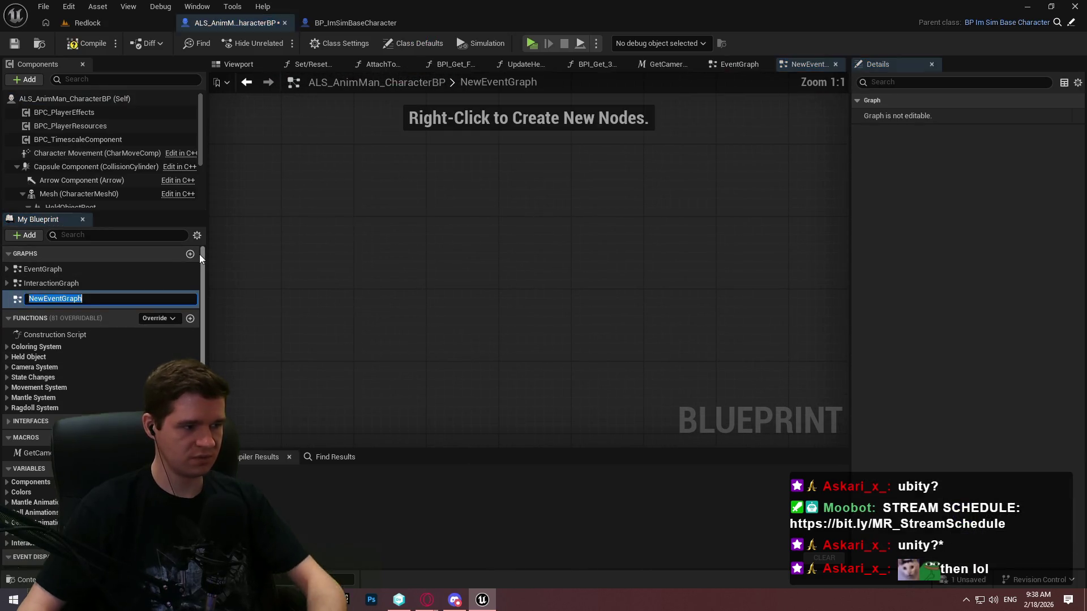
pyautogui.write('AbilitiesG')
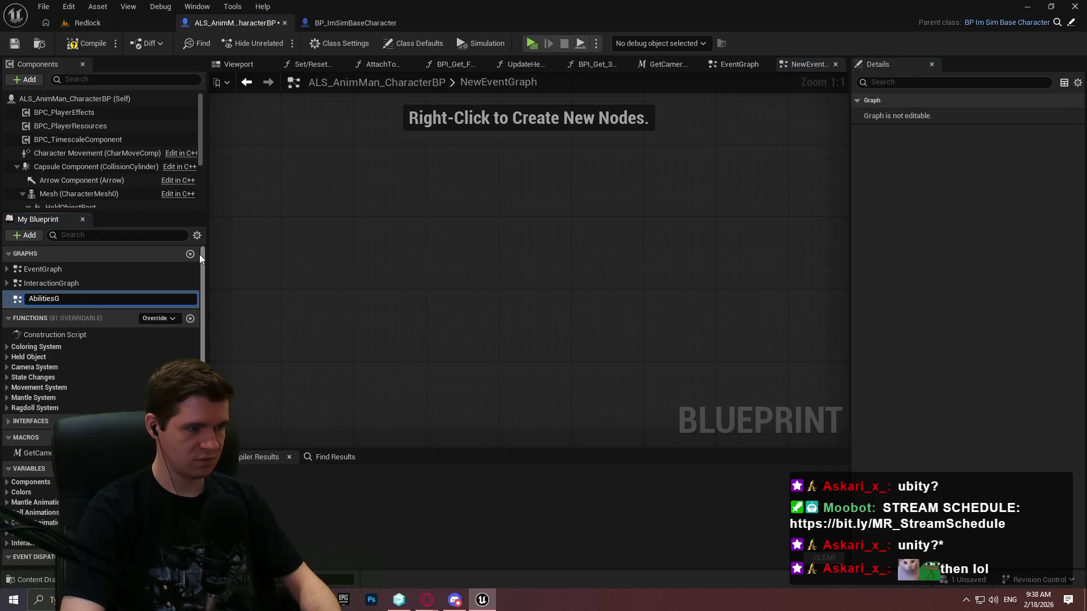
pyautogui.write('raph')
pyautogui.press('Return')
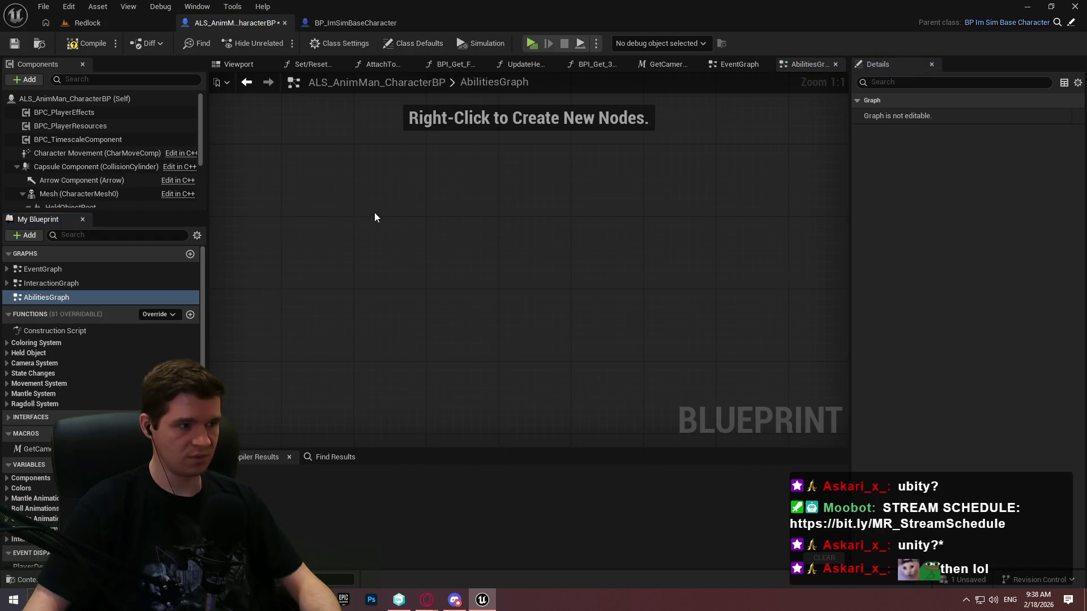
# Step: Place a BPC_PlayerEffects getter and wire an Initialize Effect node to it
pyautogui.moveTo(74, 111); pyautogui.dragTo(470, 204)
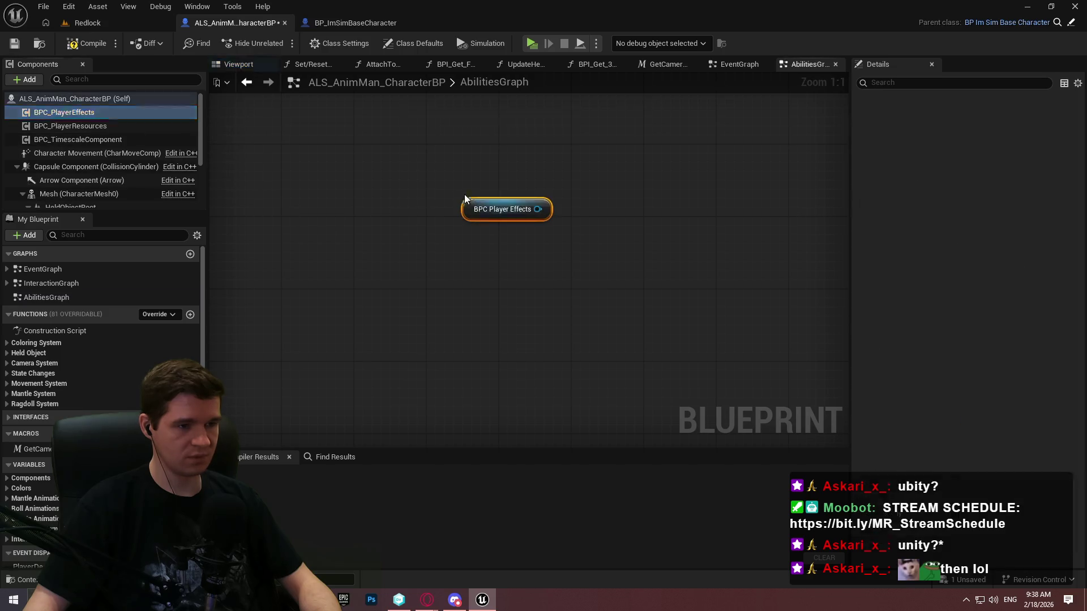
pyautogui.click(563, 217)
pyautogui.moveTo(563, 217)
pyautogui.mouseDown()
pyautogui.moveTo(476, 295)
pyautogui.moveTo(450, 288)
pyautogui.moveTo(503, 267)
pyautogui.mouseUp()
pyautogui.write('initia')
pyautogui.press('Return')
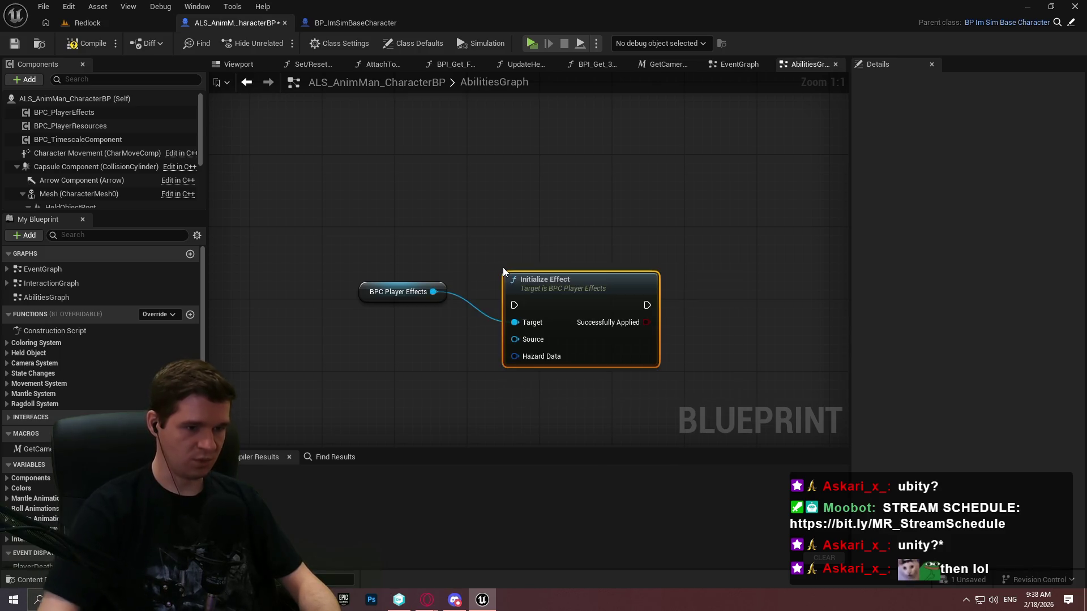
# Step: Connect a Make ST Hazard Config node to the Hazard Data input and expand its options
pyautogui.moveTo(514, 356)
pyautogui.mouseDown()
pyautogui.moveTo(421, 383)
pyautogui.moveTo(293, 352)
pyautogui.moveTo(331, 355)
pyautogui.mouseUp()
pyautogui.write('make')
pyautogui.press('Return')
pyautogui.moveTo(447, 410)
pyautogui.mouseDown()
pyautogui.moveTo(583, 289)
pyautogui.moveTo(576, 259)
pyautogui.moveTo(566, 265)
pyautogui.mouseUp()
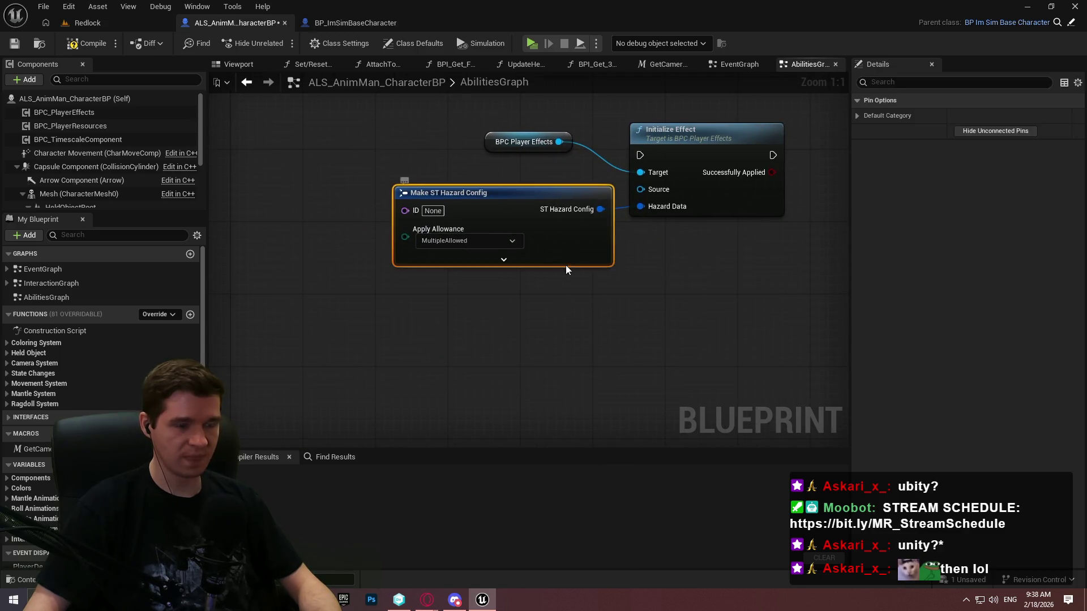
pyautogui.click(522, 259)
pyautogui.click(667, 272)
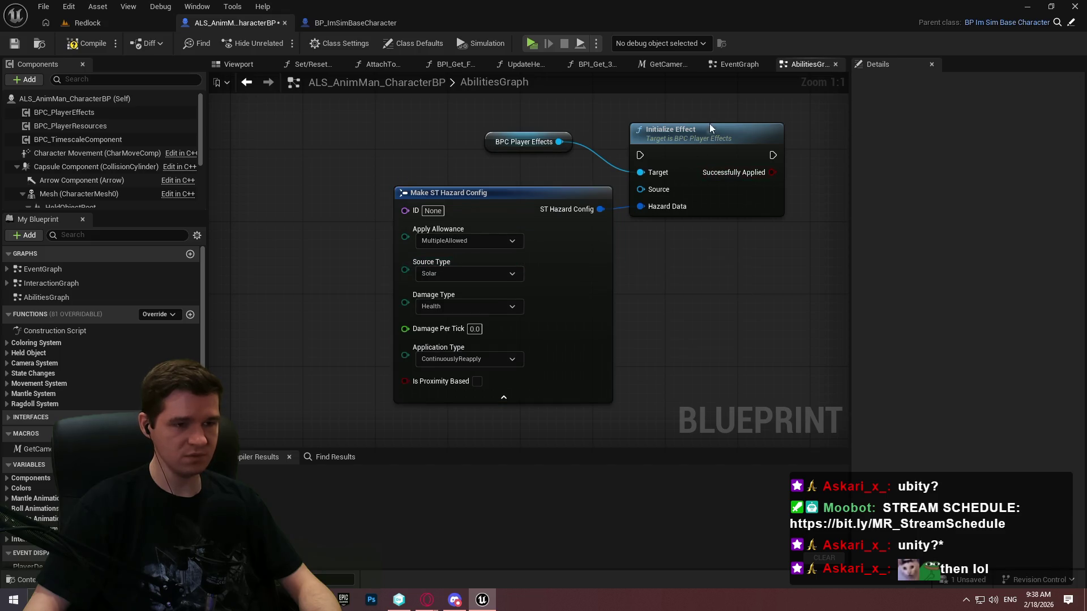
pyautogui.moveTo(710, 127); pyautogui.dragTo(711, 100)
# Step: Wire a Self reference into Initialize Effect's Source input
pyautogui.moveTo(641, 162); pyautogui.dragTo(592, 172)
pyautogui.write('self')
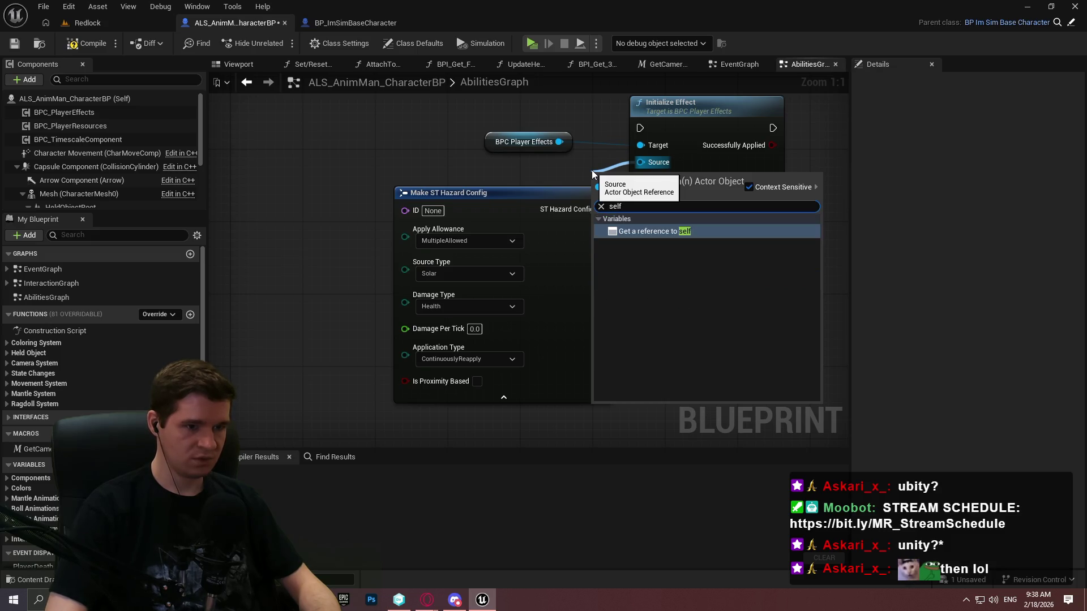
pyautogui.press('Return')
pyautogui.moveTo(588, 176)
pyautogui.mouseDown()
pyautogui.moveTo(513, 162)
pyautogui.moveTo(505, 211)
pyautogui.mouseUp()
pyautogui.click(698, 236)
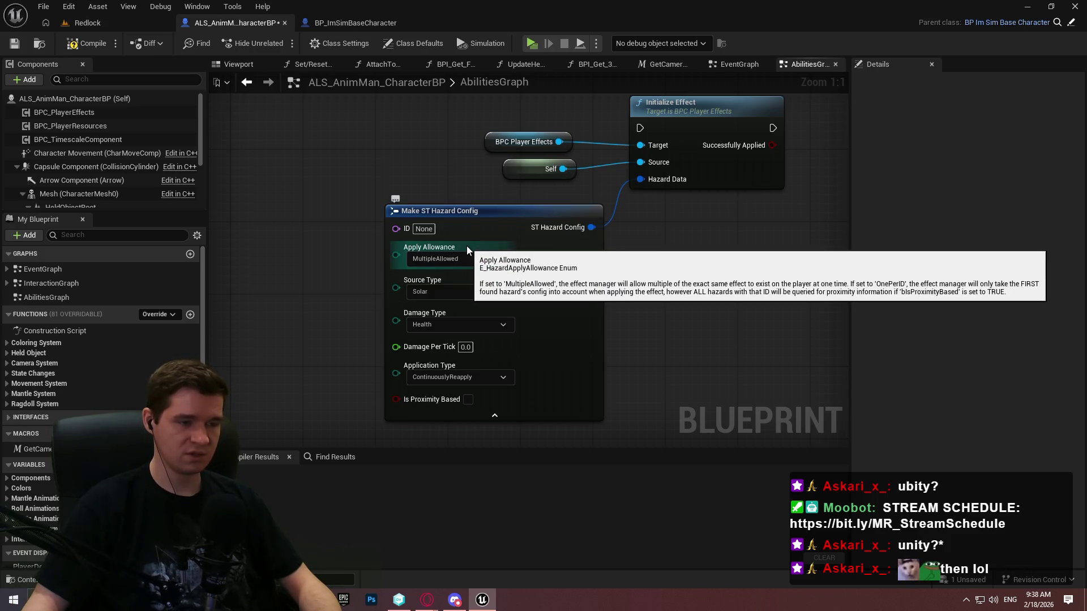
# Step: Set the hazard config's Apply Allowance to OnePerID and its ID to PlayerControlThrusters
pyautogui.click(459, 259)
pyautogui.click(458, 283)
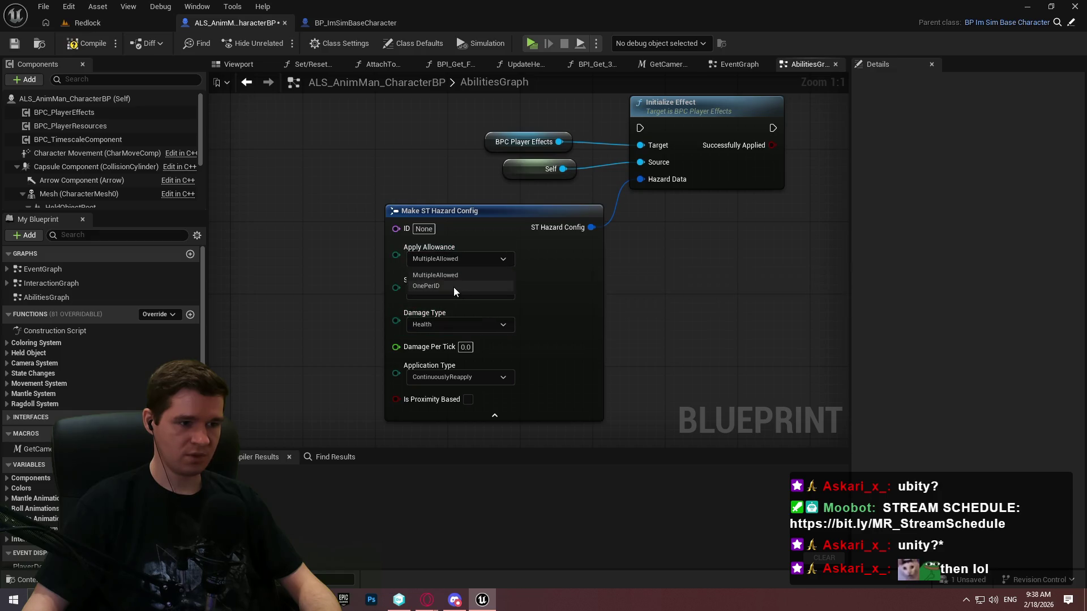
pyautogui.click(423, 229)
pyautogui.write('P')
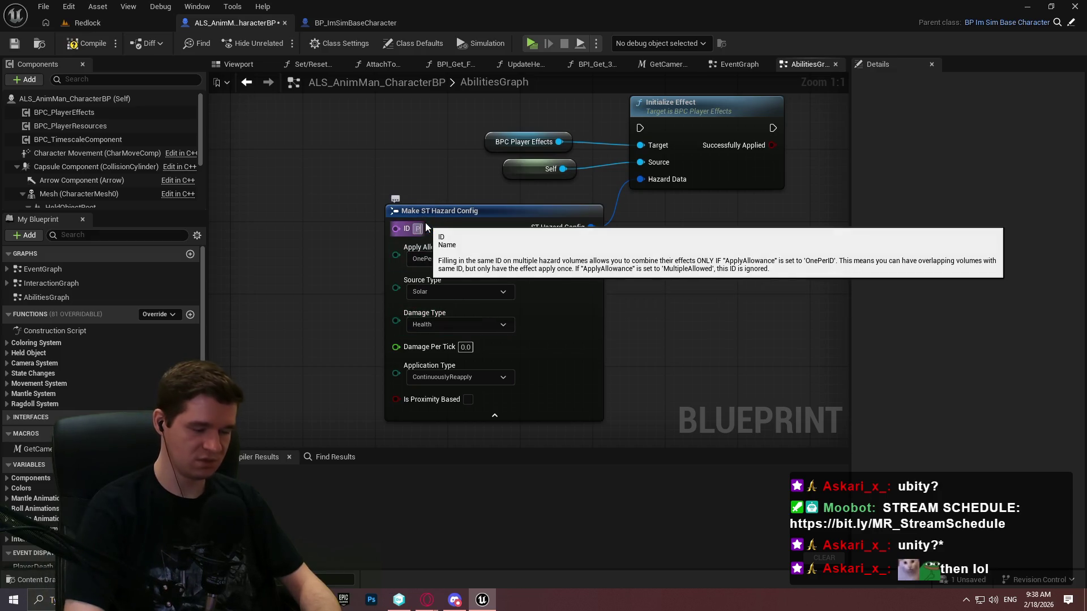
pyautogui.write('layer')
pyautogui.press('Return')
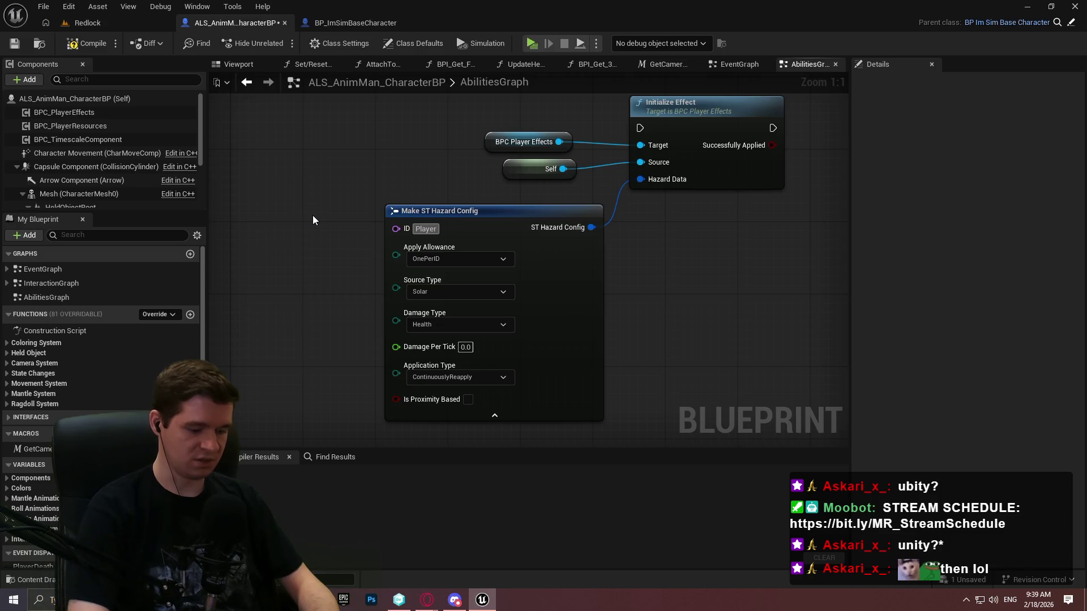
pyautogui.write('Contro')
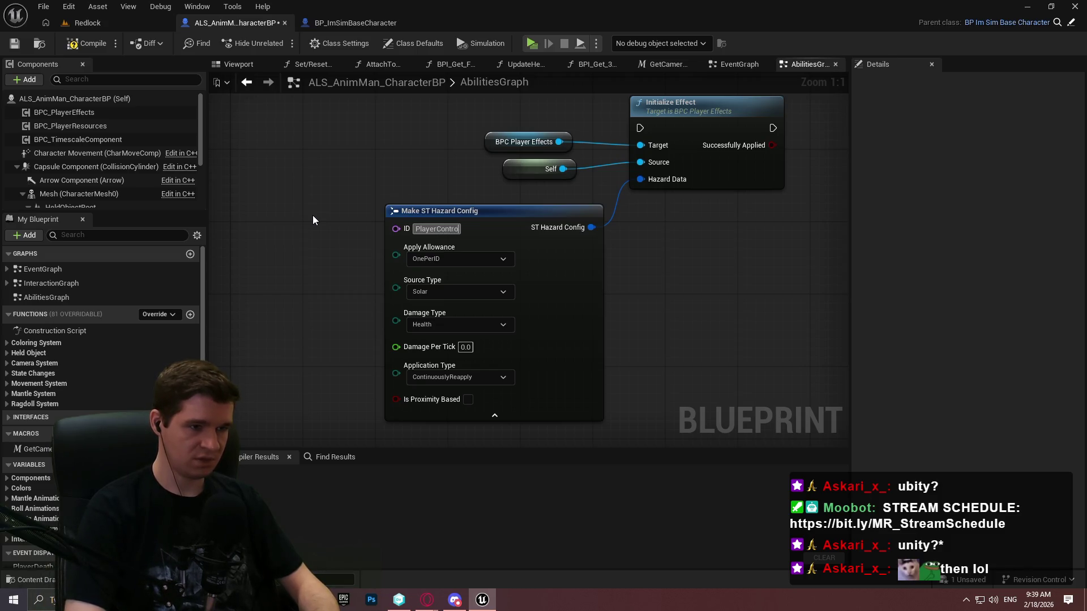
pyautogui.write('lThrusters')
pyautogui.press('Tab')
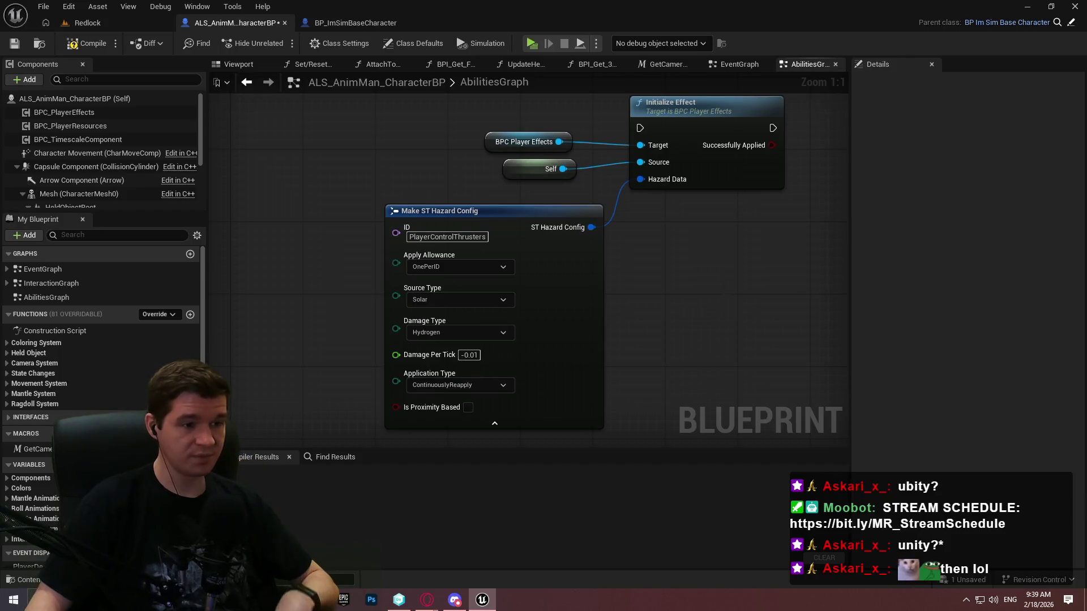
# Step: Compile ALS_AnimMan_CharacterBP with the finished hazard config
pyautogui.moveTo(712, 321); pyautogui.dragTo(669, 355)
pyautogui.scroll(-3, 612, 235)
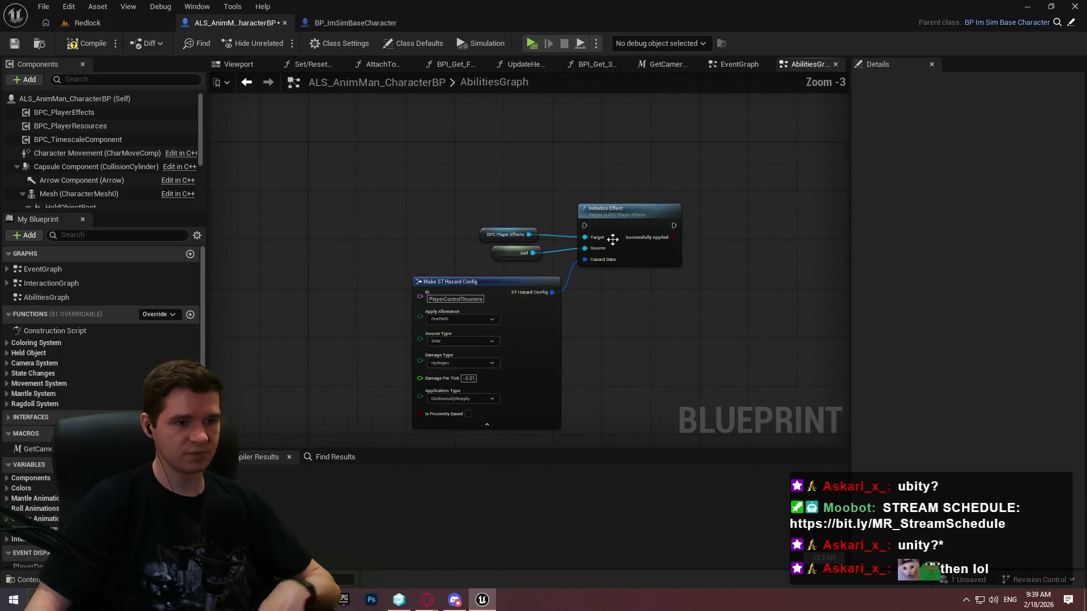
pyautogui.rightClick(428, 154)
pyautogui.click(392, 158)
pyautogui.click(88, 43)
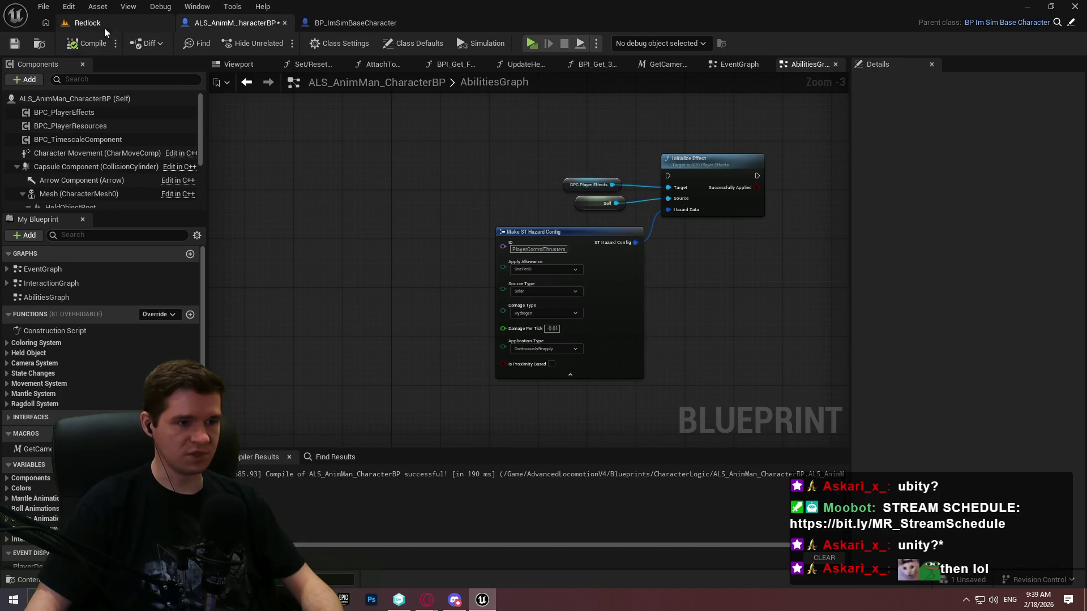
pyautogui.click(104, 27)
pyautogui.click(515, 362)
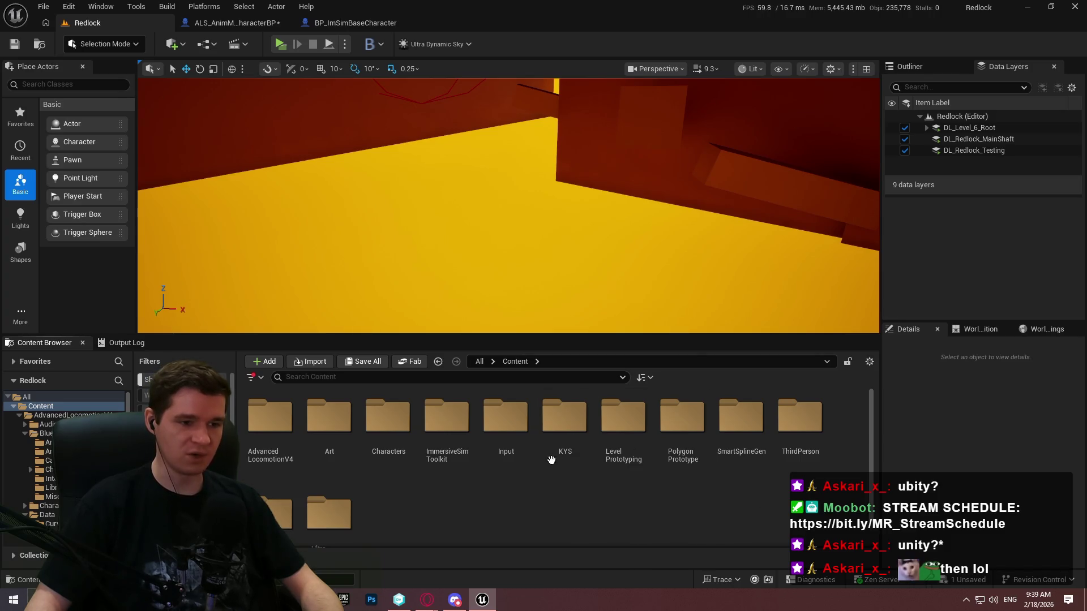
# Step: Navigate to KYS > Inputs in the Content Browser and create a new folder there
pyautogui.doubleClick(555, 448)
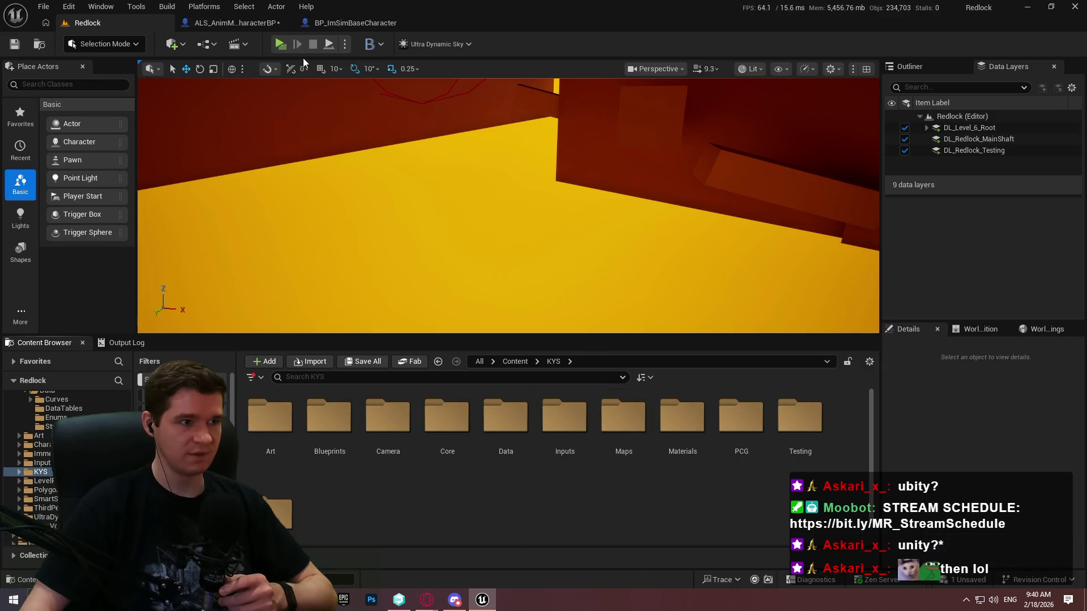
pyautogui.scroll(-2, 384, 464)
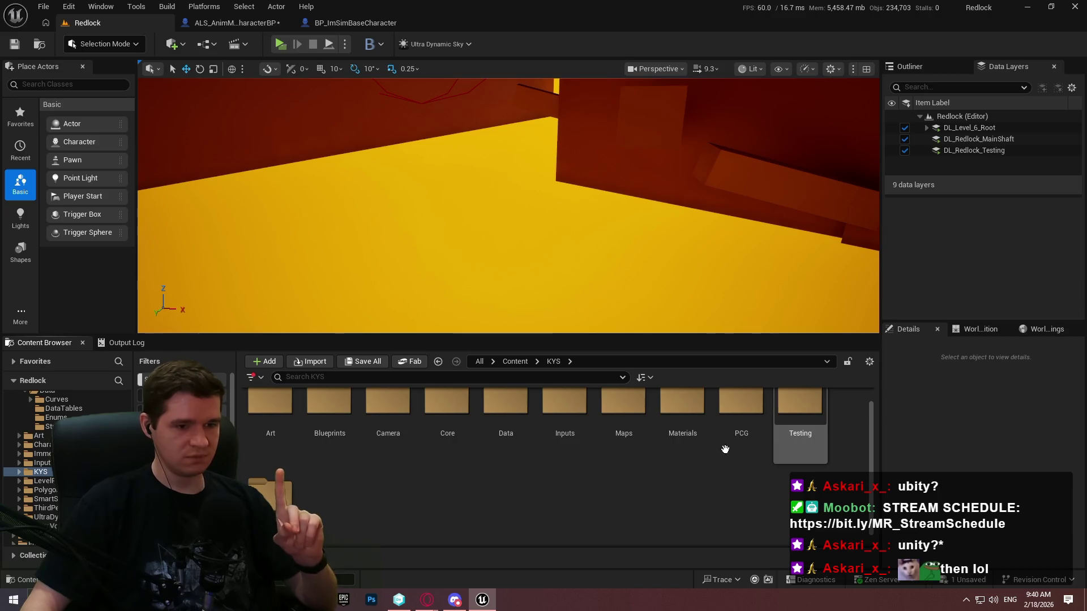
pyautogui.doubleClick(540, 430)
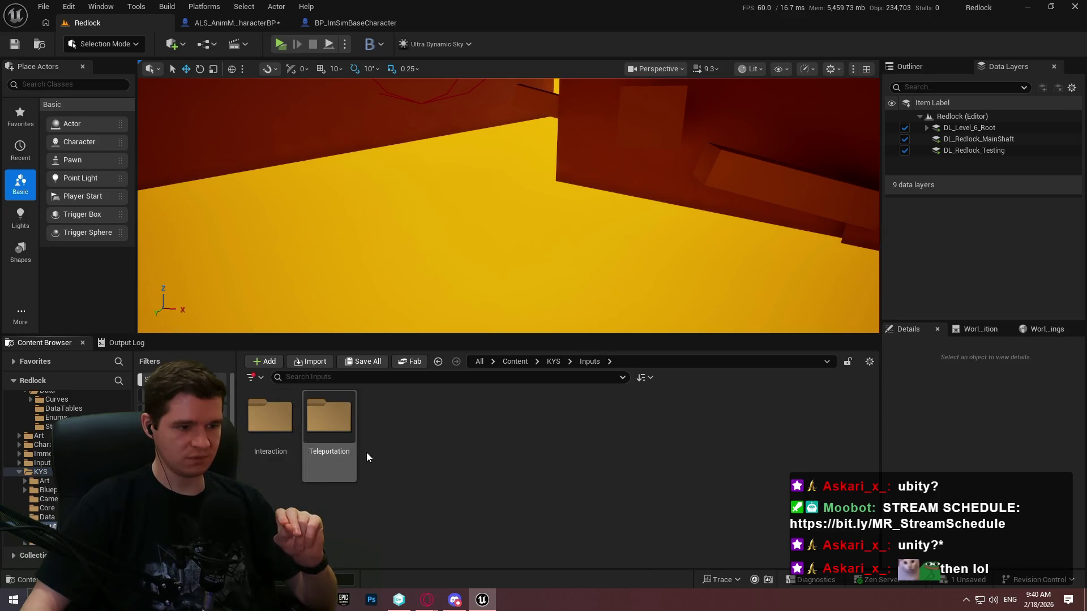
pyautogui.rightClick(390, 470)
pyautogui.click(431, 215)
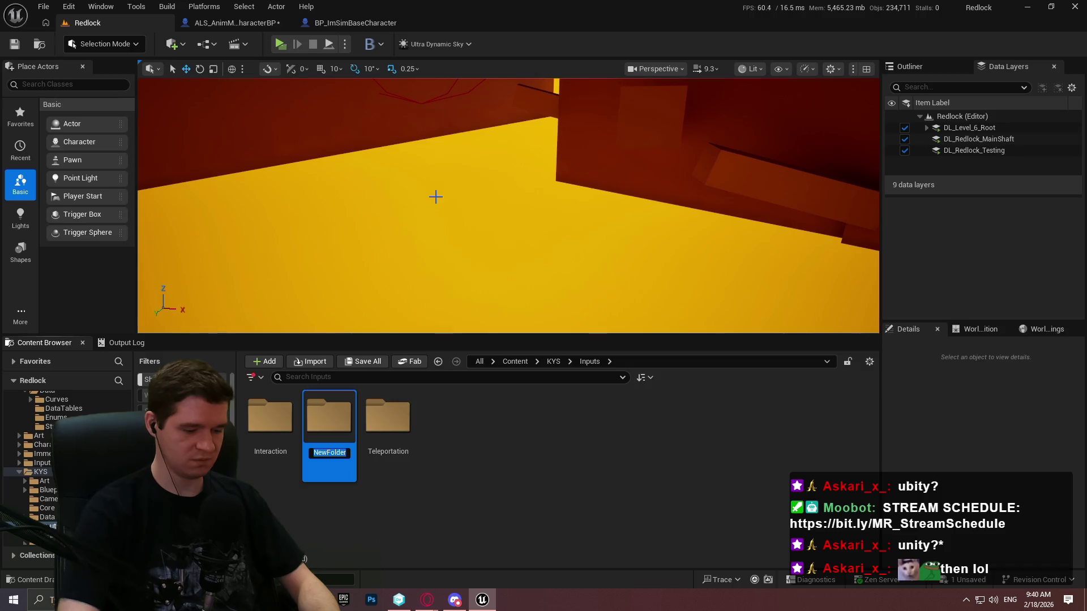
# Step: Name the folder Abilities and create the IMC_Ability_ControlThrusters input mapping context inside it
pyautogui.write('Abilities')
pyautogui.press('Return')
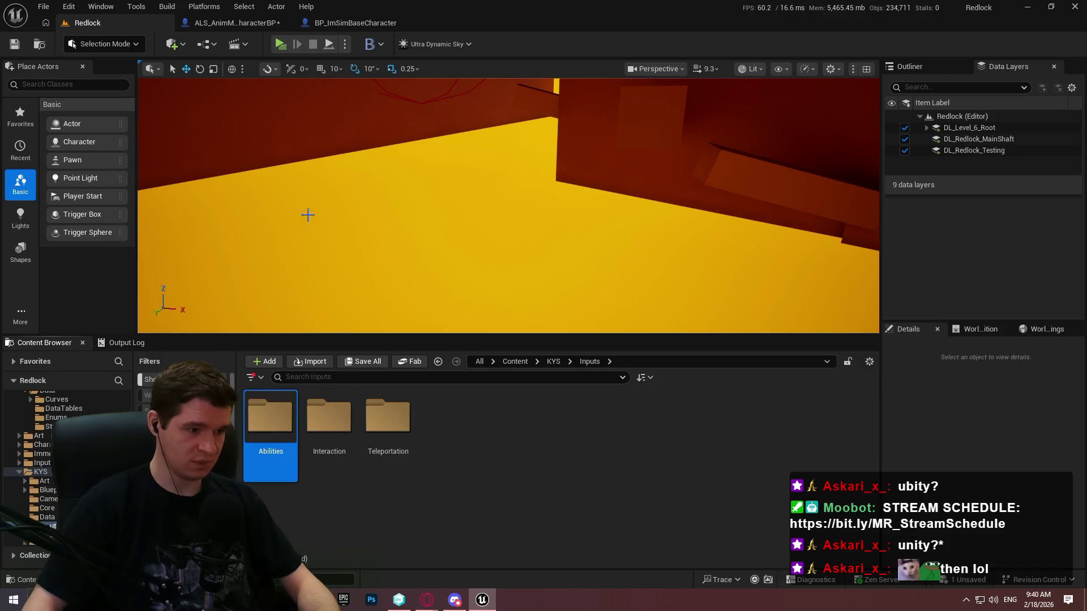
pyautogui.doubleClick(332, 430)
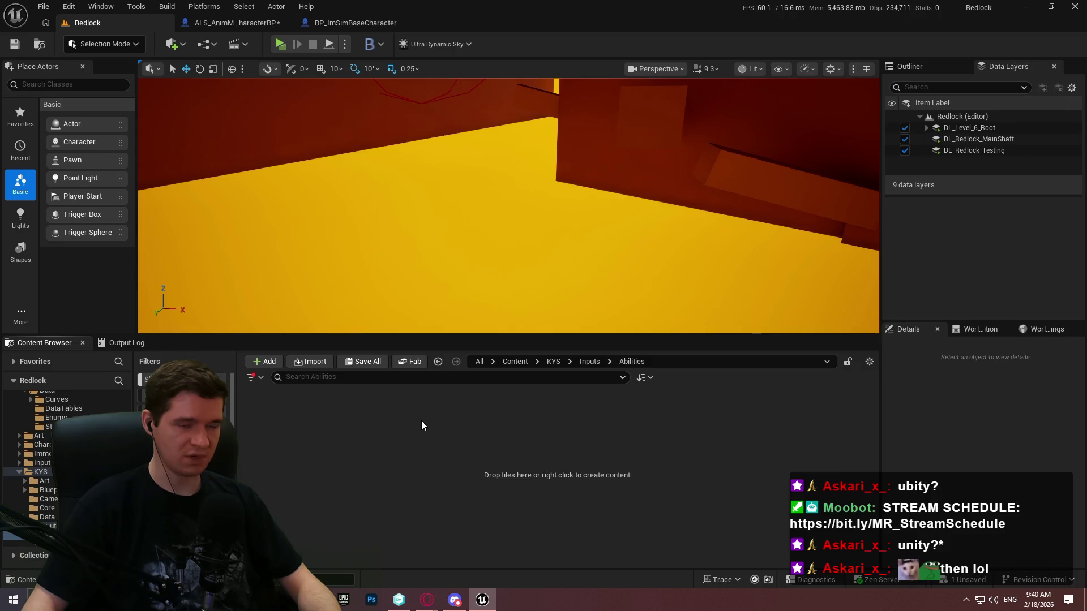
pyautogui.rightClick(421, 420)
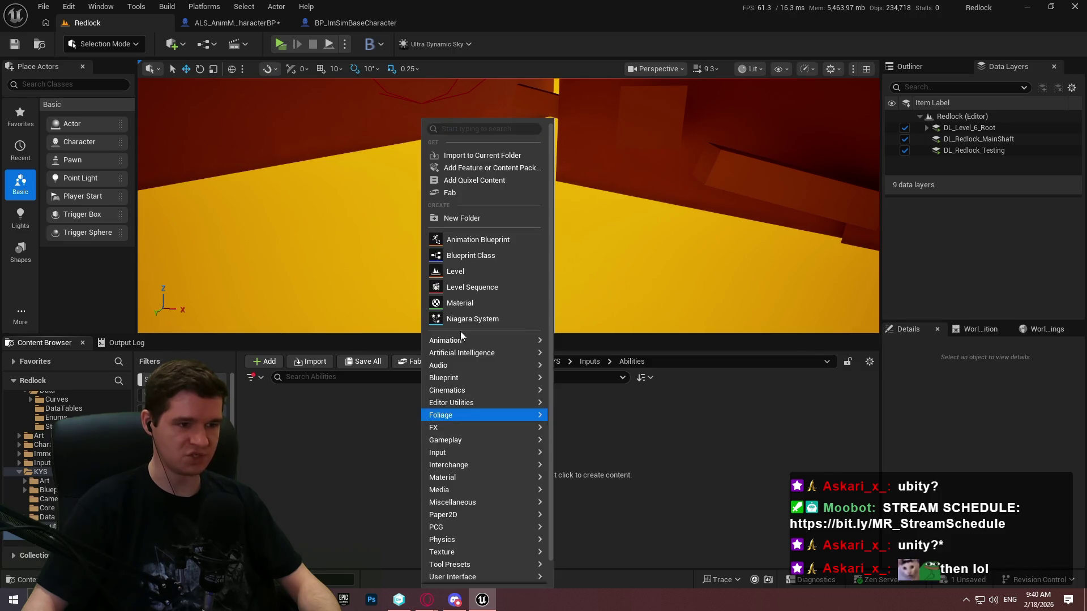
pyautogui.moveTo(459, 397)
pyautogui.moveTo(457, 452)
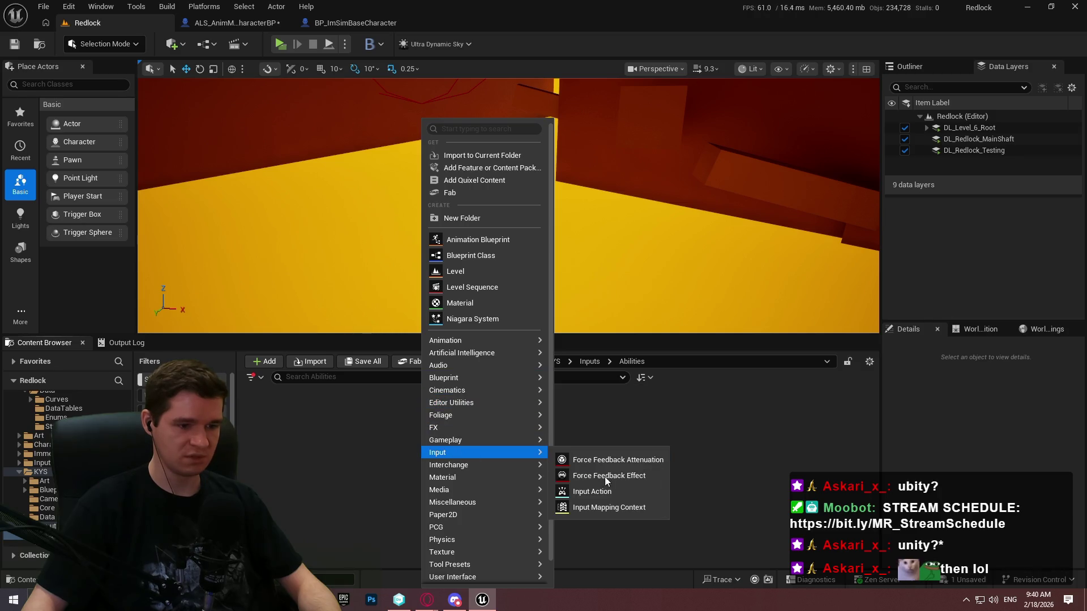
pyautogui.click(605, 476)
pyautogui.write('IMC_A')
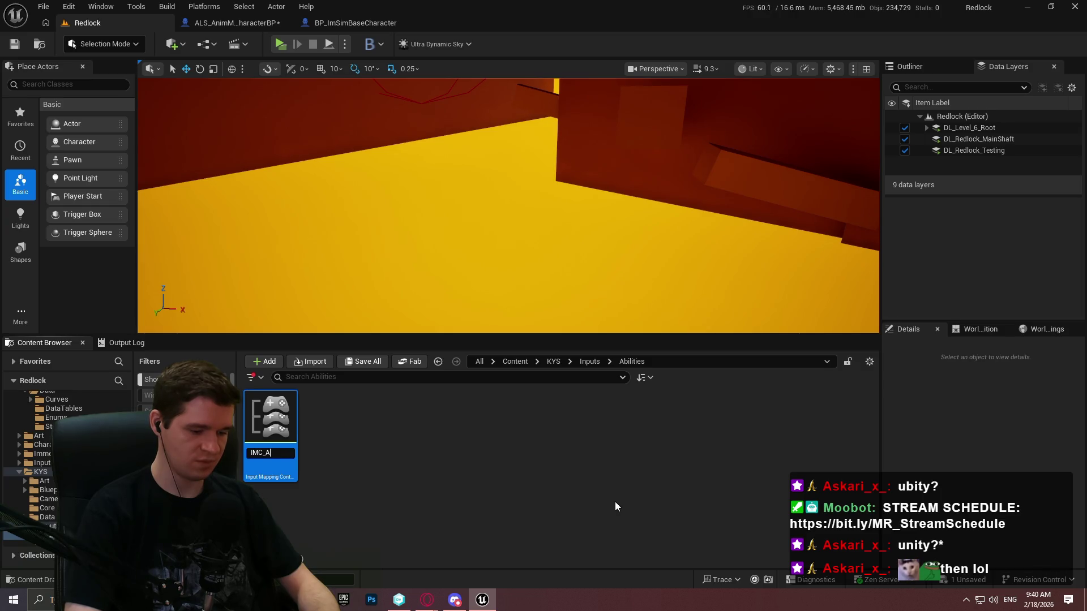
pyautogui.write('lity')
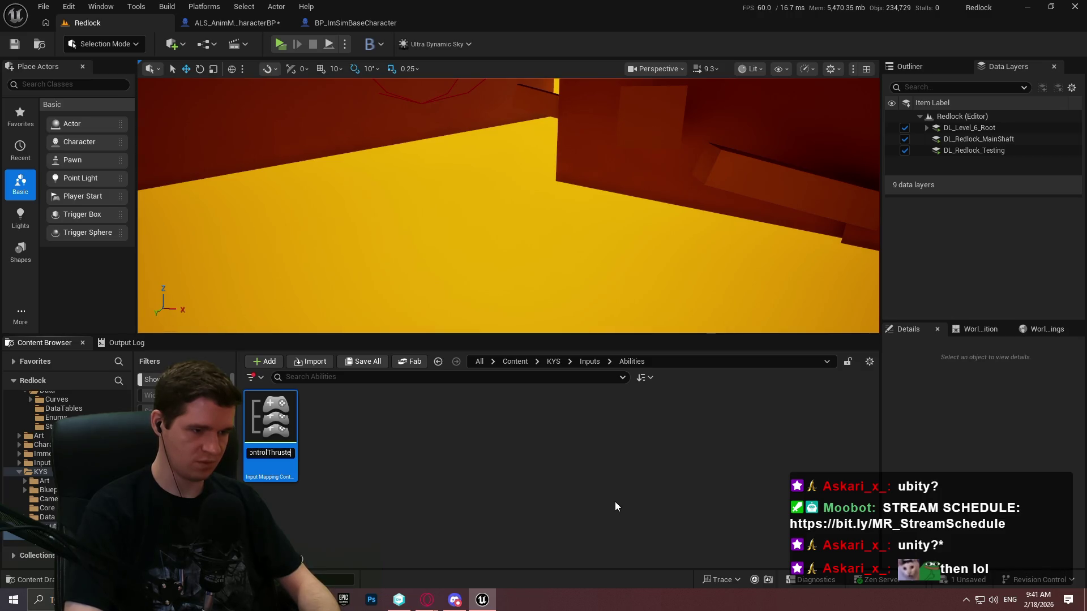
pyautogui.write('rs')
pyautogui.press('Return')
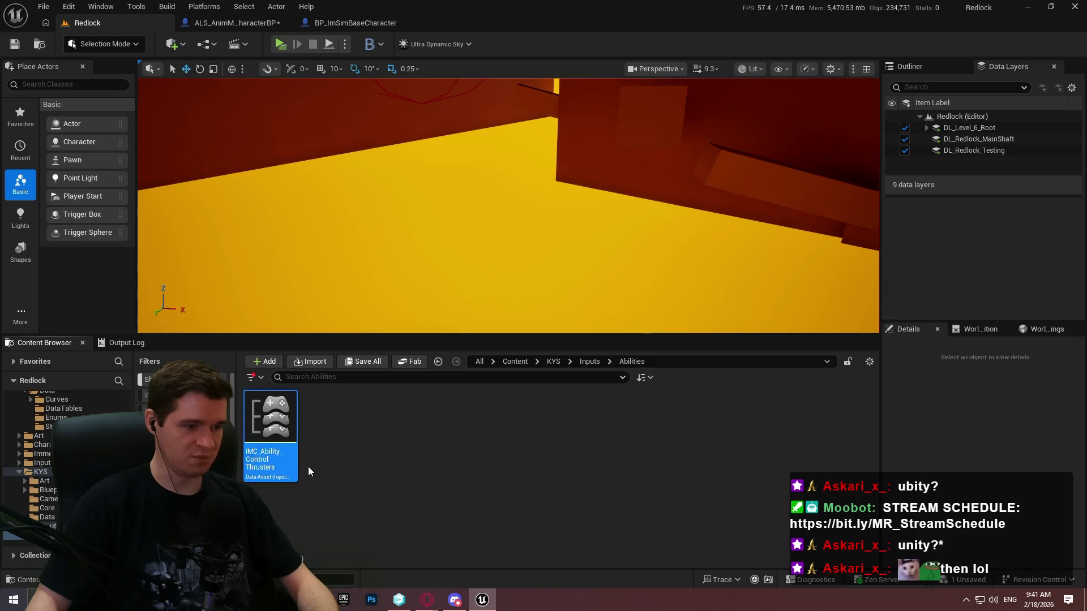
# Step: Create and save the IA_Ability_ControlThrusters input action, then open the mapping context
pyautogui.rightClick(328, 463)
pyautogui.moveTo(389, 394)
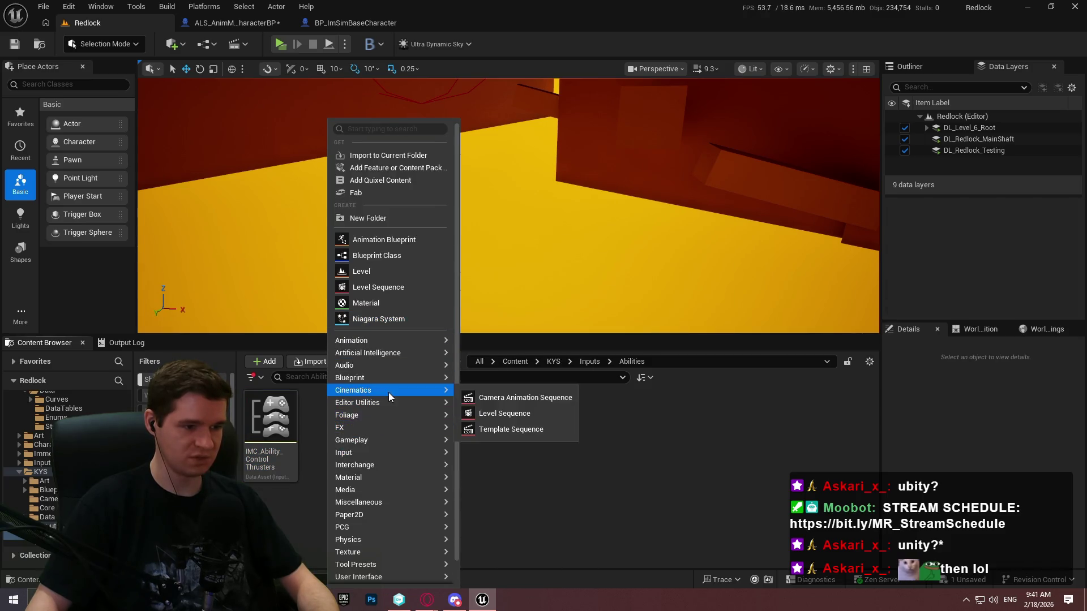
pyautogui.moveTo(441, 452)
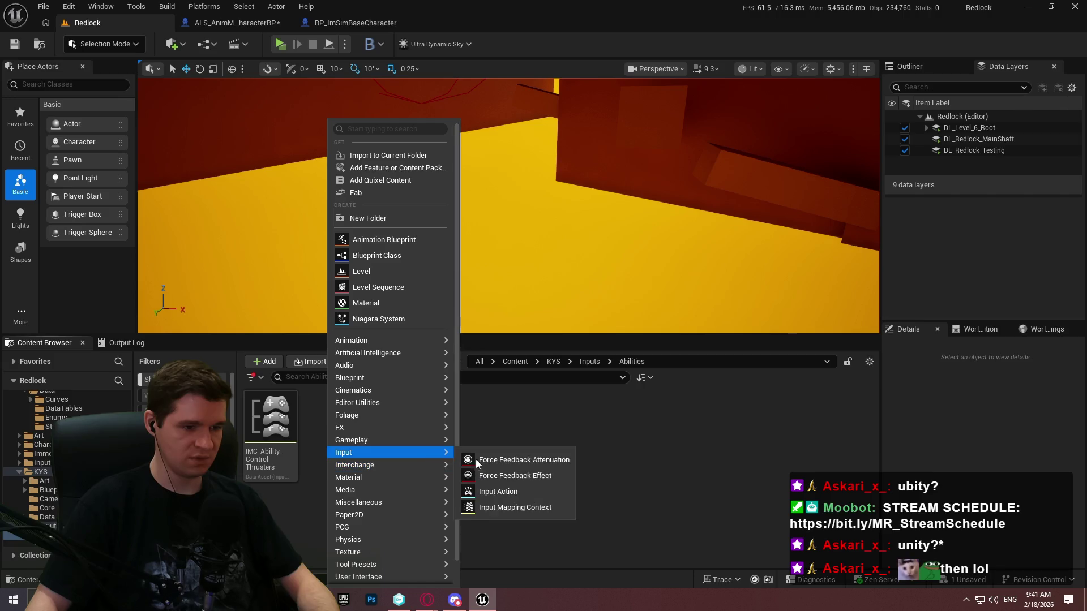
pyautogui.click(502, 492)
pyautogui.write('IA_Abi')
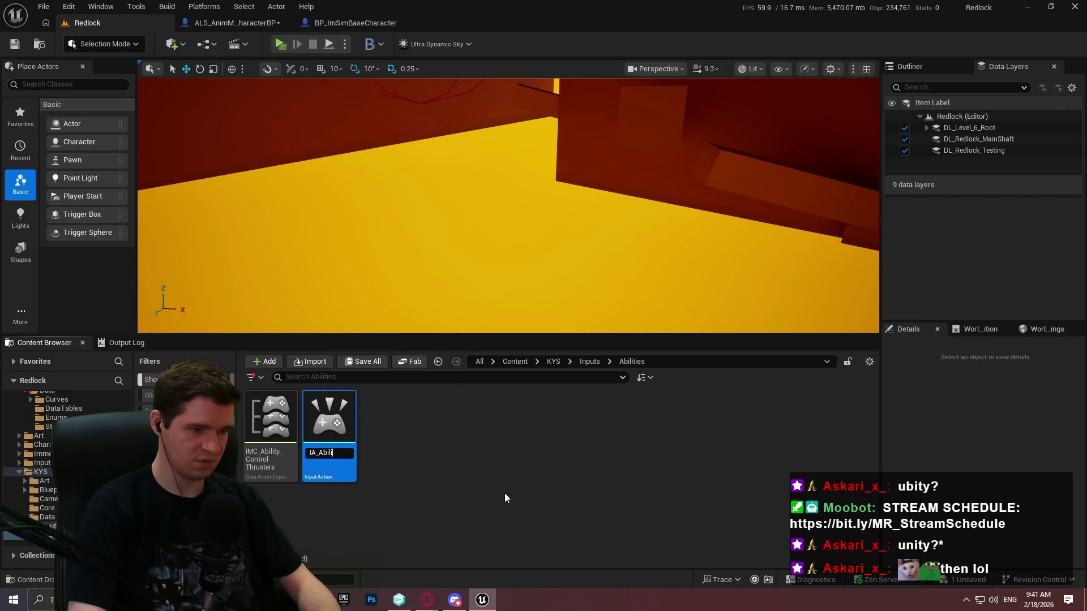
pyautogui.write('lity_Control')
pyautogui.write('_Thrusters')
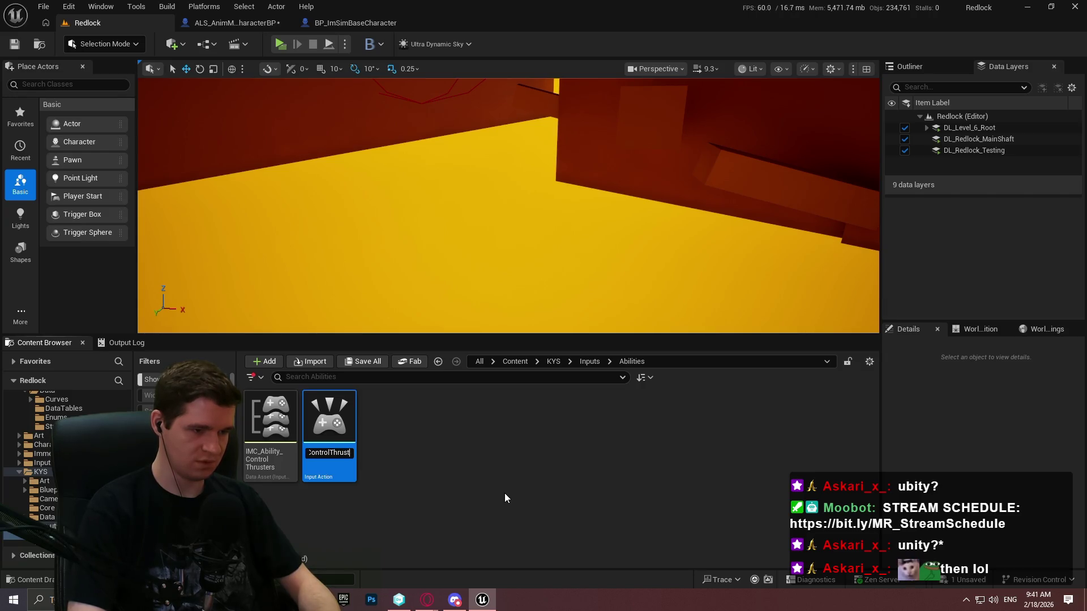
pyautogui.press('Return')
pyautogui.hotkey('ctrl', 's')
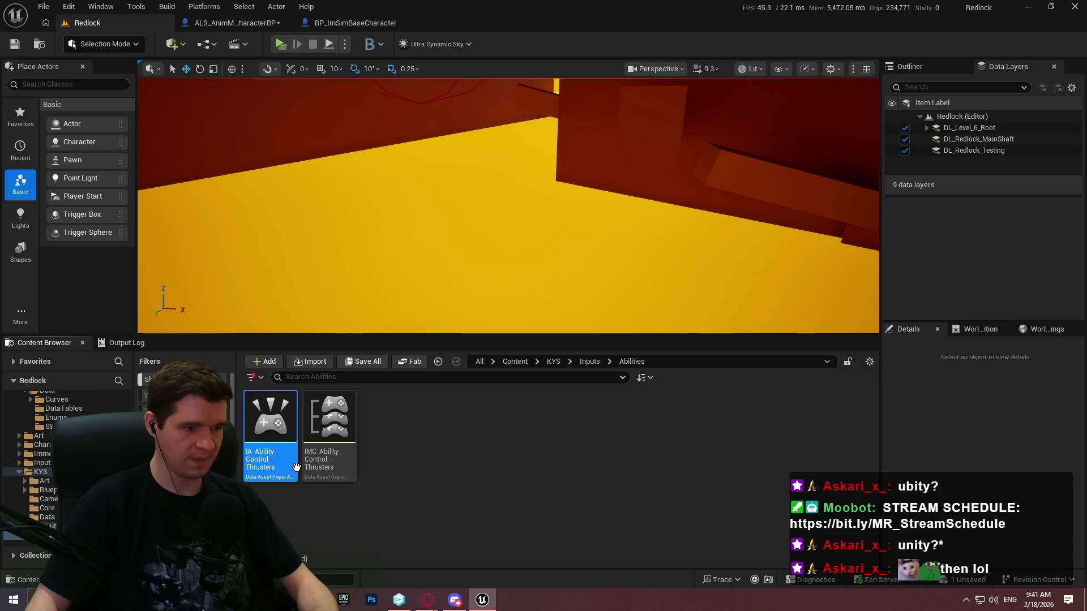
pyautogui.click(320, 457)
pyautogui.doubleClick(320, 456)
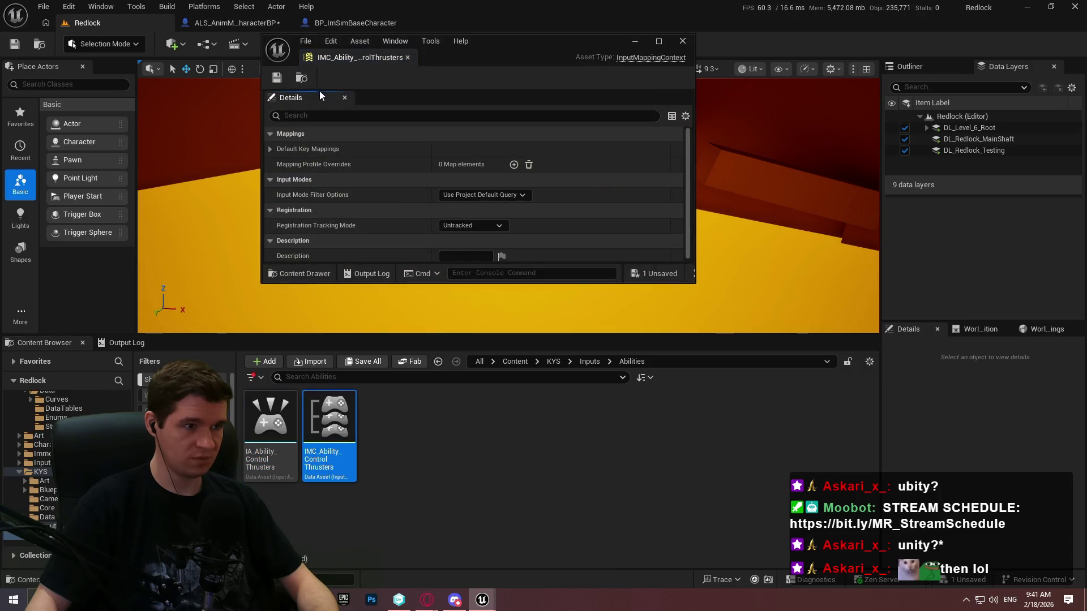
# Step: Dock the IMC editor and add a Default Key Mapping that uses IA_Ability_ControlThrusters
pyautogui.moveTo(340, 56)
pyautogui.mouseDown()
pyautogui.moveTo(473, 2)
pyautogui.moveTo(340, 52)
pyautogui.mouseUp()
pyautogui.click(8, 115)
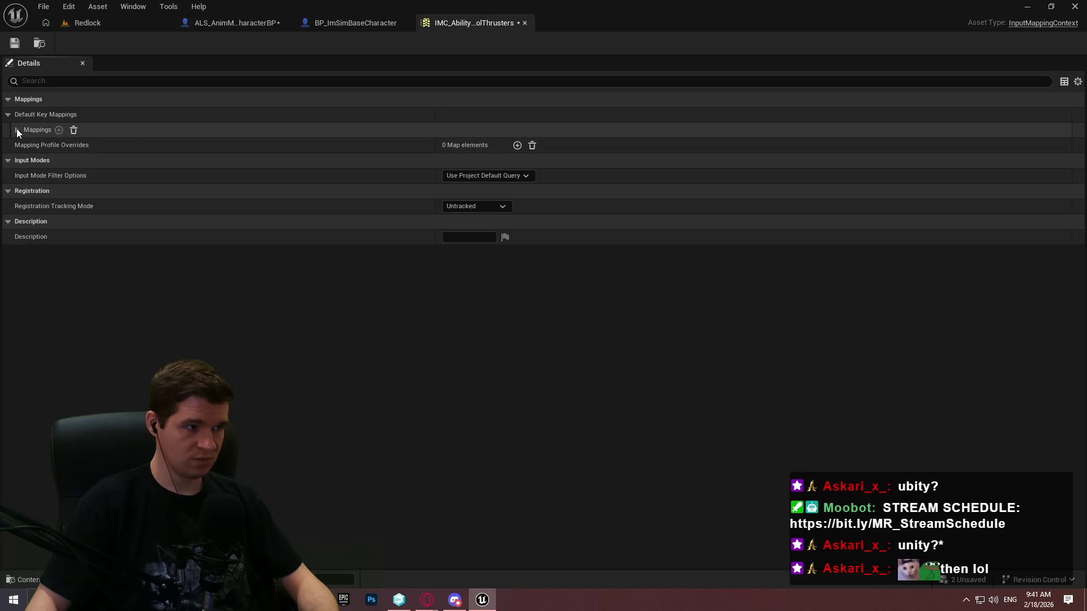
pyautogui.click(16, 130)
pyautogui.click(85, 145)
pyautogui.scroll(-5, 167, 309)
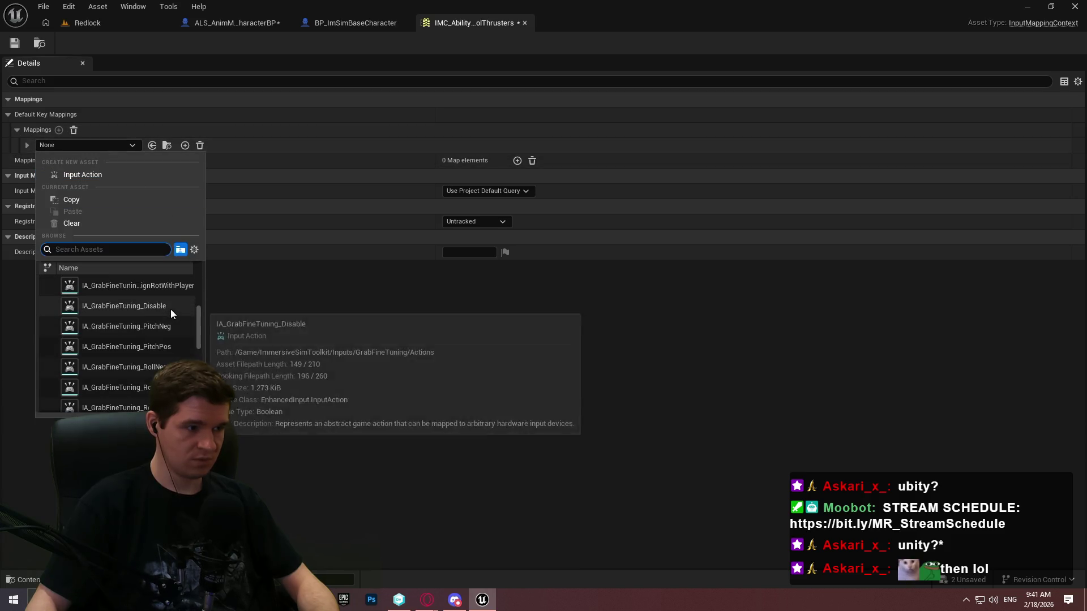
pyautogui.scroll(-6, 164, 322)
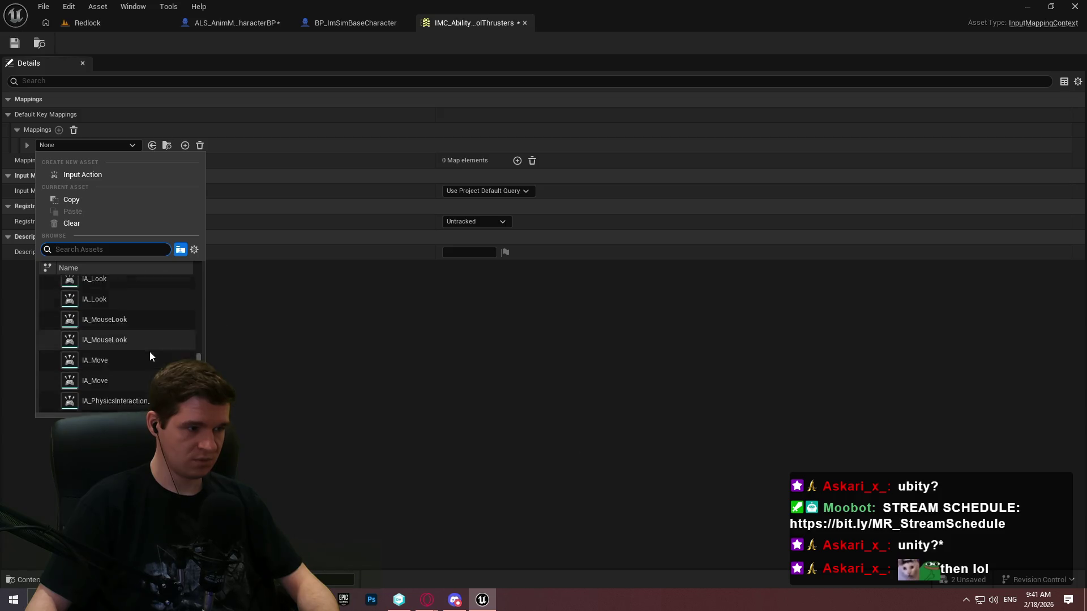
pyautogui.scroll(10, 129, 386)
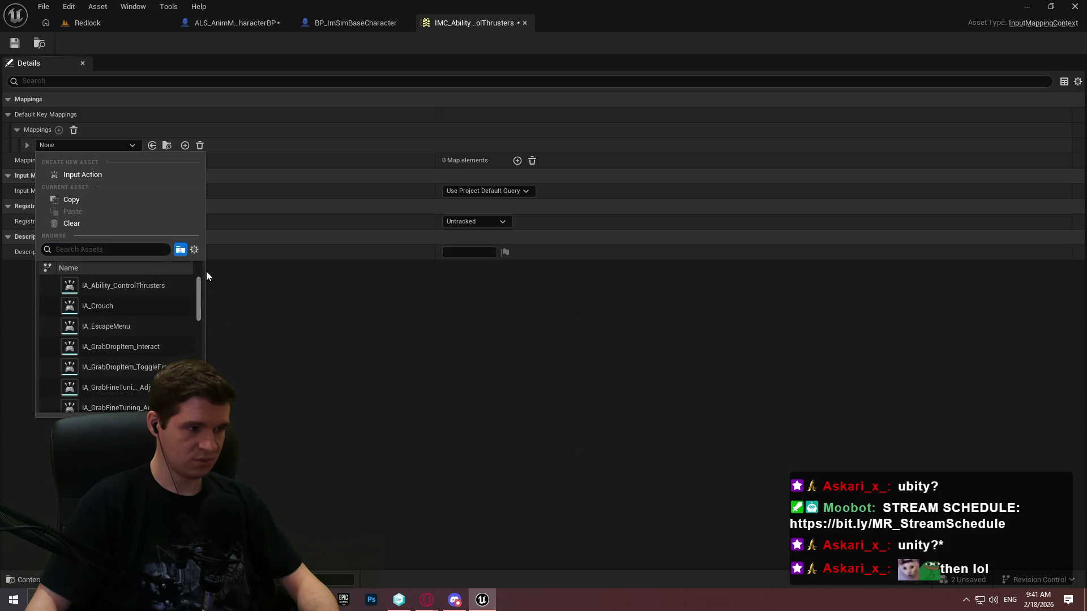
pyautogui.moveTo(199, 294)
pyautogui.mouseDown()
pyautogui.moveTo(197, 321)
pyautogui.moveTo(203, 266)
pyautogui.mouseUp()
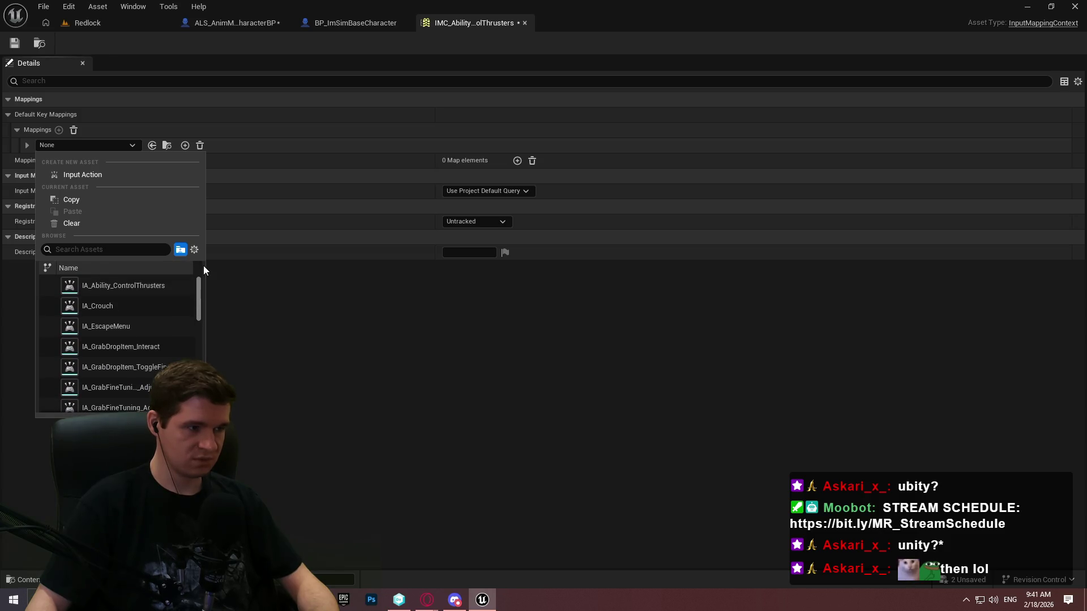
pyautogui.click(163, 293)
# Step: Save IMC_Ability_ControlThrusters and return to the Redlock level editor
pyautogui.click(15, 43)
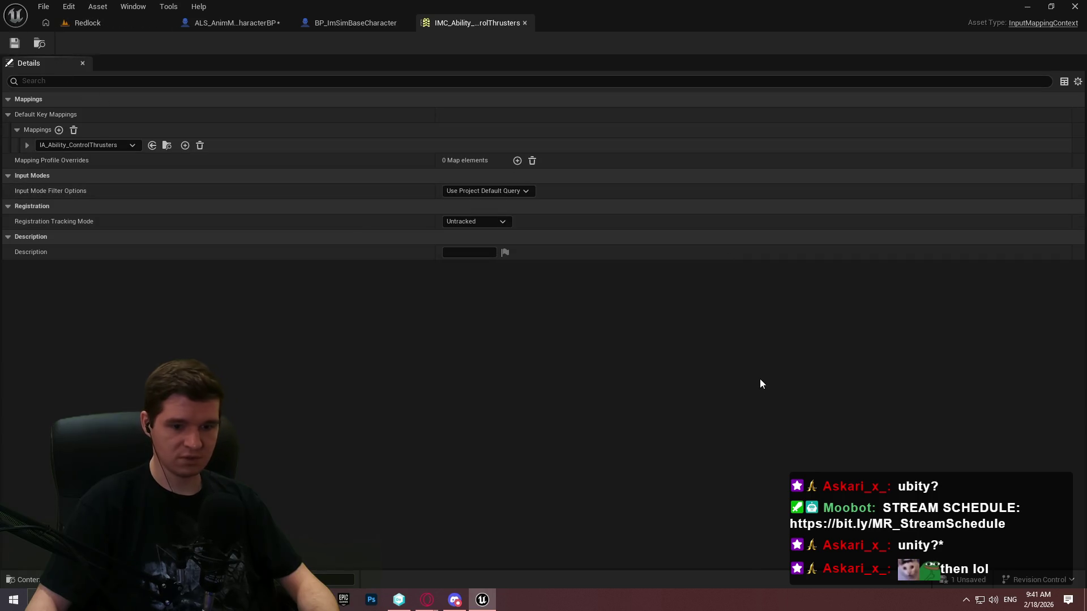
pyautogui.click(146, 25)
pyautogui.click(1039, 580)
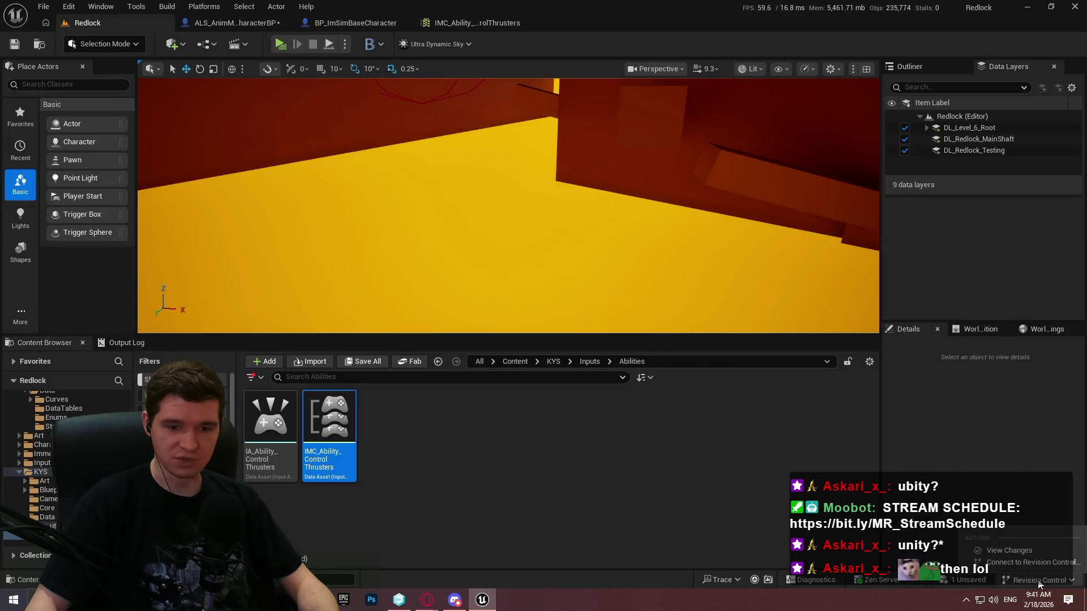
# Step: Accept the revision control login settings without choosing a provider
pyautogui.click(1017, 563)
pyautogui.click(566, 268)
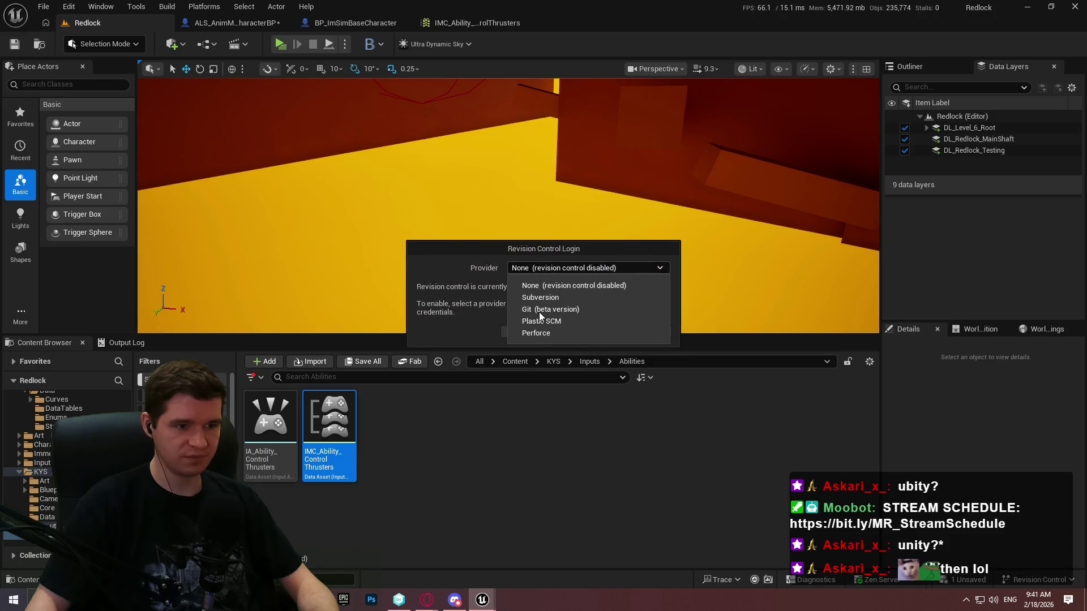
pyautogui.press('Escape')
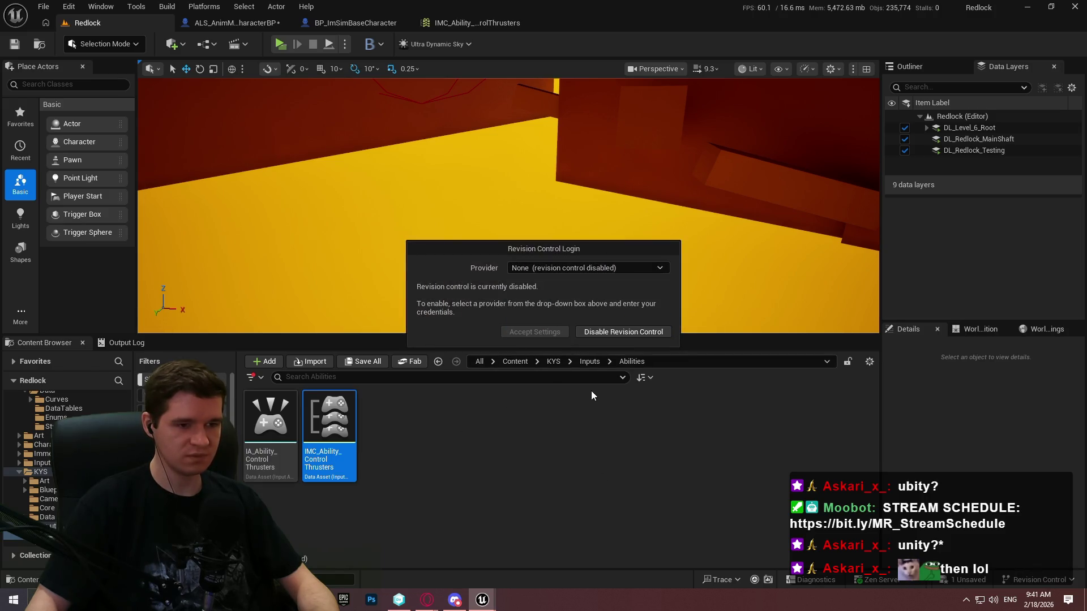
pyautogui.click(579, 413)
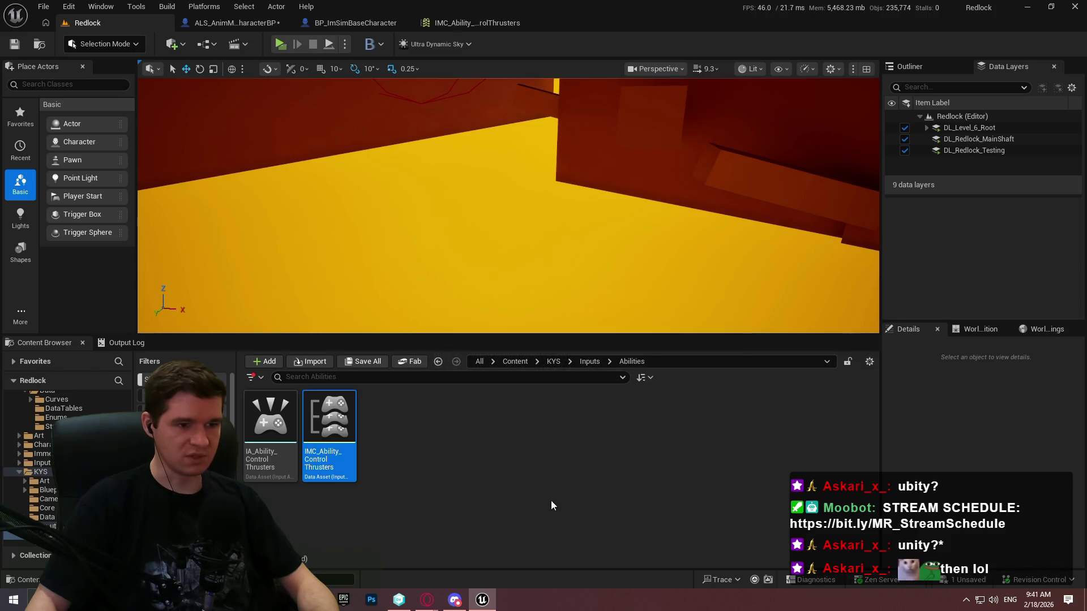
# Step: Save all modified assets, checking out the character blueprint, and reopen IMC_Ability_ControlThrusters
pyautogui.click(43, 6)
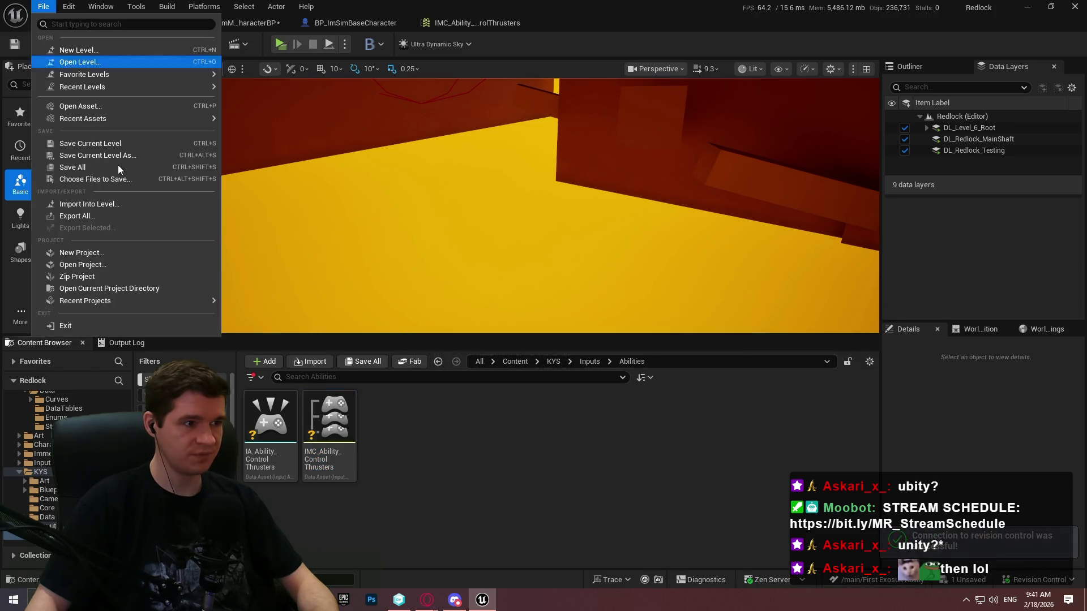
pyautogui.click(74, 163)
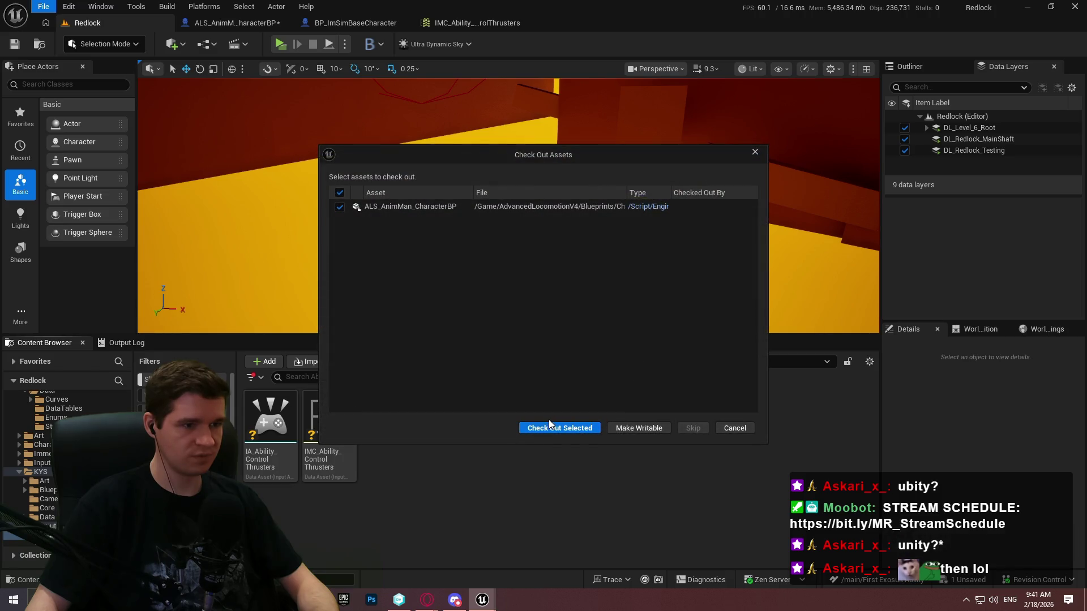
pyautogui.click(549, 423)
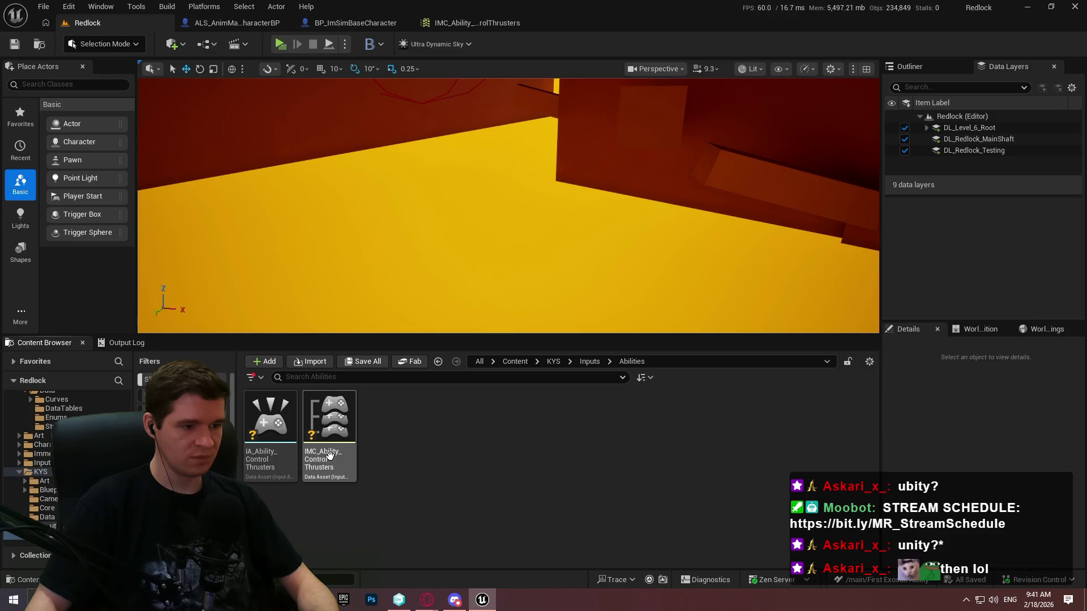
pyautogui.click(458, 24)
pyautogui.click(28, 145)
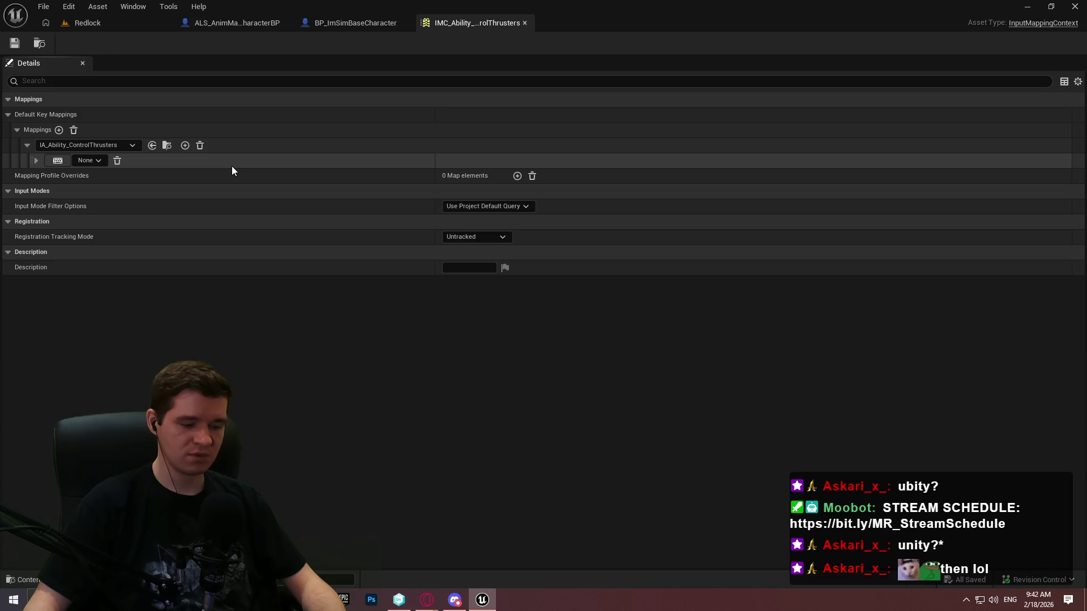
# Step: Read the Double Jump and Gliding Thrusters notes in the YouTrack design article, then minimize the browser
pyautogui.moveTo(427, 599)
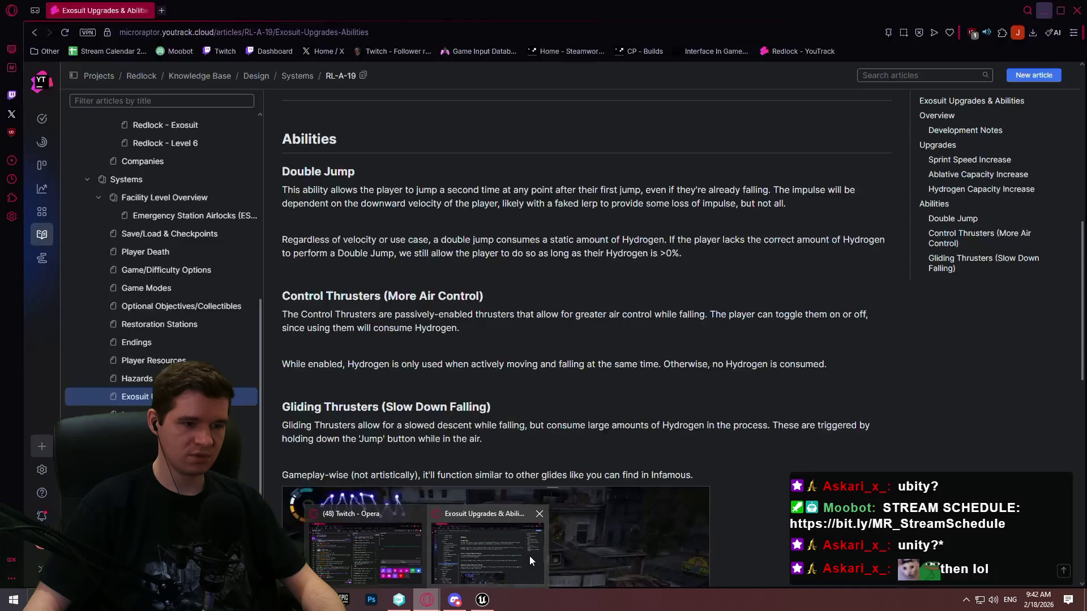
pyautogui.click(529, 556)
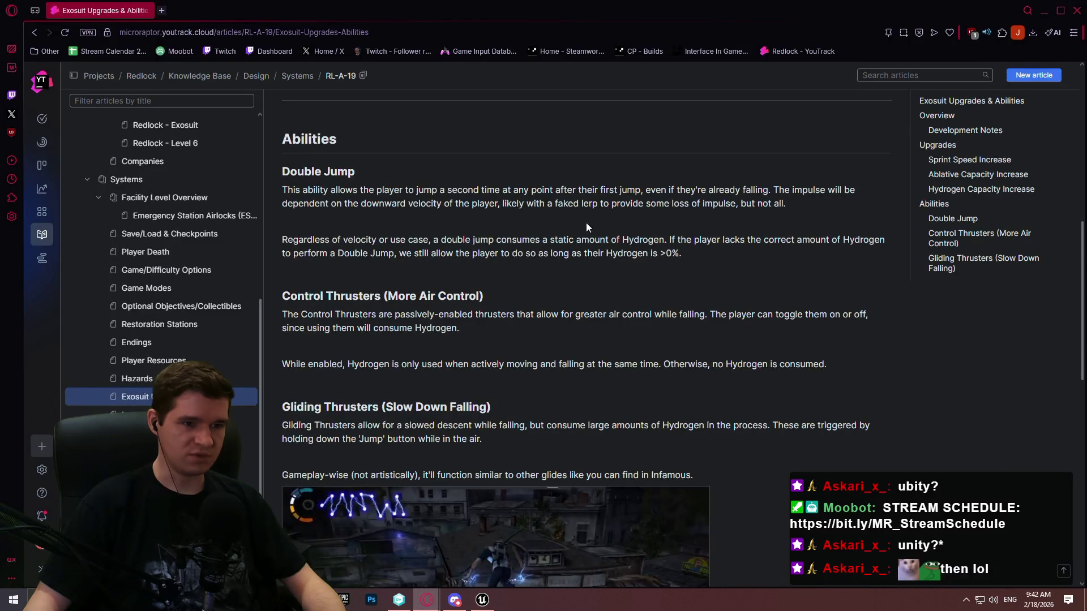
pyautogui.moveTo(760, 267)
pyautogui.mouseDown()
pyautogui.moveTo(478, 203)
pyautogui.moveTo(538, 187)
pyautogui.mouseUp()
pyautogui.click(538, 187)
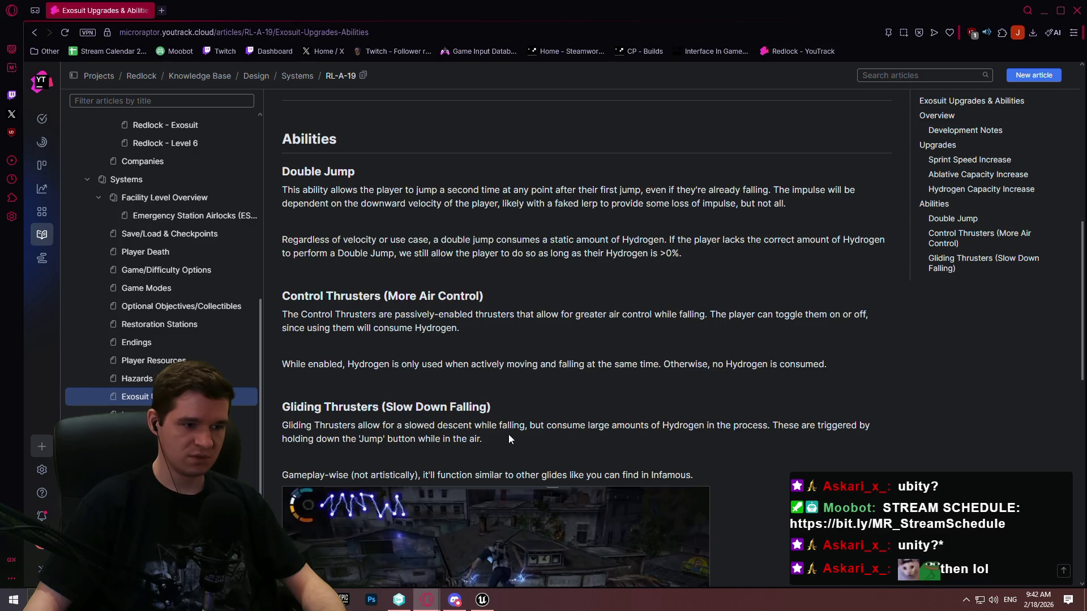
pyautogui.moveTo(513, 442)
pyautogui.mouseDown()
pyautogui.moveTo(295, 423)
pyautogui.moveTo(300, 403)
pyautogui.mouseUp()
pyautogui.click(648, 464)
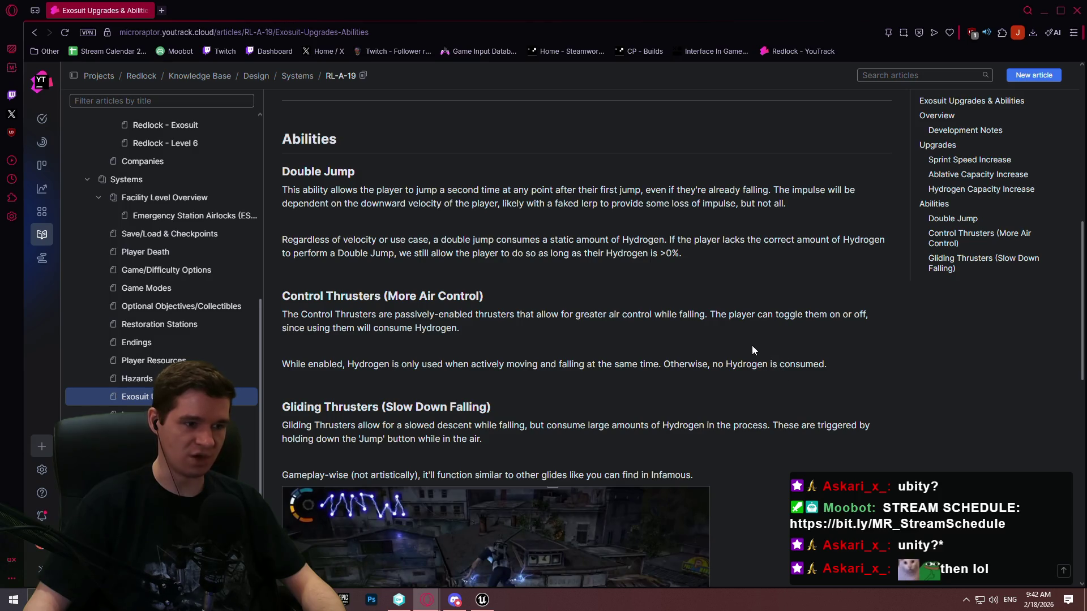
pyautogui.click(1044, 14)
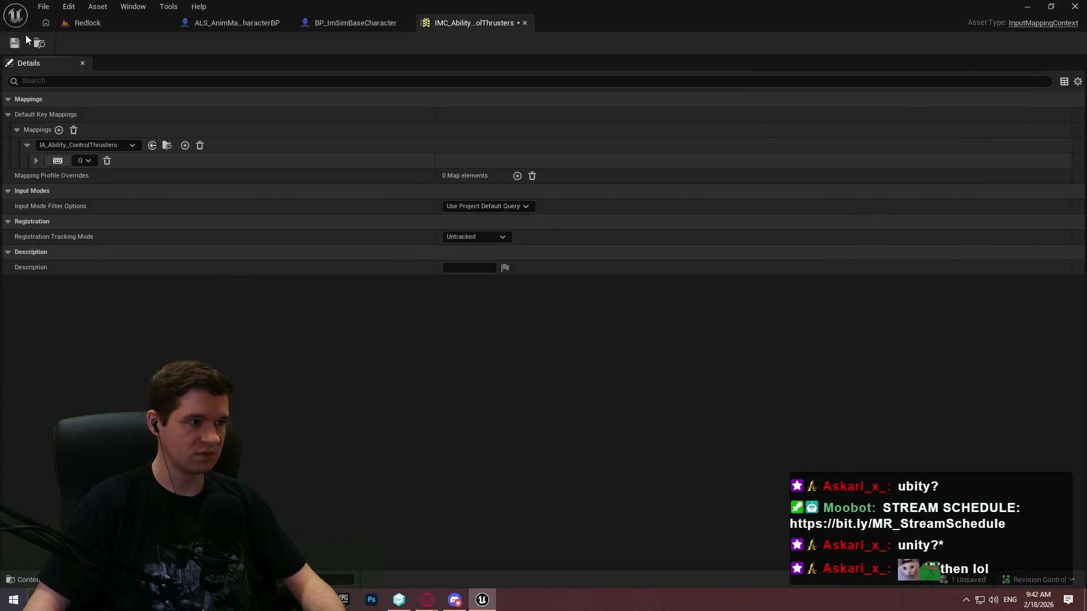
# Step: Save the mapping context with the Q-key thrusters binding and inspect the Q mapping's settings
pyautogui.hotkey('ctrl', 's')
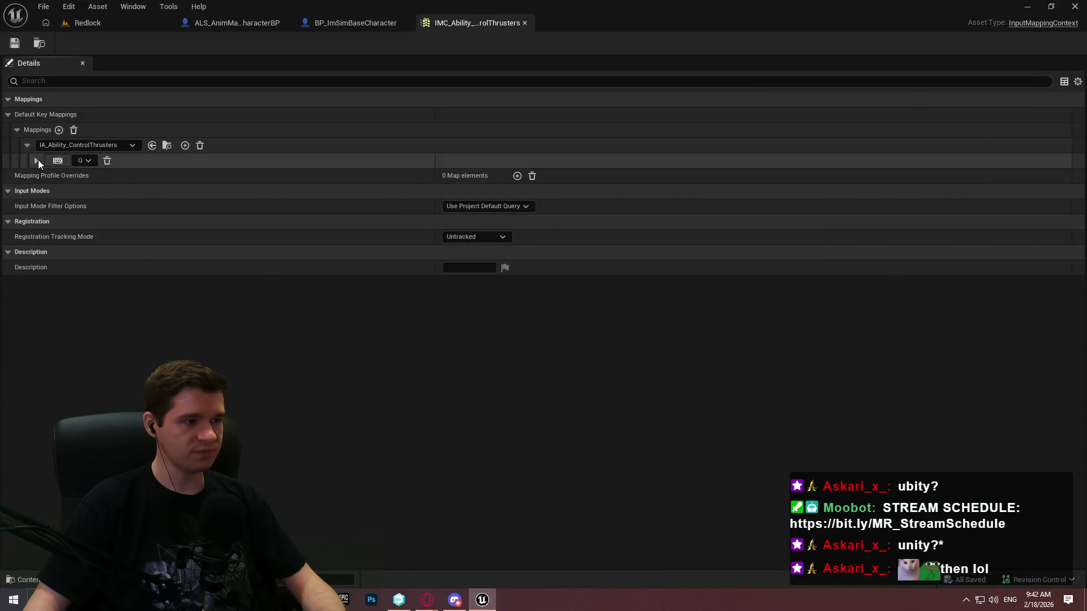
pyautogui.click(36, 161)
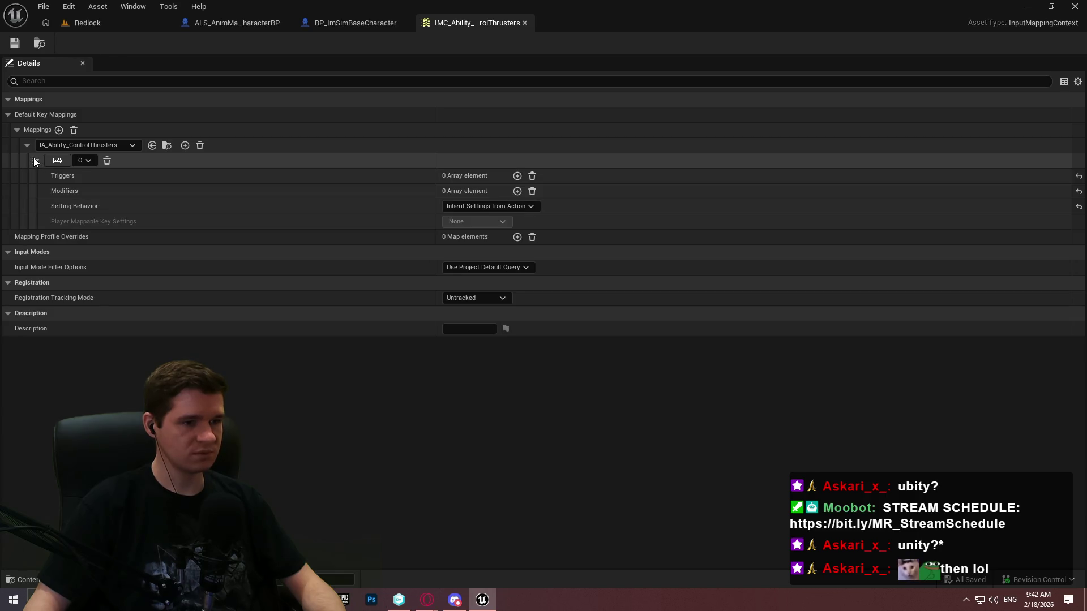
pyautogui.click(34, 160)
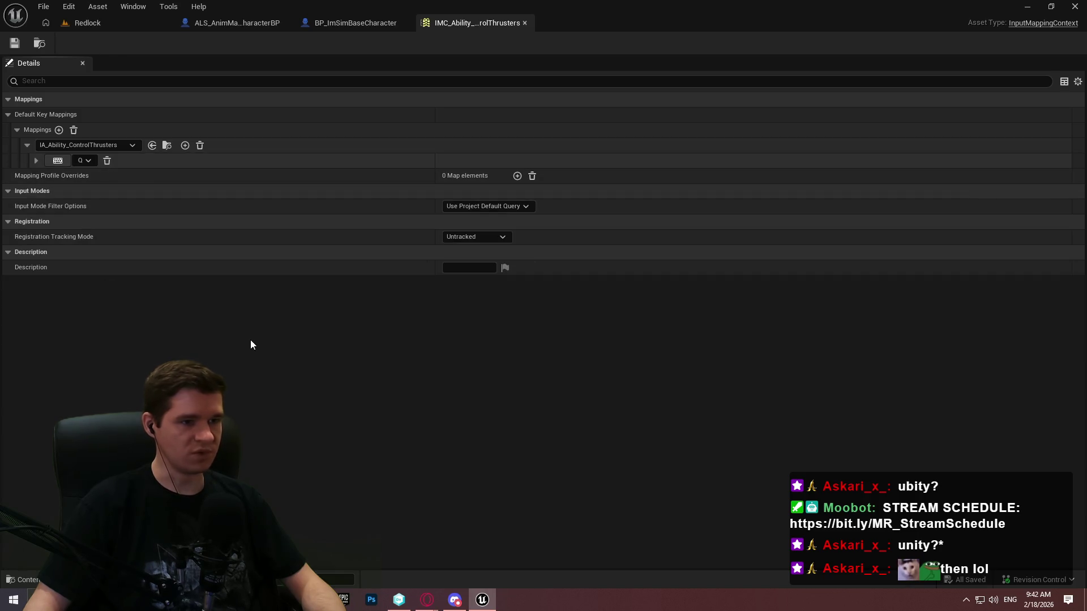
pyautogui.click(239, 23)
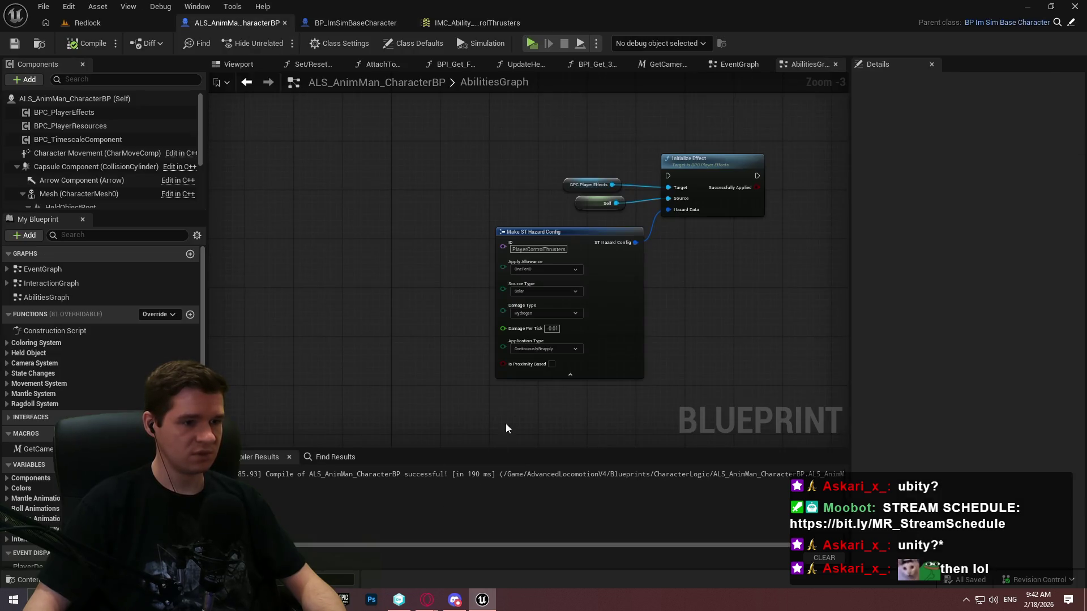
# Step: Add an IA_Ability_ControlThrusters input event to AbilitiesGraph and show all its pins
pyautogui.rightClick(320, 178)
pyautogui.write('contro')
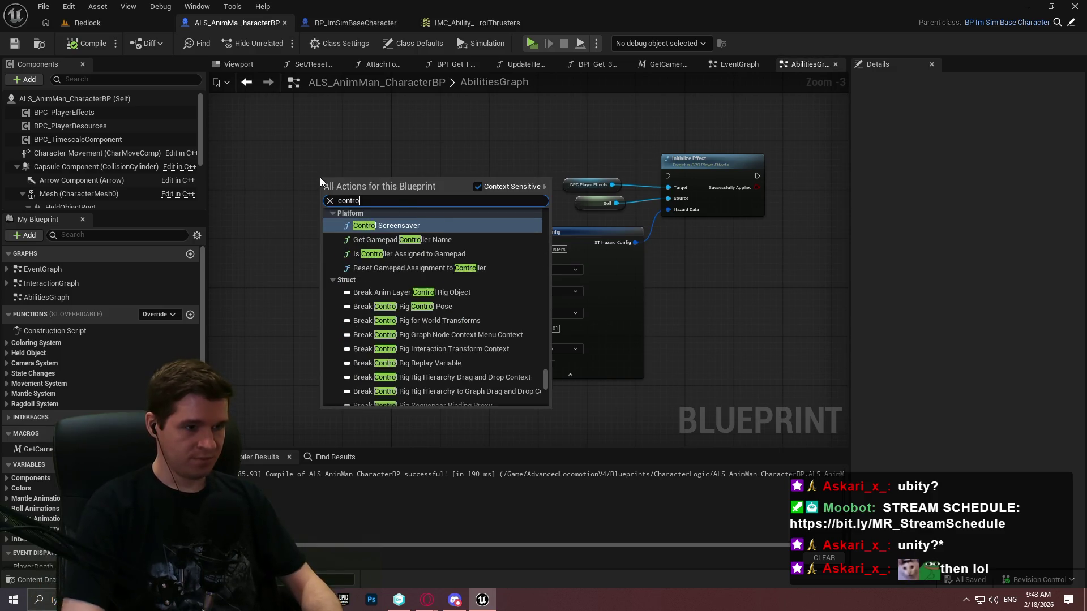
pyautogui.write('l thrust')
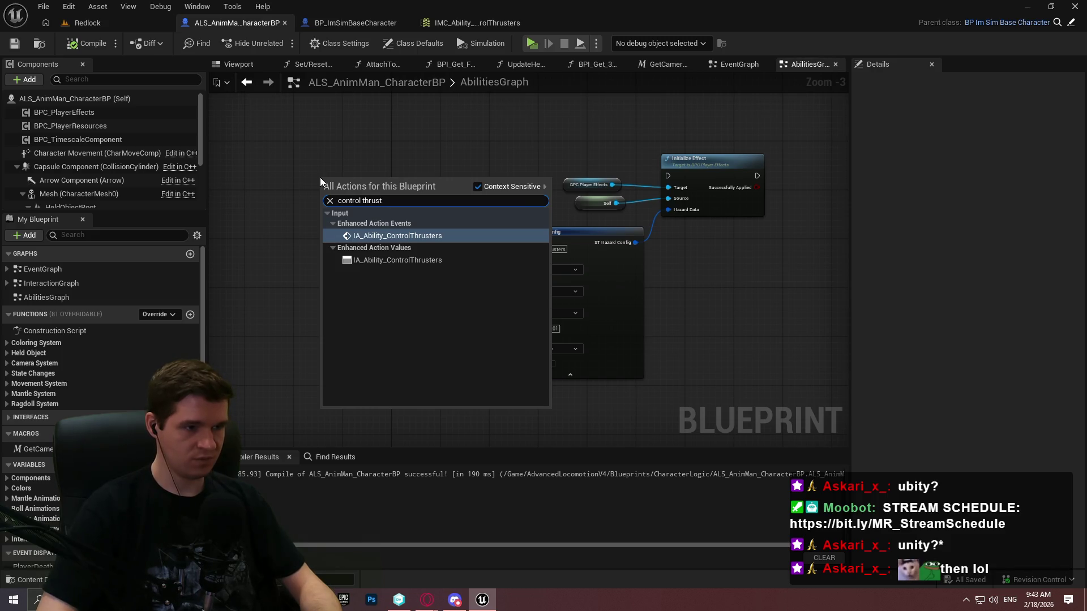
pyautogui.press('Return')
pyautogui.scroll(1, 385, 218)
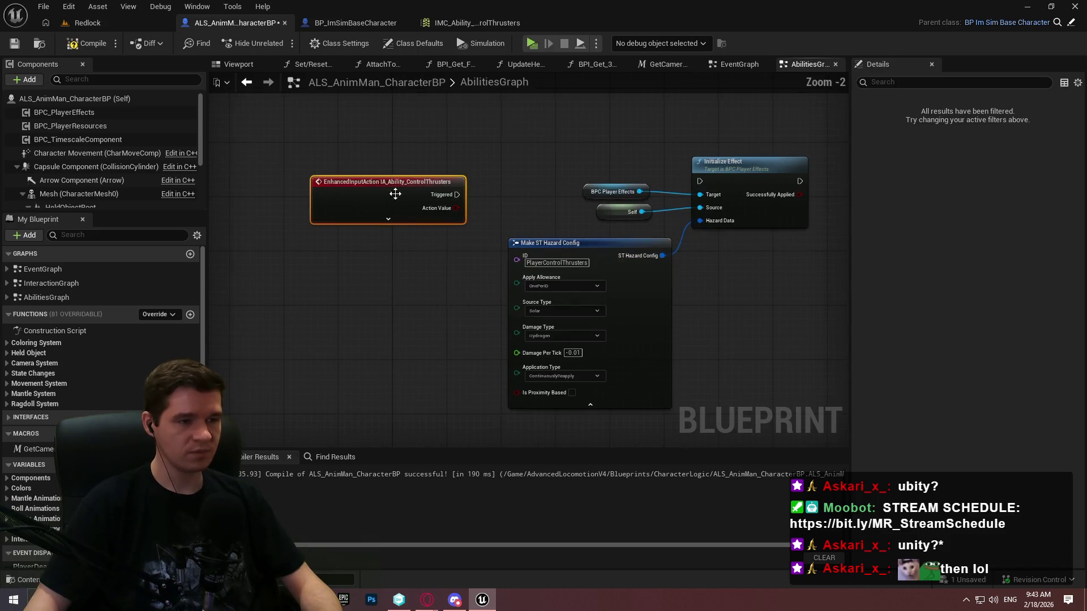
pyautogui.click(388, 220)
pyautogui.moveTo(423, 194); pyautogui.dragTo(403, 173)
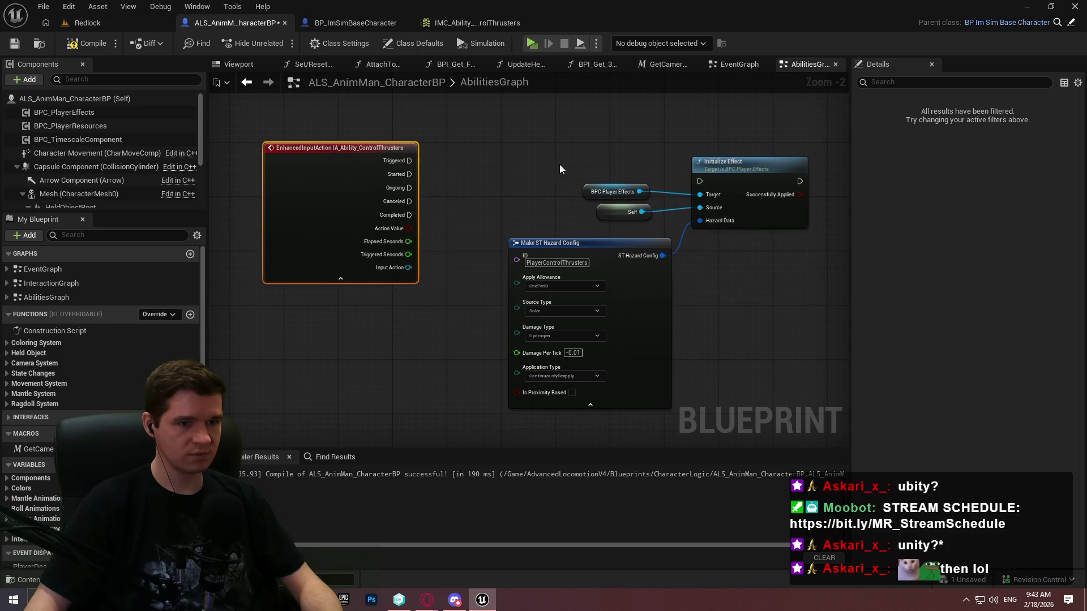
# Step: Reposition the Initialize Effect node group right beside the thruster event
pyautogui.scroll(2, 538, 176)
pyautogui.scroll(-1, 532, 170)
pyautogui.moveTo(412, 127)
pyautogui.mouseDown()
pyautogui.moveTo(657, 371)
pyautogui.moveTo(657, 340)
pyautogui.mouseUp()
pyautogui.moveTo(623, 272); pyautogui.dragTo(607, 420)
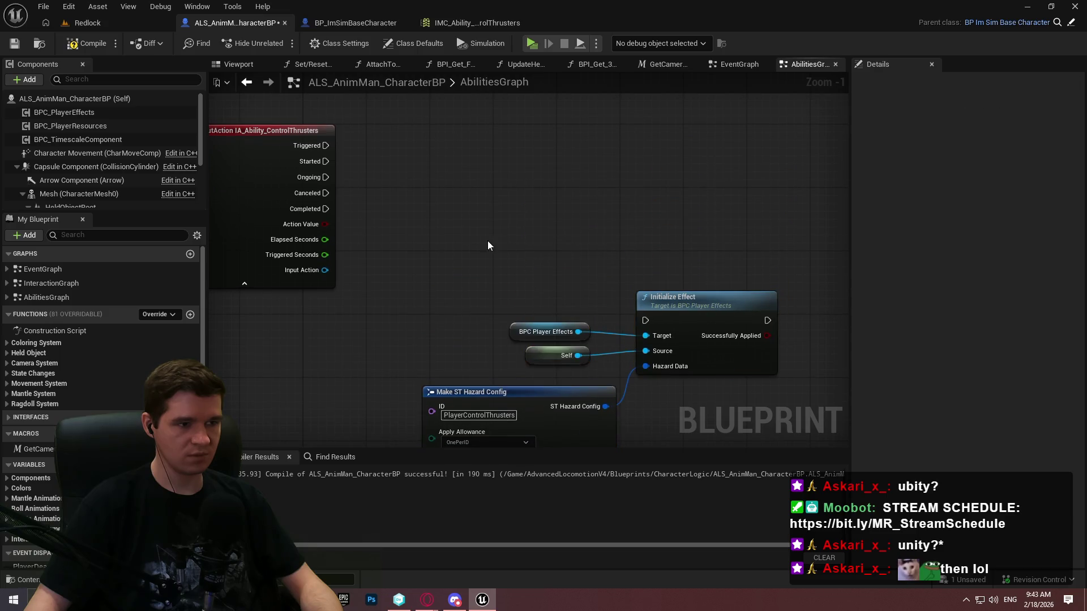
pyautogui.moveTo(400, 186); pyautogui.dragTo(402, 181)
pyautogui.moveTo(577, 187); pyautogui.dragTo(466, 155)
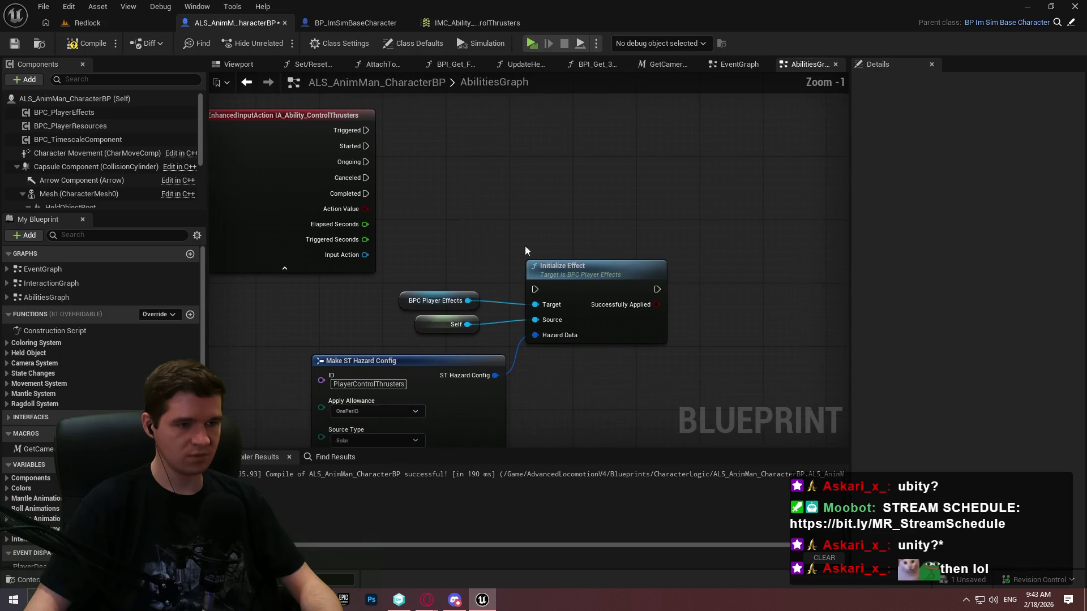
pyautogui.moveTo(438, 246); pyautogui.dragTo(599, 427)
pyautogui.moveTo(649, 281); pyautogui.dragTo(721, 274)
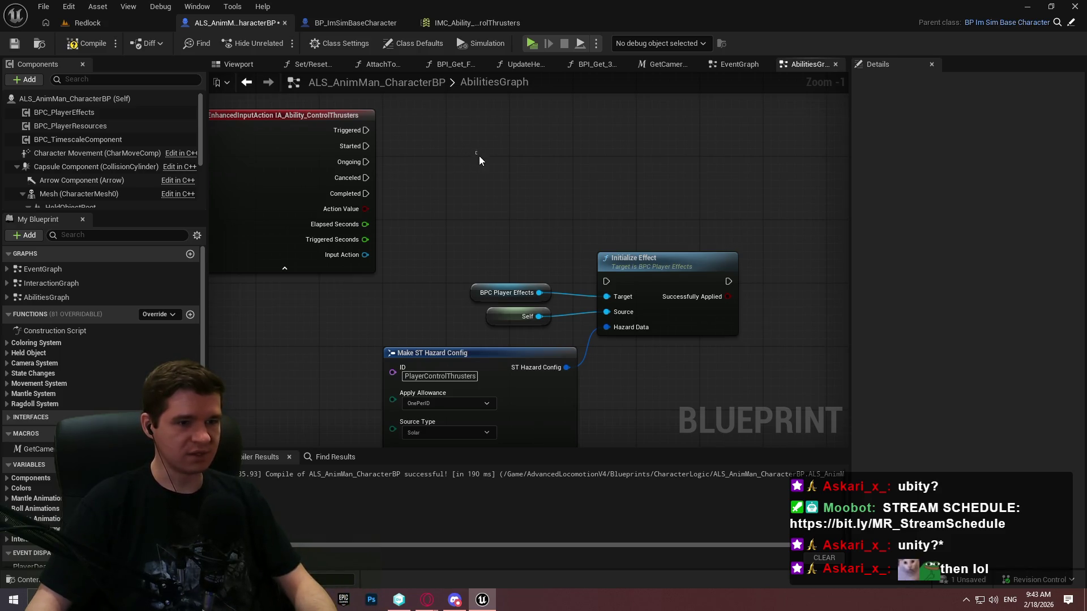
# Step: Compile the character blueprint and browse to the KYS/Blueprints folder in the Redlock editor
pyautogui.click(86, 43)
pyautogui.click(14, 43)
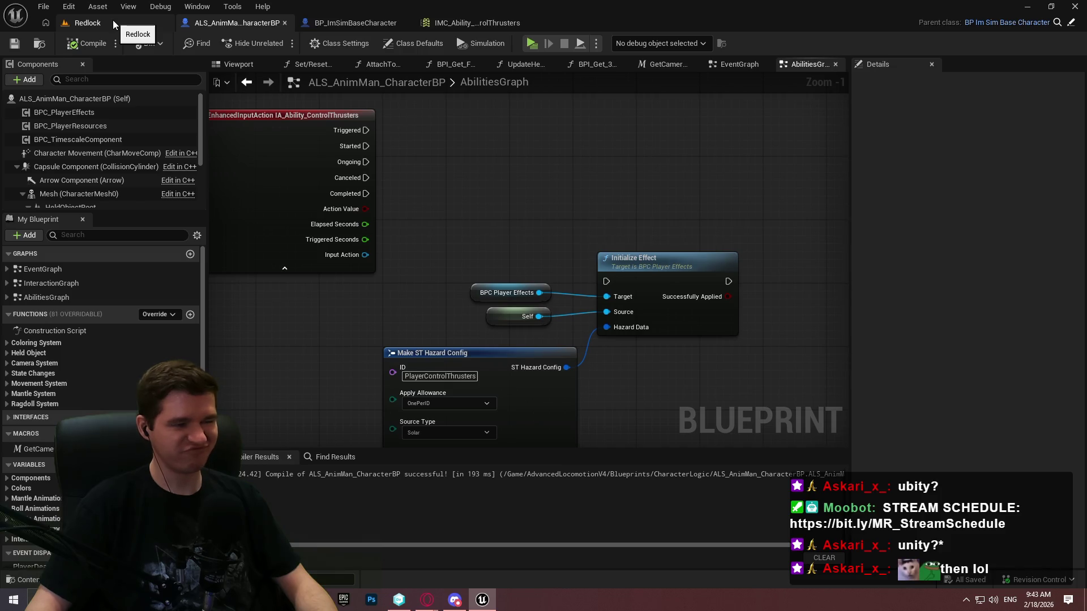
pyautogui.click(113, 19)
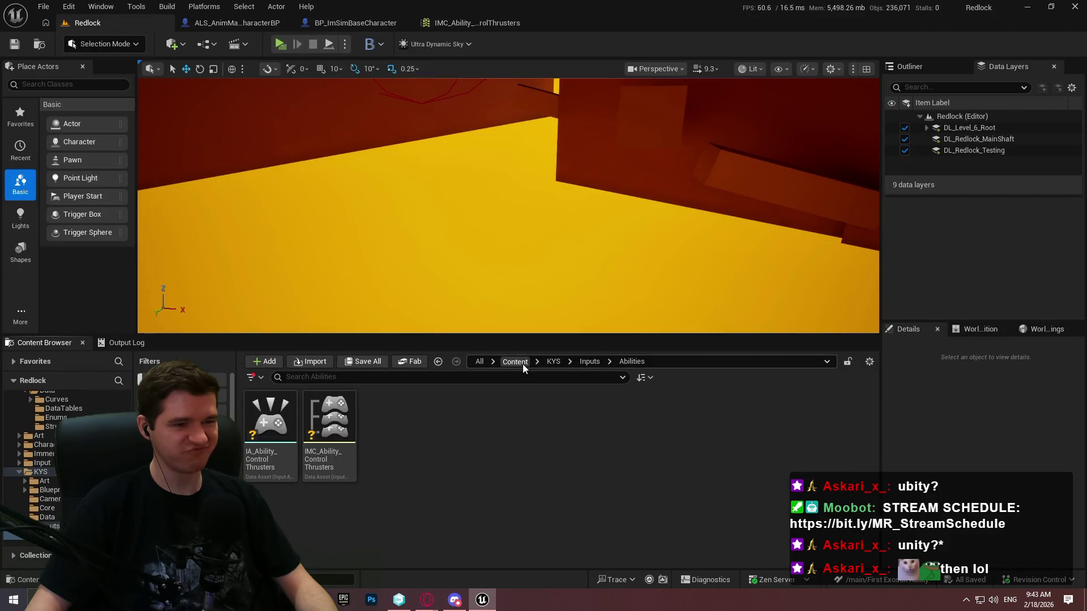
pyautogui.click(553, 362)
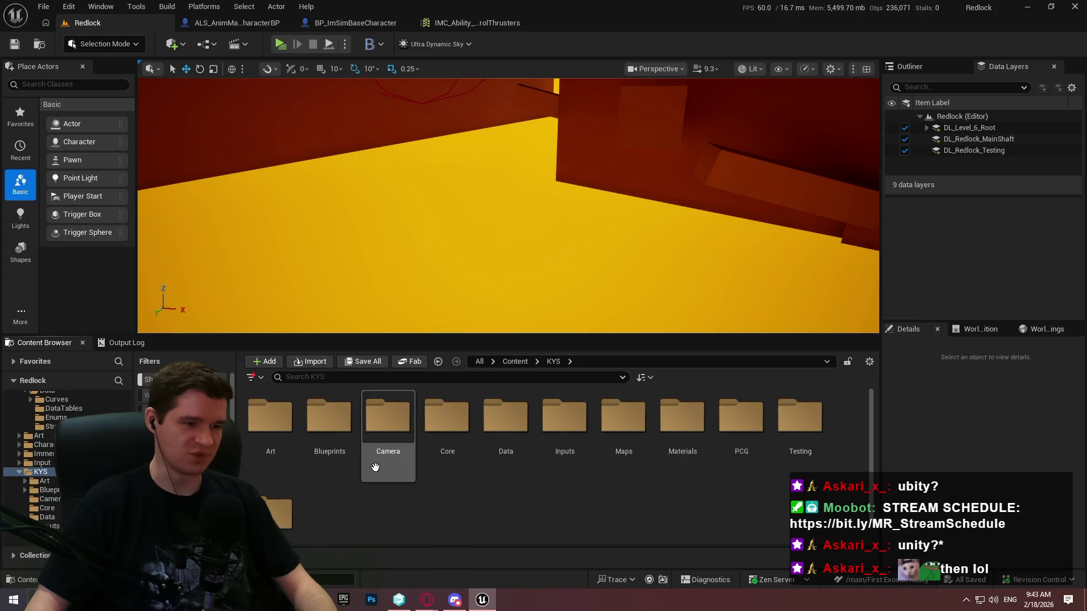
pyautogui.doubleClick(330, 419)
pyautogui.rightClick(723, 511)
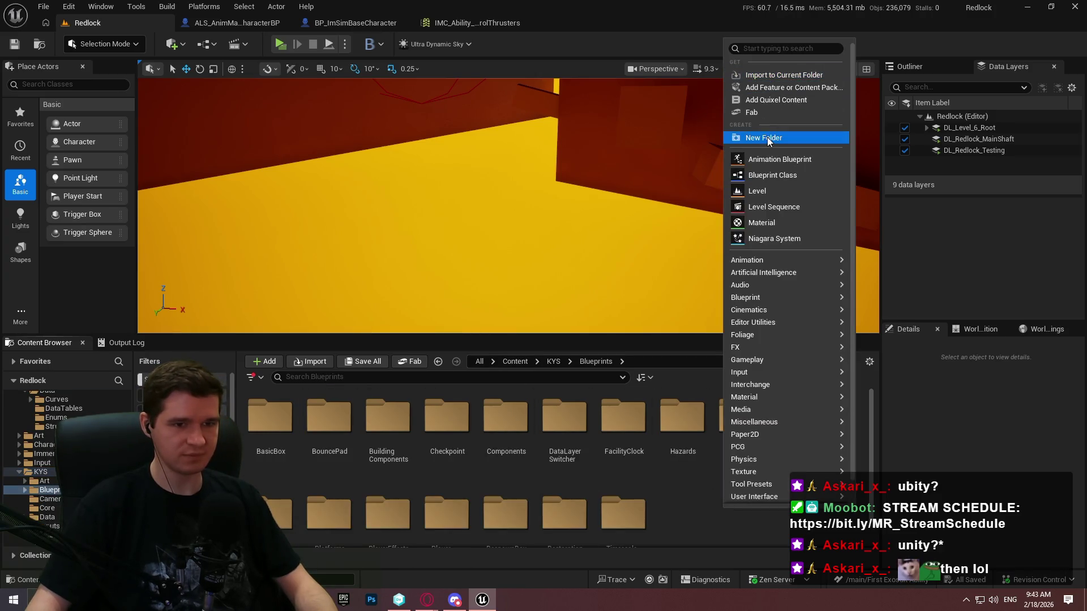
# Step: Create an AbilitiesComponent folder inside Blueprints and open it
pyautogui.click(767, 137)
pyautogui.write('AbilitiesCompl')
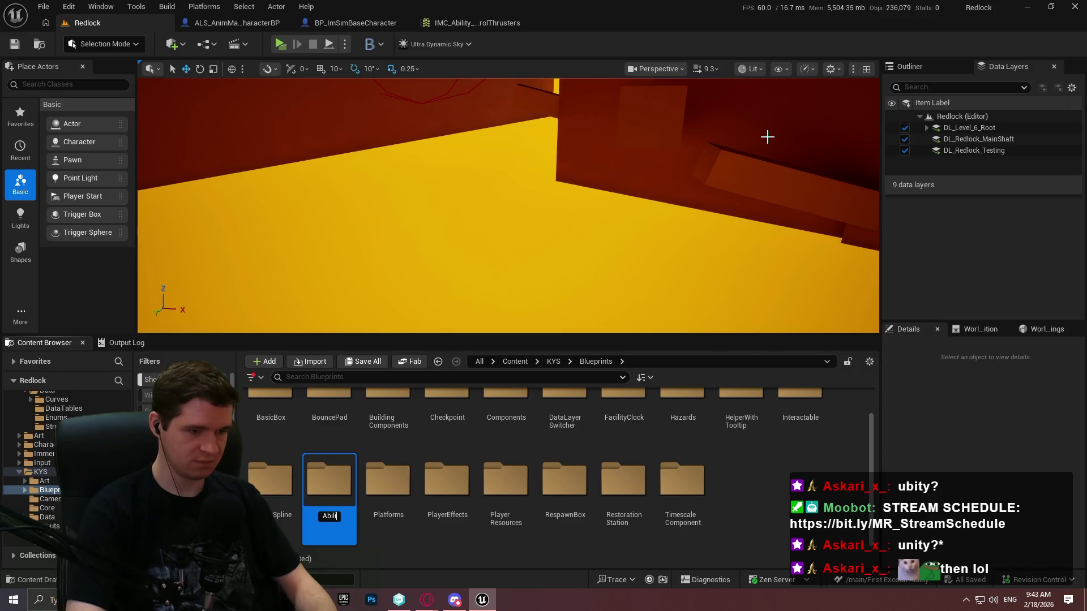
pyautogui.write('onent')
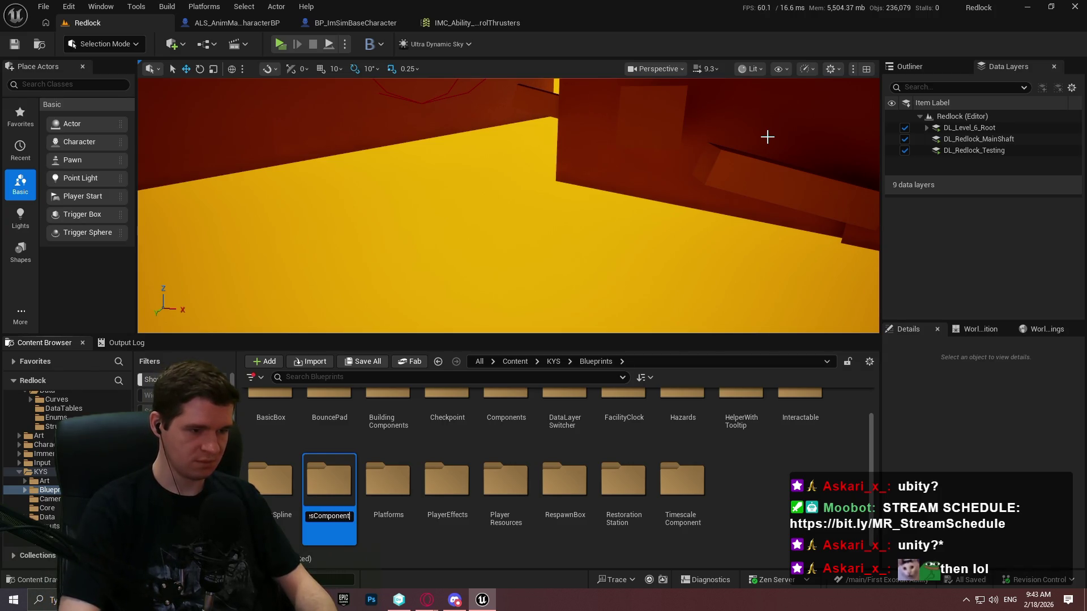
pyautogui.press('Return')
pyautogui.doubleClick(292, 431)
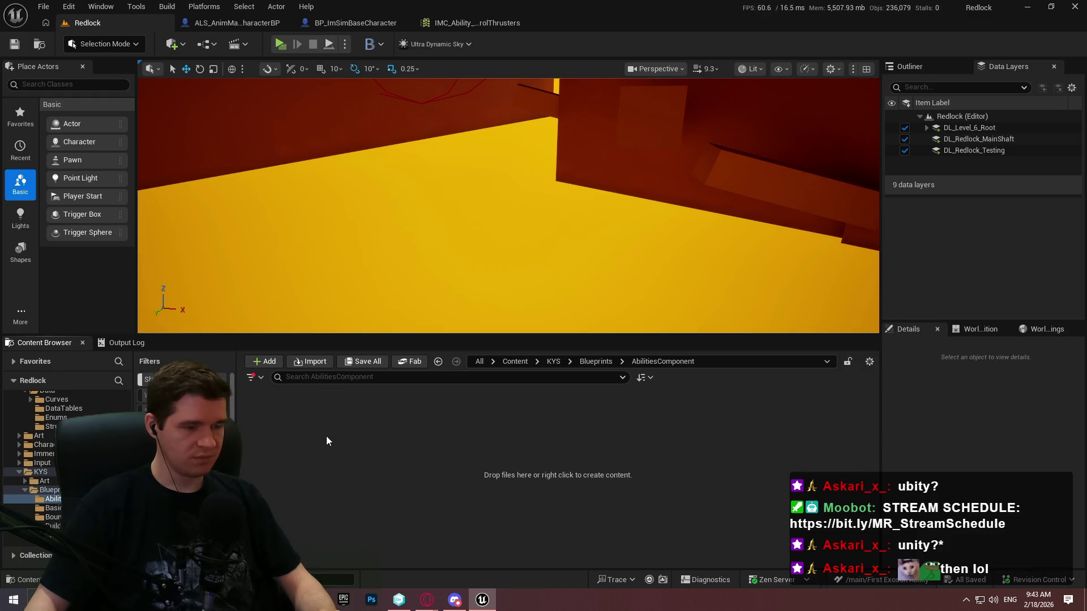
# Step: Create an Actor Component blueprint named BPC_ExosuitAbilities and open it
pyautogui.rightClick(326, 441)
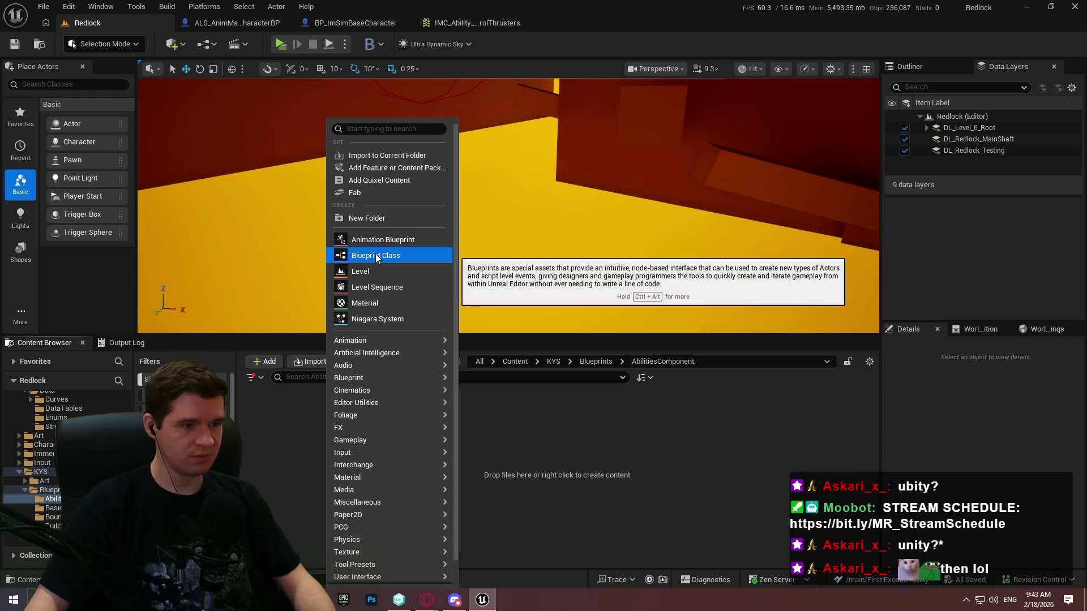
pyautogui.click(376, 258)
pyautogui.click(432, 332)
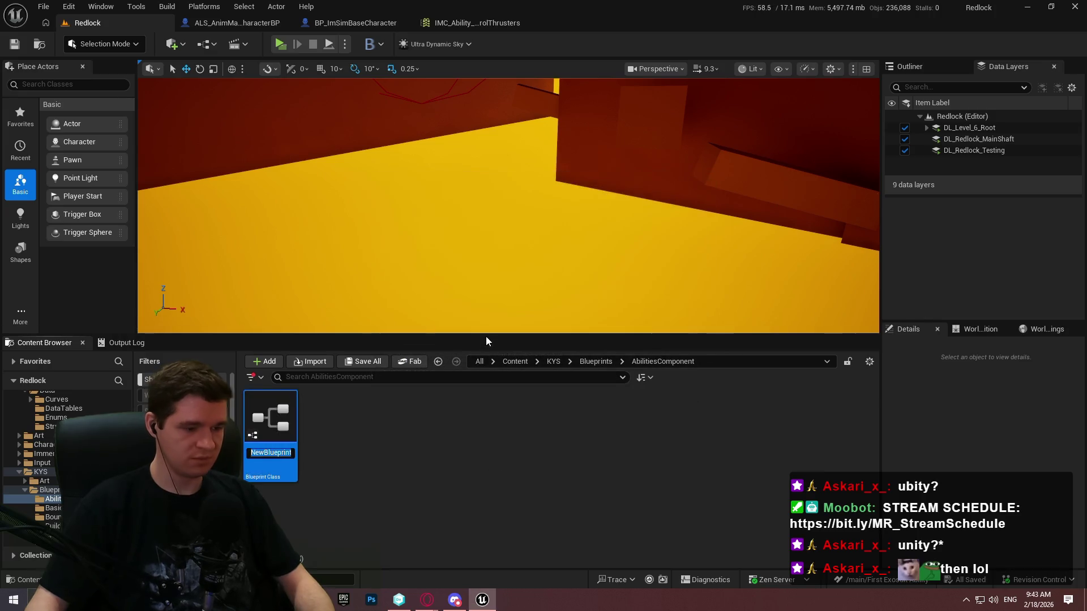
pyautogui.write('BPC_E')
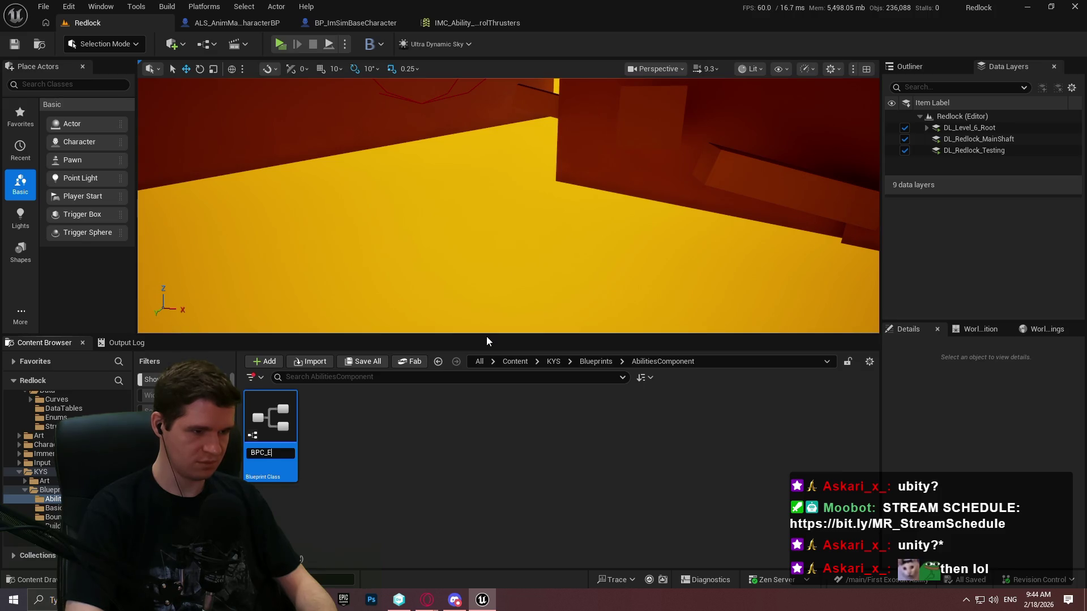
pyautogui.write('suitAb')
pyautogui.write('ilities')
pyautogui.press('Return')
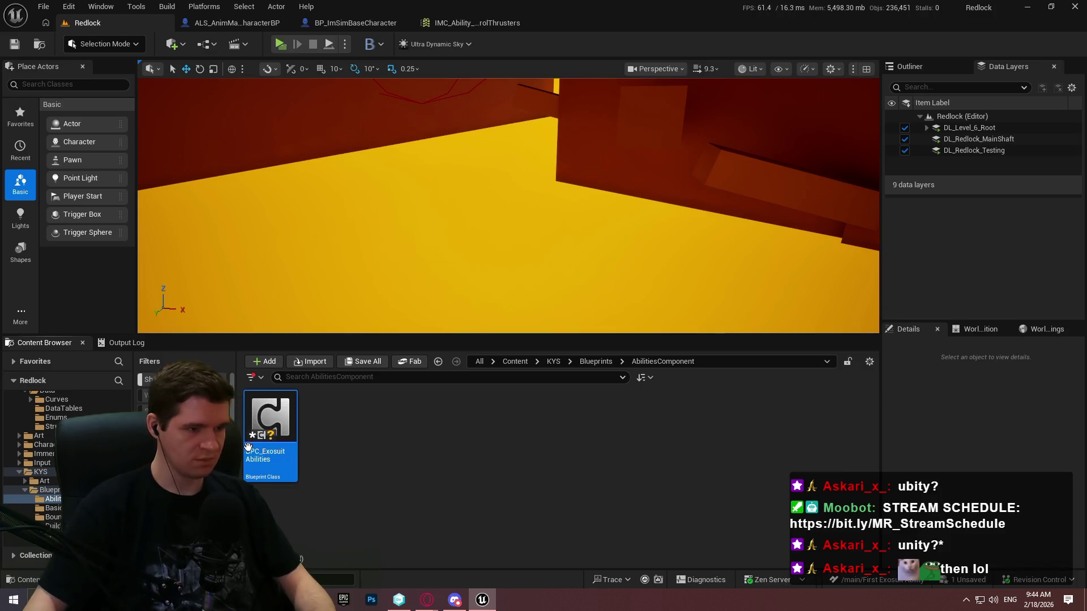
pyautogui.doubleClick(265, 470)
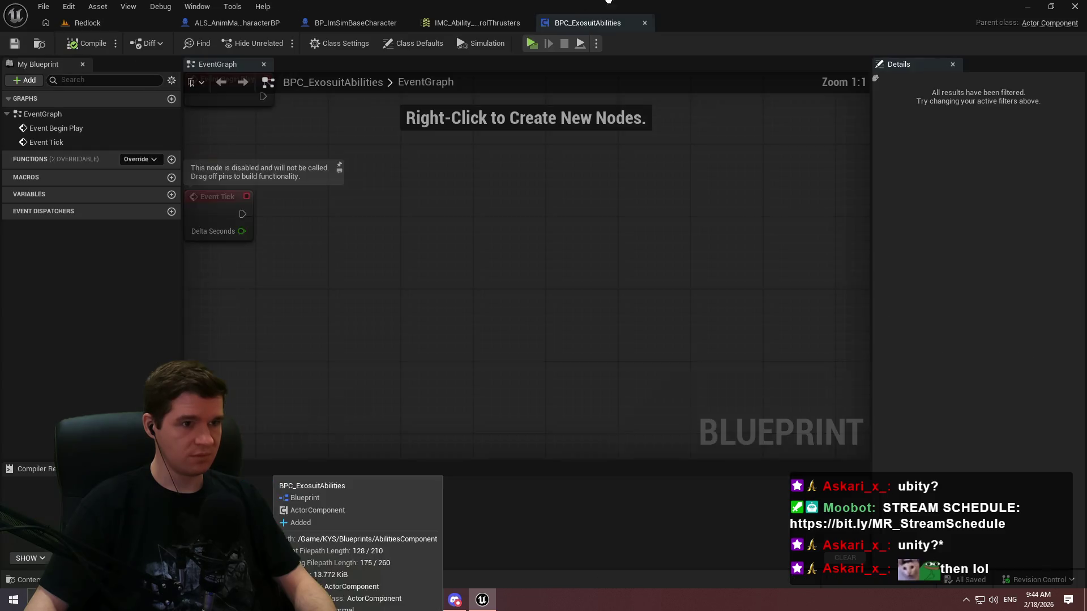
# Step: Pan the EventGraph to show the default Event Begin Play and Event Tick nodes
pyautogui.moveTo(722, 218); pyautogui.dragTo(568, 219)
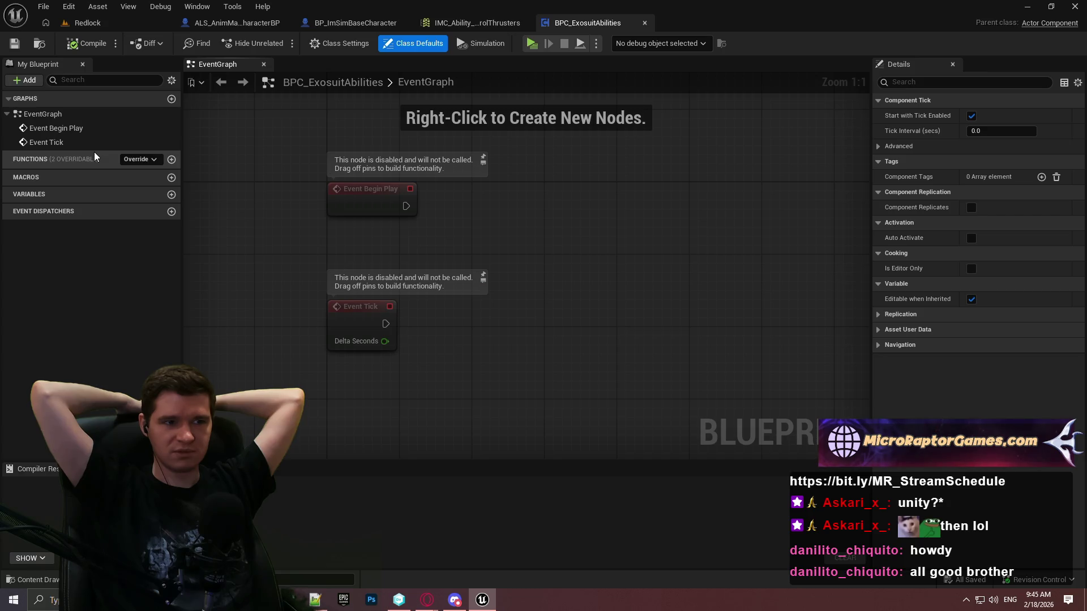
# Step: Select and remove all thruster ability nodes from the character's AbilitiesGraph
pyautogui.click(213, 25)
pyautogui.scroll(-2, 444, 182)
pyautogui.moveTo(692, 370); pyautogui.dragTo(345, 177)
pyautogui.click(545, 168)
pyautogui.scroll(1, 511, 203)
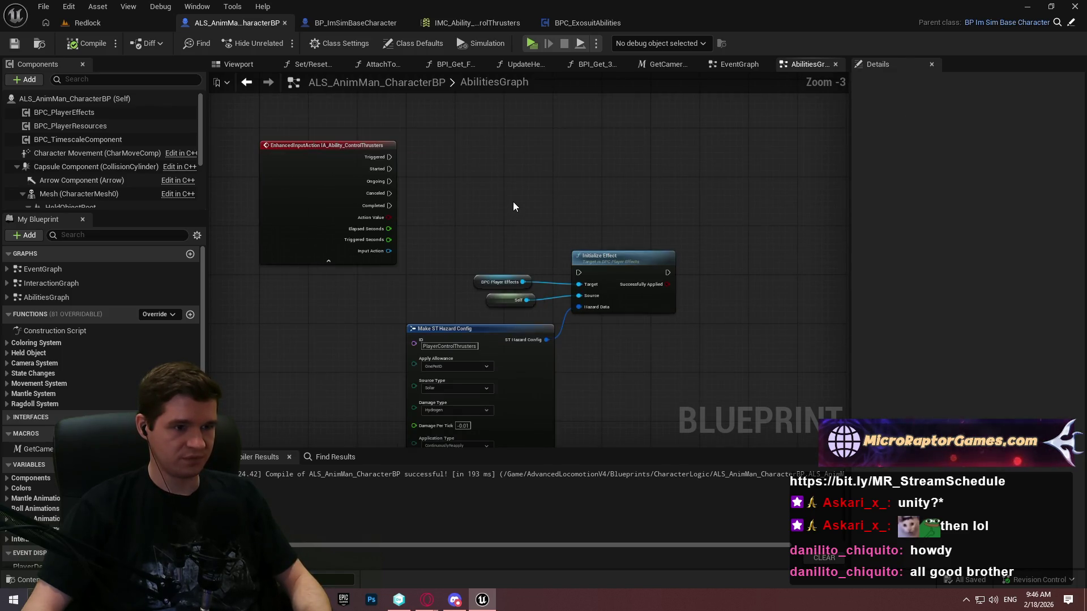
pyautogui.hotkey('ctrl', 'a')
pyautogui.press('Delete')
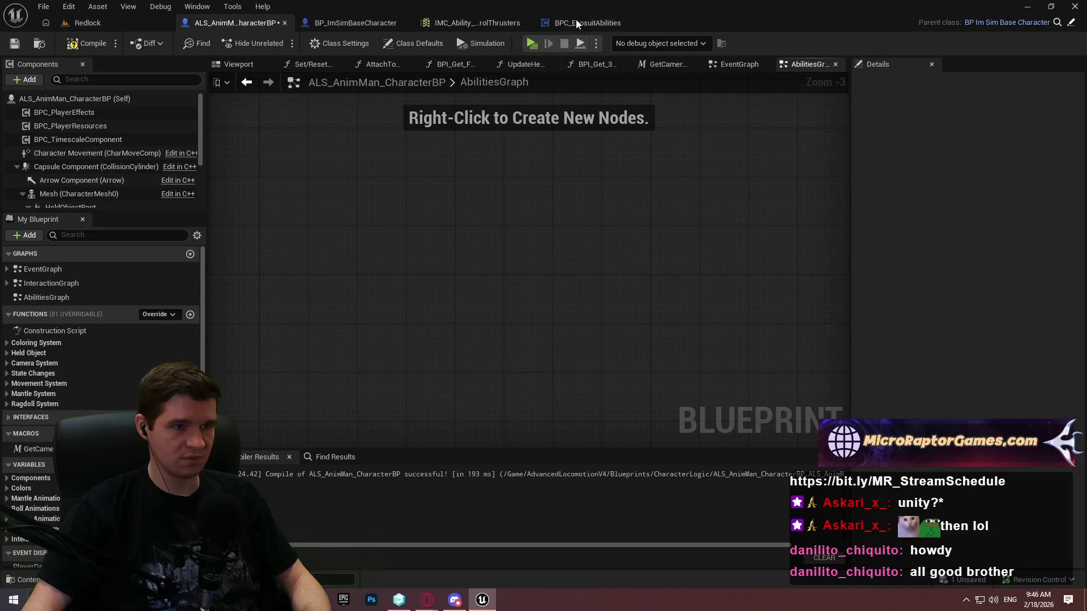
# Step: Paste the thruster nodes into BPC_ExosuitAbilities' EventGraph below the default events
pyautogui.click(578, 24)
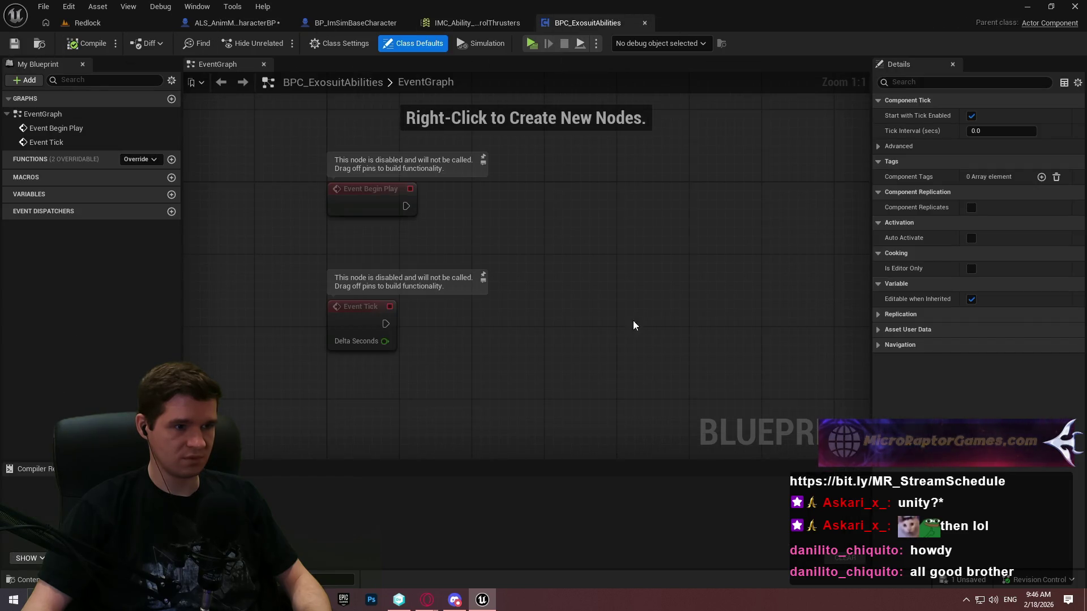
pyautogui.scroll(-3, 583, 255)
pyautogui.hotkey('ctrl', 'v')
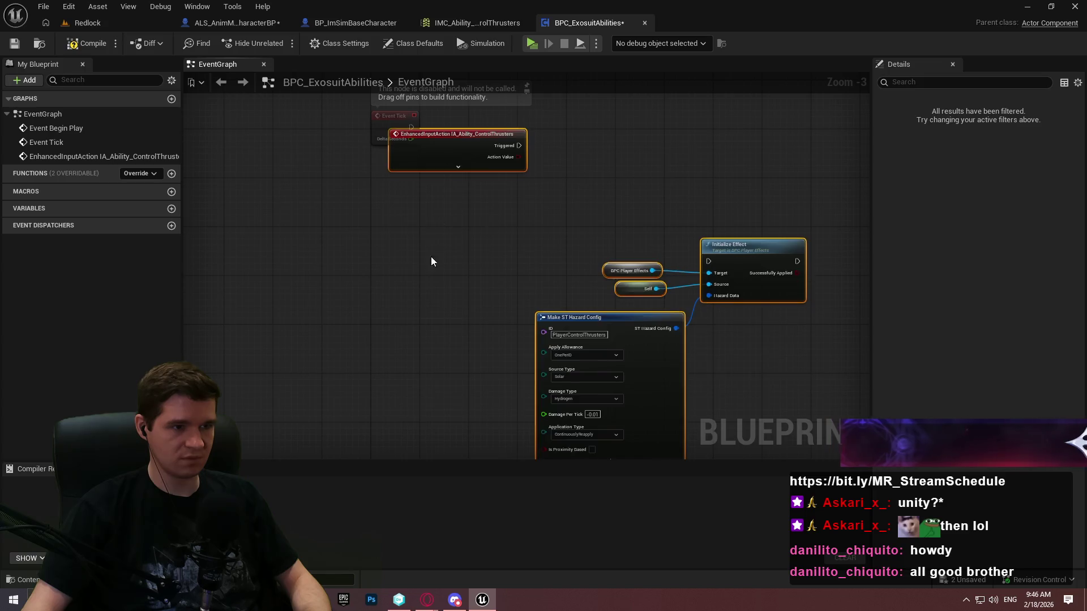
pyautogui.moveTo(436, 141); pyautogui.dragTo(436, 245)
pyautogui.click(620, 202)
pyautogui.scroll(2, 636, 256)
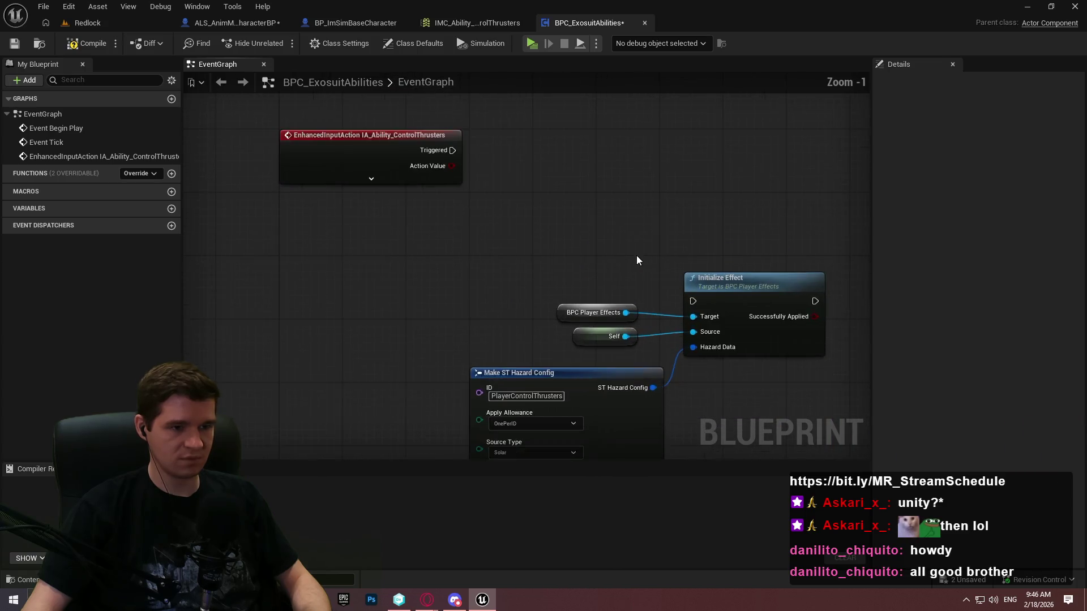
# Step: Add a Get Player Effects Component node feeding Initialize Effect's Target and tidy nearby nodes
pyautogui.rightClick(460, 211)
pyautogui.write('get')
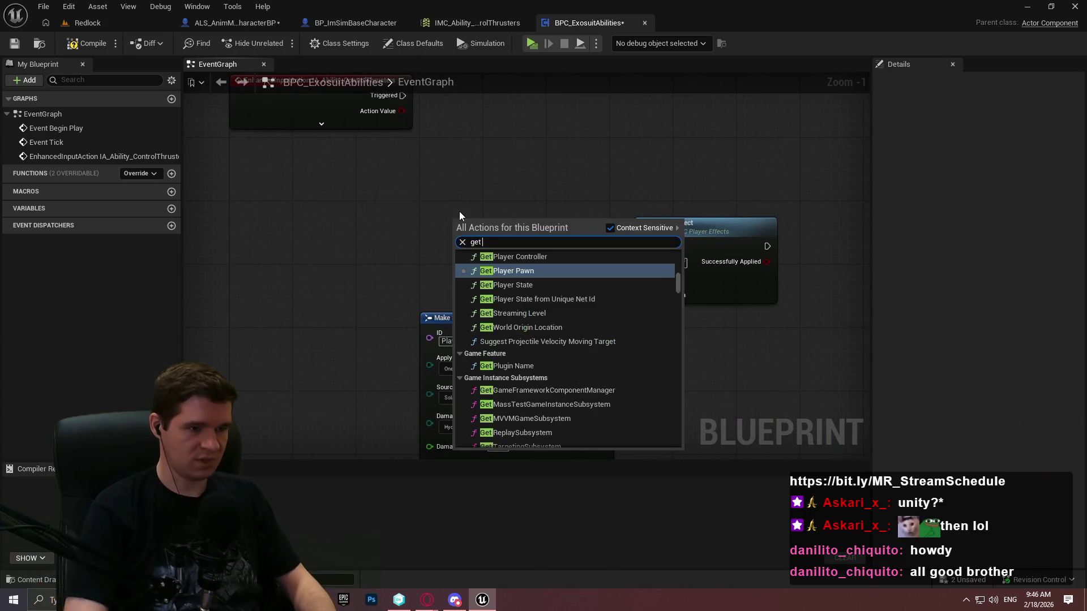
pyautogui.write(' player eff')
pyautogui.press('Return')
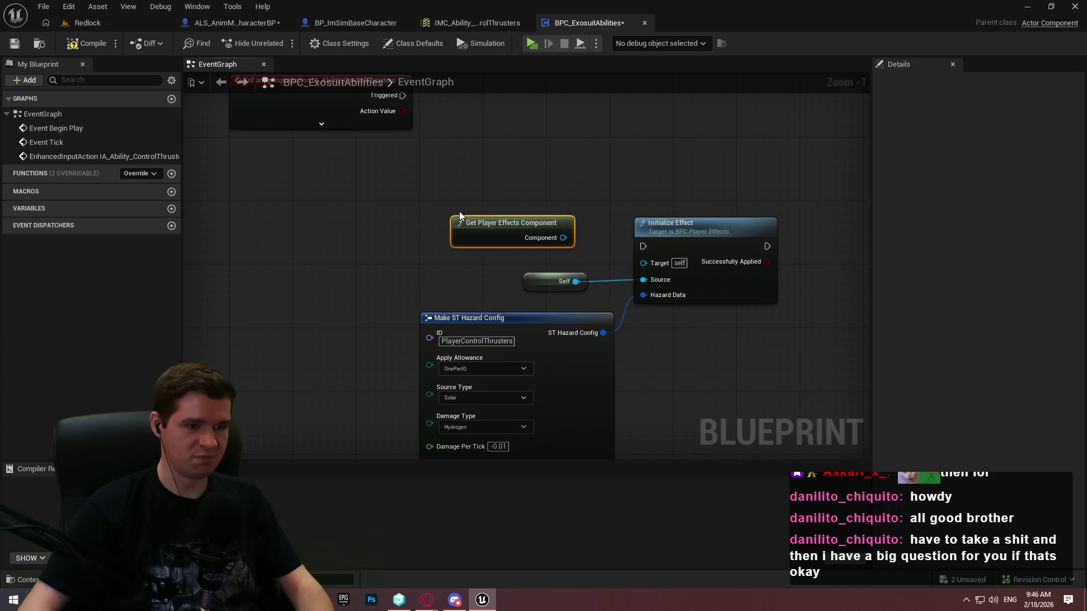
pyautogui.moveTo(558, 241); pyautogui.dragTo(644, 262)
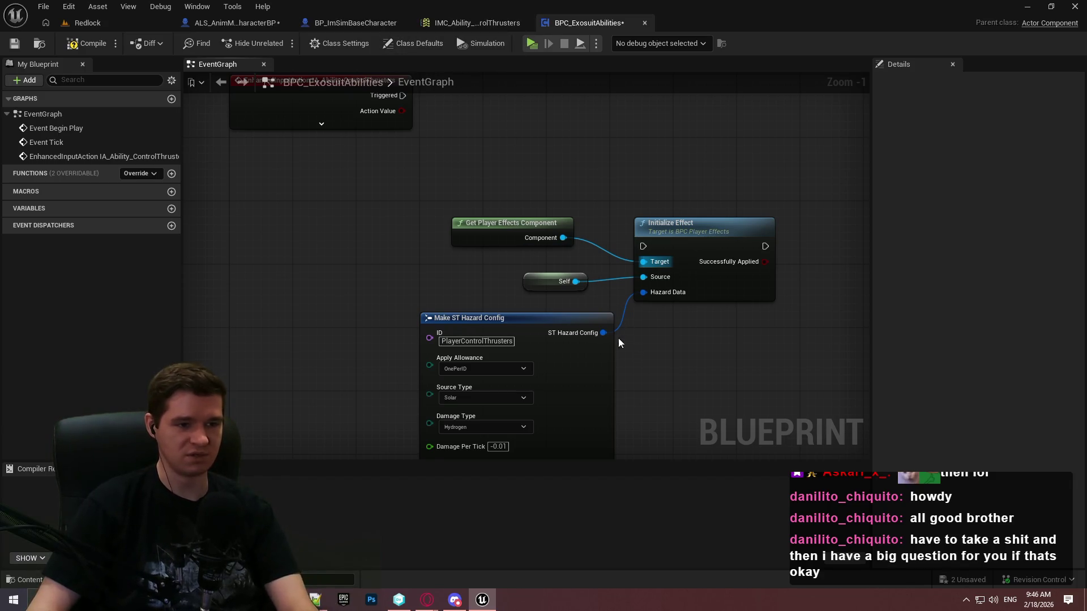
pyautogui.moveTo(589, 321); pyautogui.dragTo(566, 344)
pyautogui.moveTo(531, 281); pyautogui.dragTo(531, 314)
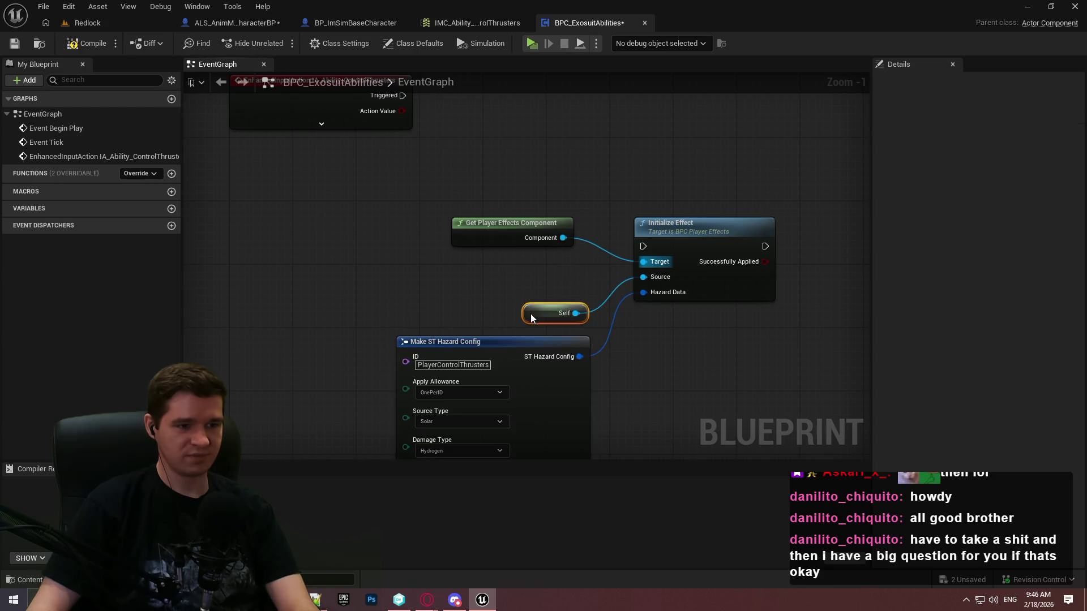
pyautogui.moveTo(483, 223)
pyautogui.mouseDown()
pyautogui.moveTo(496, 276)
pyautogui.moveTo(498, 262)
pyautogui.mouseUp()
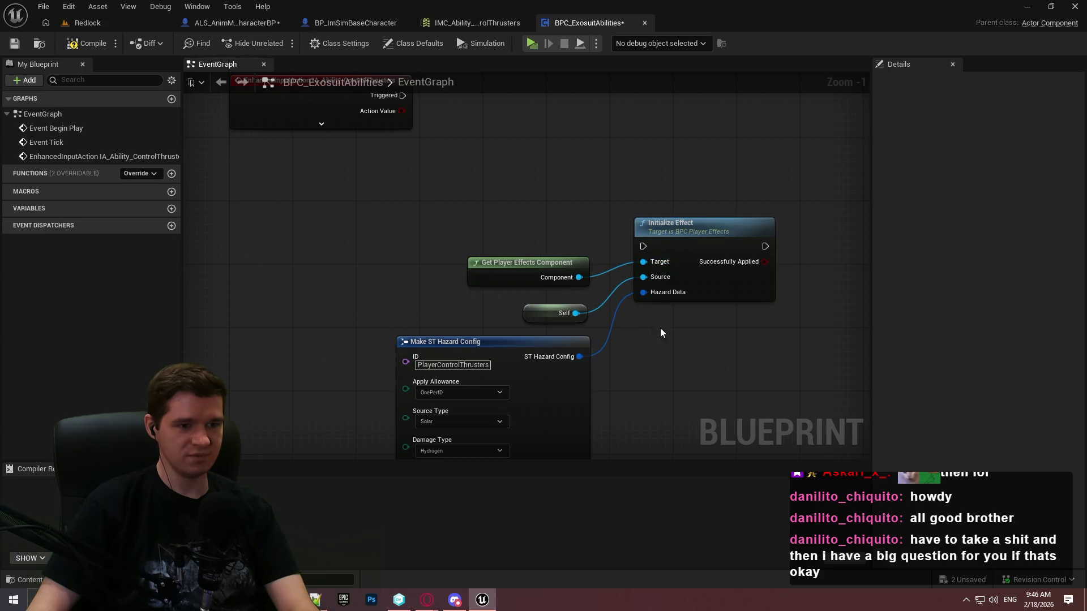
# Step: Link Initialize Effect's execution input, arrange the nodes, then compile and save BPC_ExosuitAbilities
pyautogui.moveTo(644, 246)
pyautogui.mouseDown()
pyautogui.moveTo(528, 280)
pyautogui.moveTo(548, 251)
pyautogui.moveTo(504, 294)
pyautogui.moveTo(487, 174)
pyautogui.moveTo(524, 238)
pyautogui.moveTo(539, 202)
pyautogui.mouseUp()
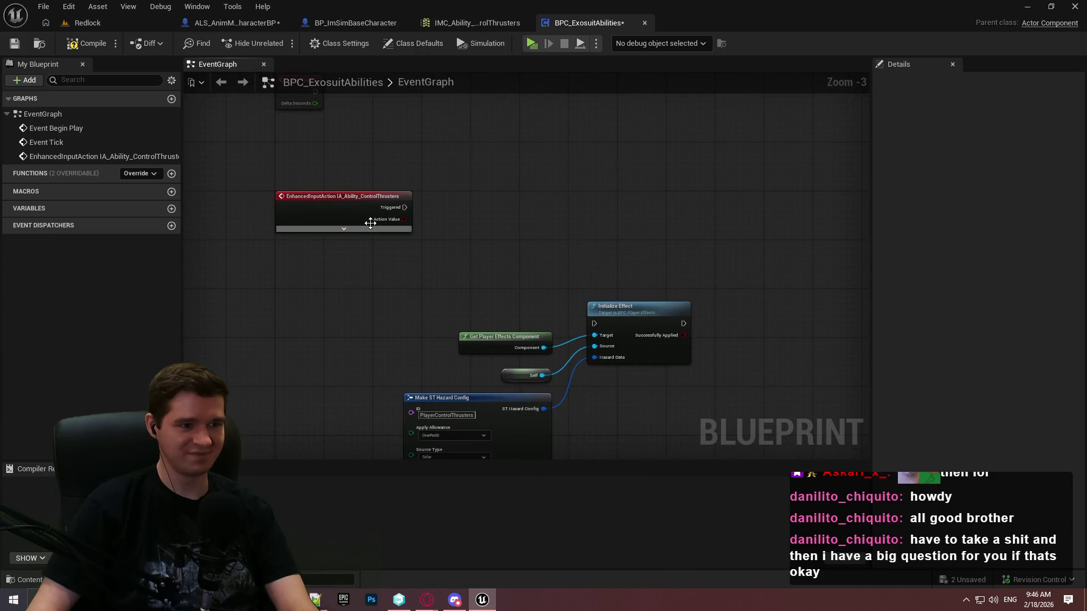
pyautogui.click(317, 227)
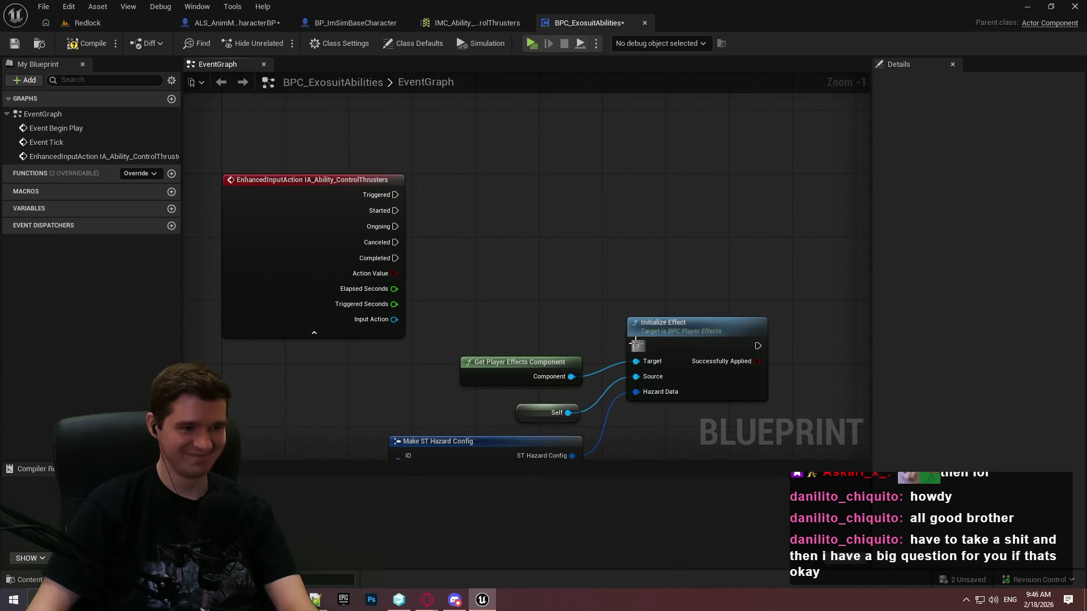
pyautogui.scroll(-2, 644, 286)
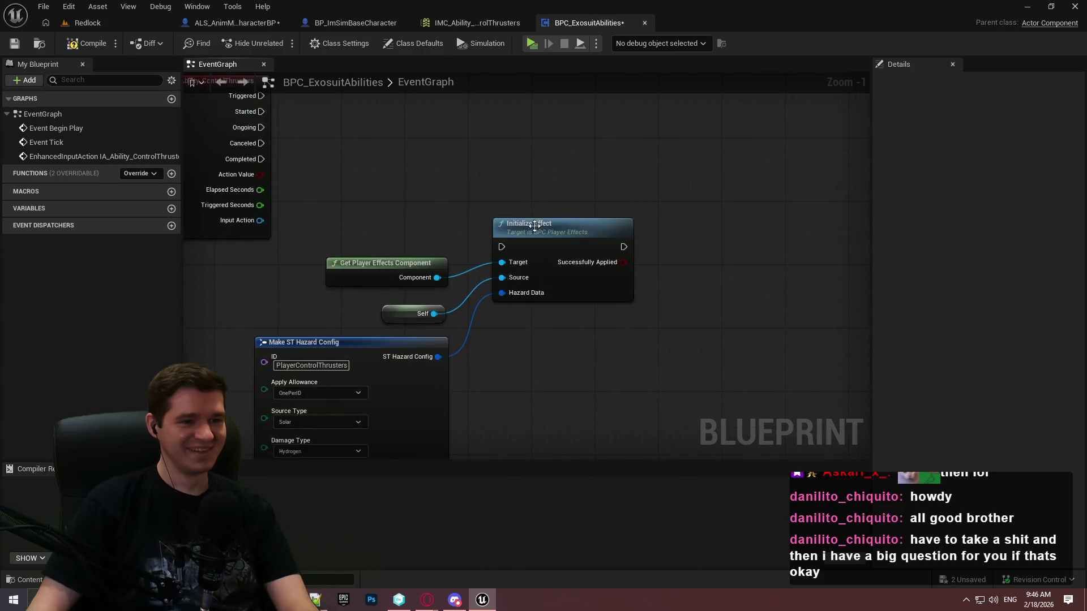
pyautogui.moveTo(430, 224); pyautogui.dragTo(595, 352)
pyautogui.click(428, 174)
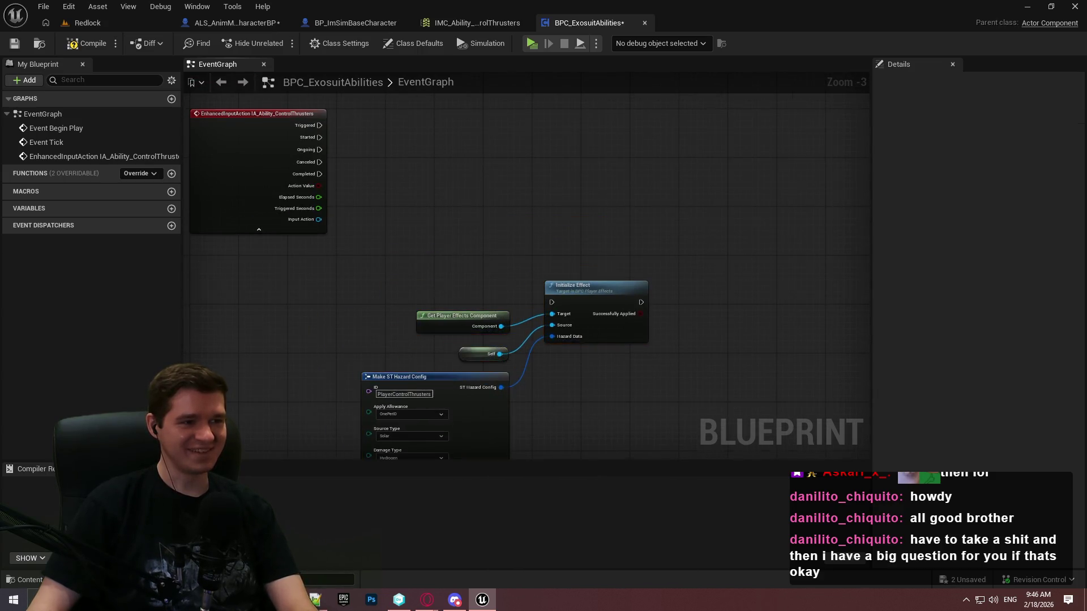
pyautogui.moveTo(428, 174); pyautogui.dragTo(457, 347)
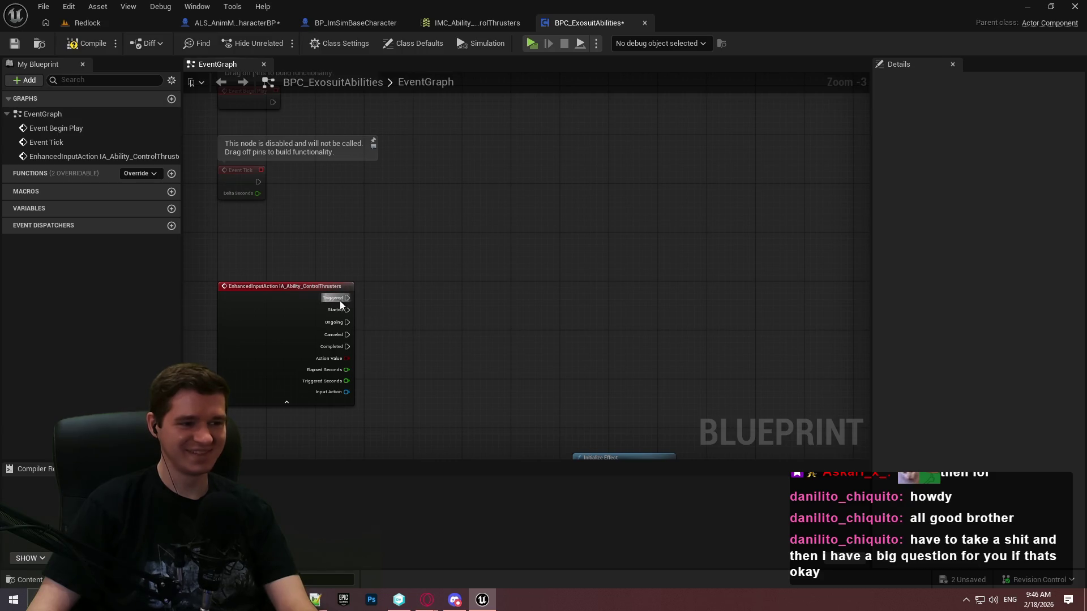
pyautogui.scroll(2, 425, 308)
pyautogui.click(86, 44)
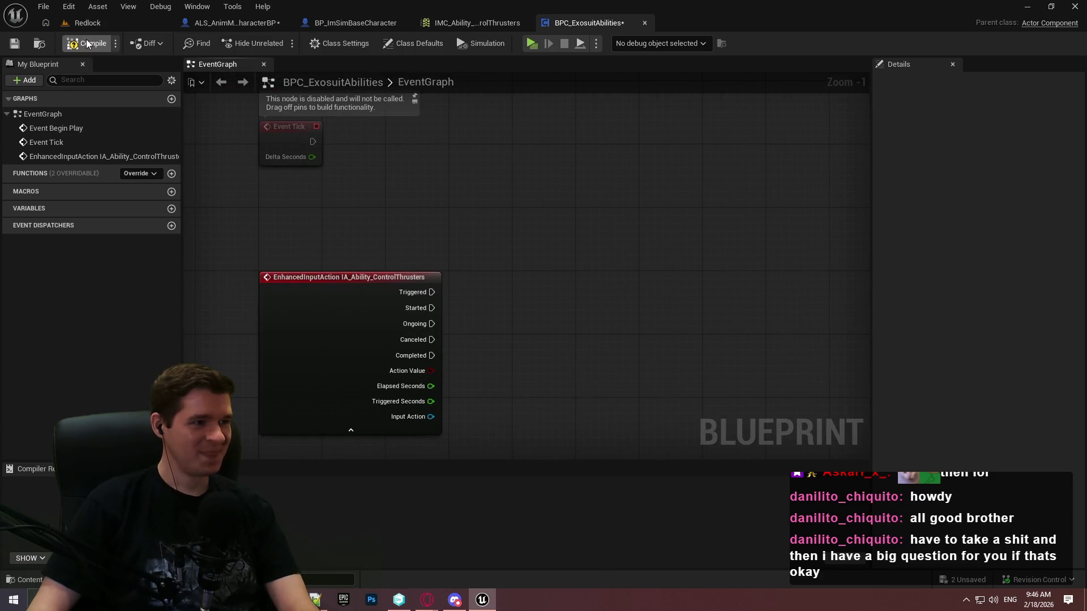
pyautogui.click(15, 43)
pyautogui.moveTo(584, 272); pyautogui.dragTo(474, 194)
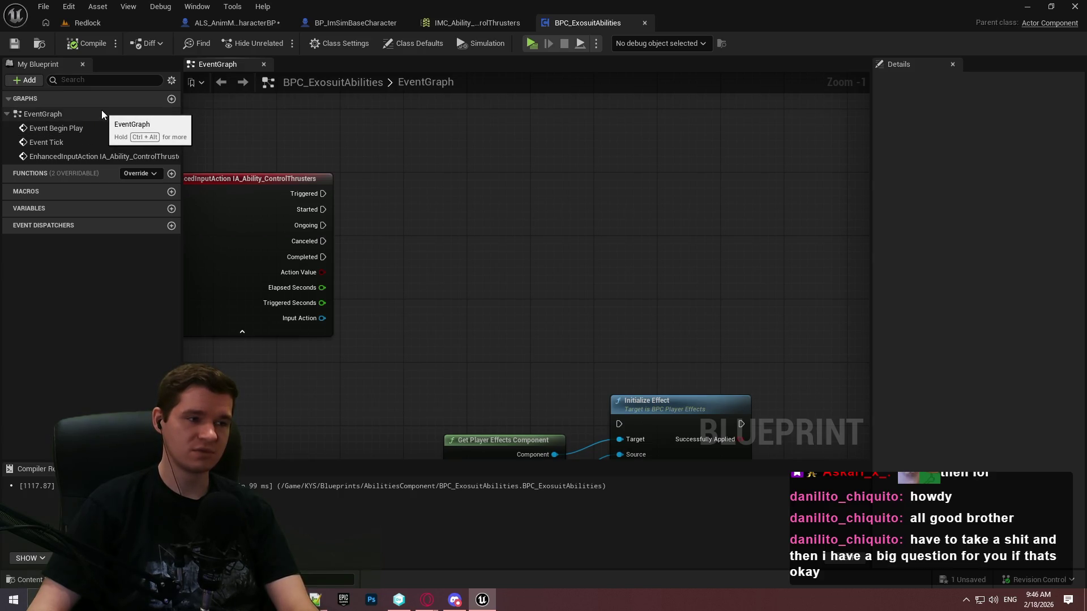
# Step: Create the Boolean variable bControlThrustersEnabled and place its SET and getter nodes in the graph
pyautogui.click(171, 209)
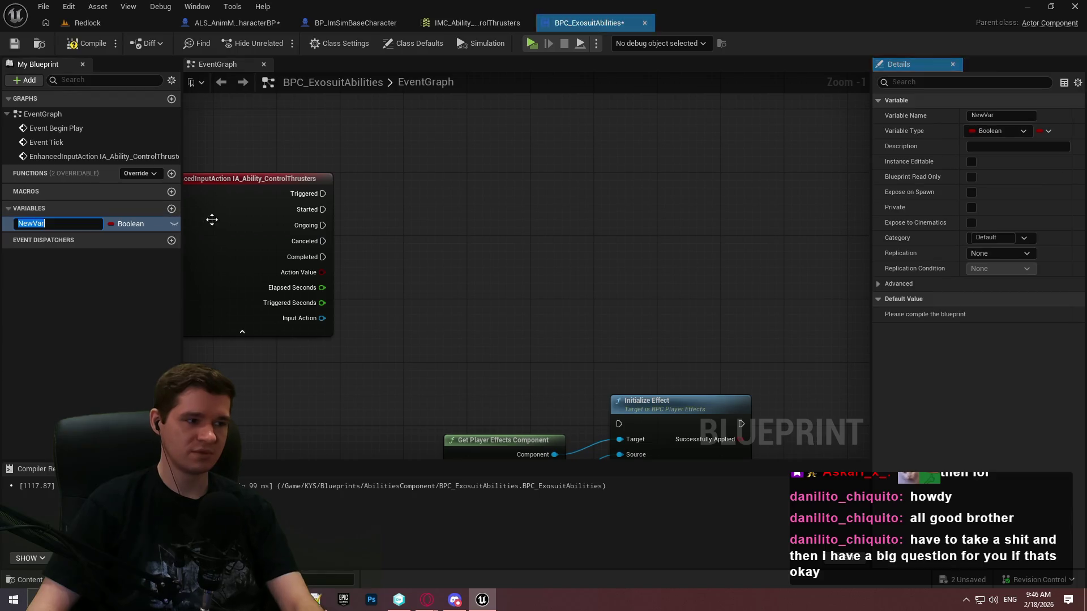
pyautogui.write('bContro')
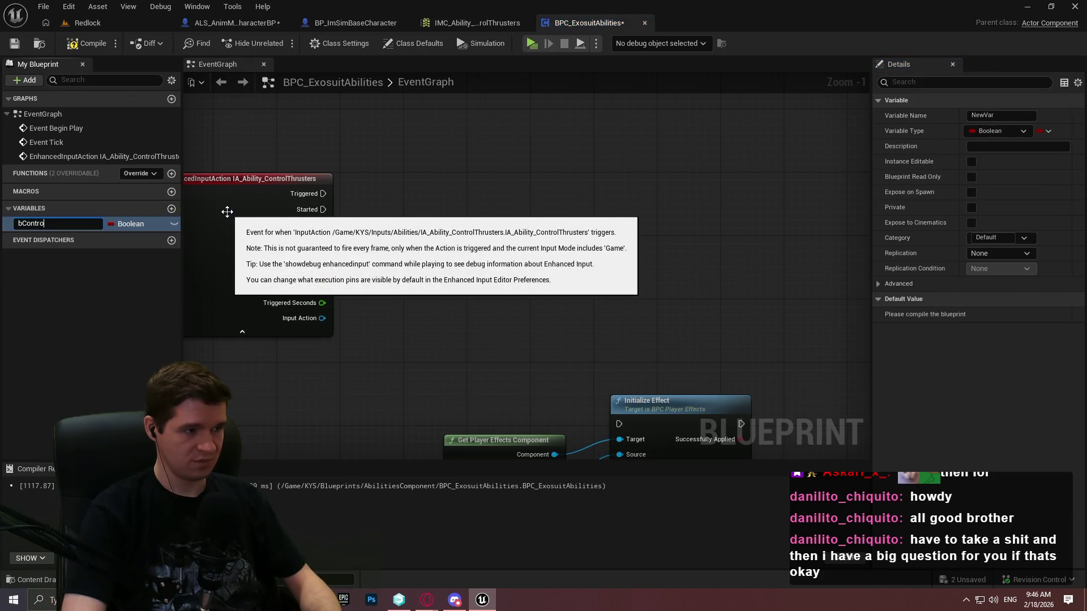
pyautogui.write('lThruster')
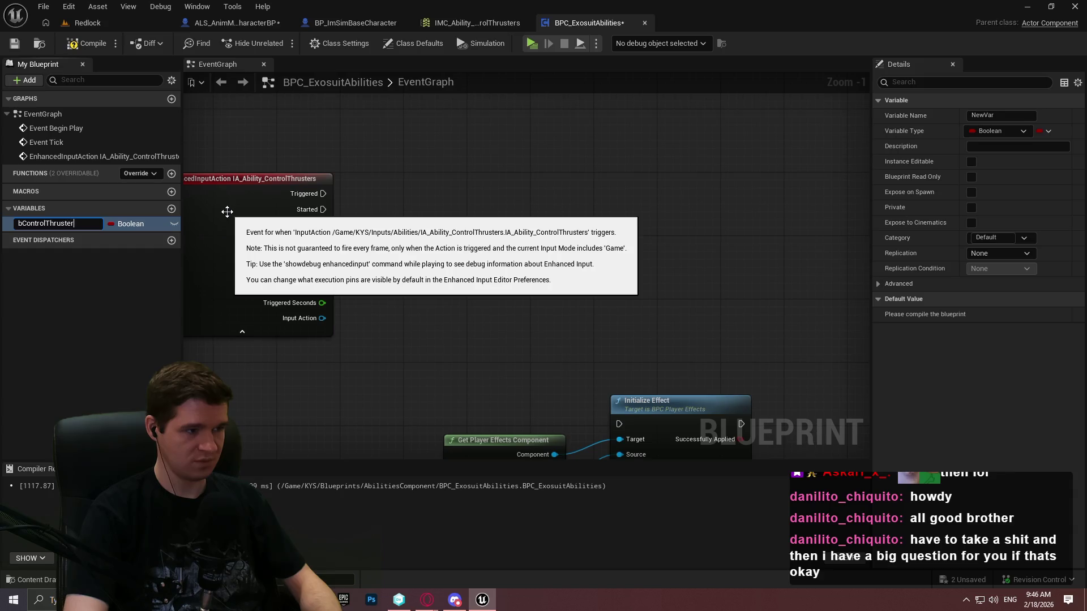
pyautogui.write('sEnabled')
pyautogui.press('Return')
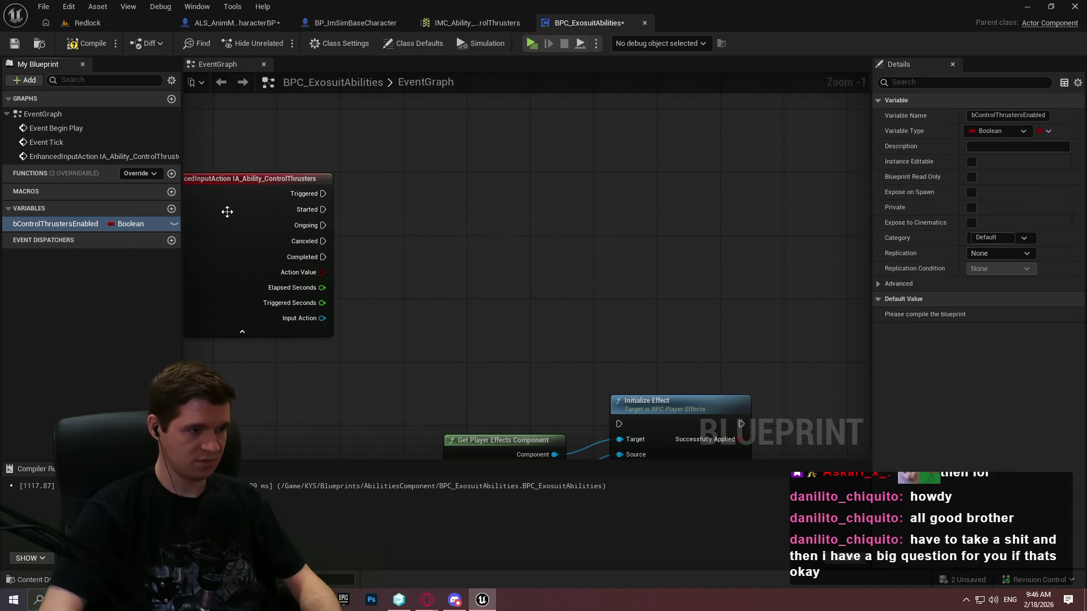
pyautogui.moveTo(78, 218)
pyautogui.mouseDown()
pyautogui.moveTo(632, 198)
pyautogui.moveTo(490, 215)
pyautogui.mouseUp()
pyautogui.click(522, 274)
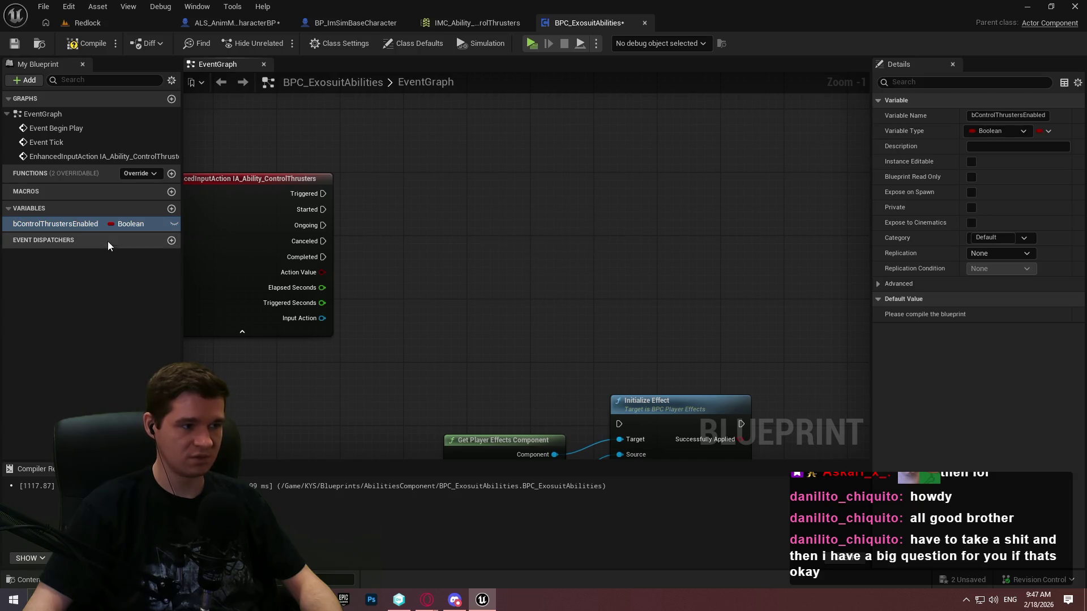
pyautogui.moveTo(85, 225)
pyautogui.mouseDown()
pyautogui.moveTo(552, 246)
pyautogui.moveTo(426, 245)
pyautogui.moveTo(586, 200)
pyautogui.mouseUp()
pyautogui.click(597, 265)
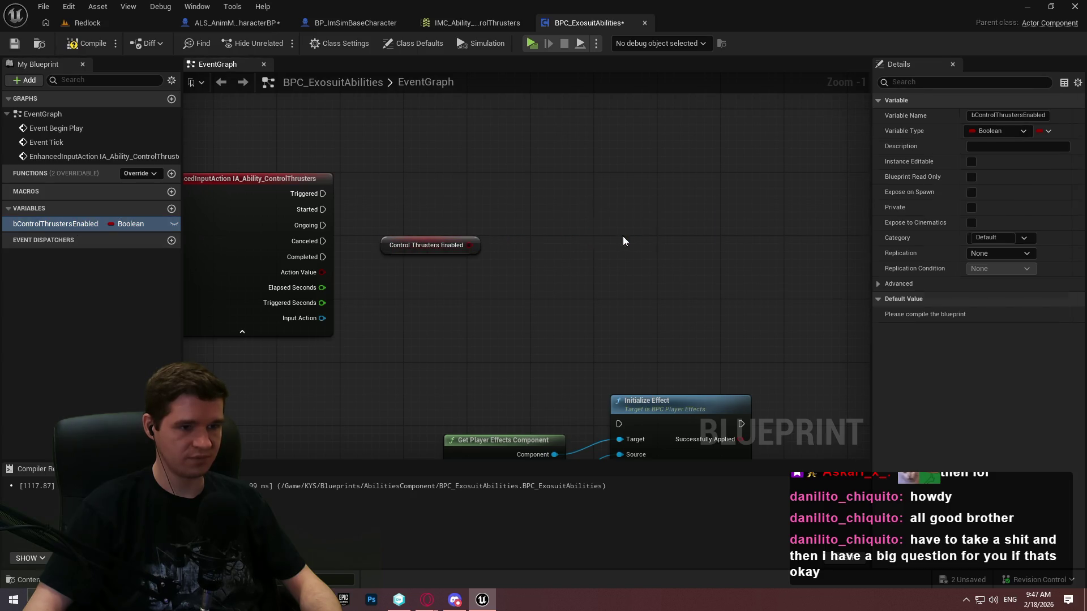
# Step: Feed the getter through a NOT node into the SET value, arrange the toggle nodes, and save
pyautogui.moveTo(456, 247); pyautogui.dragTo(530, 254)
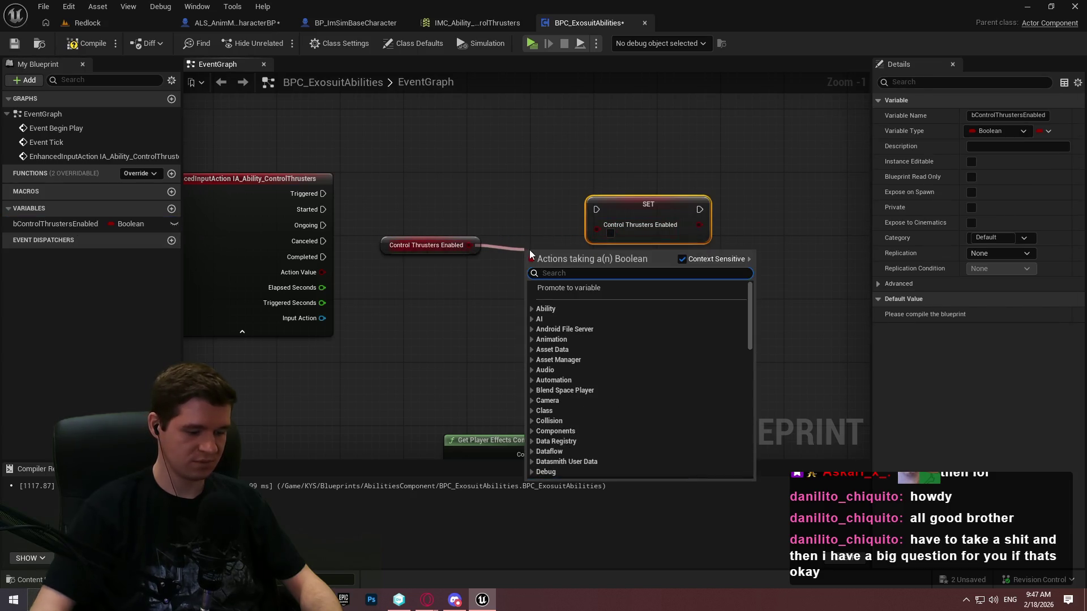
pyautogui.write('not')
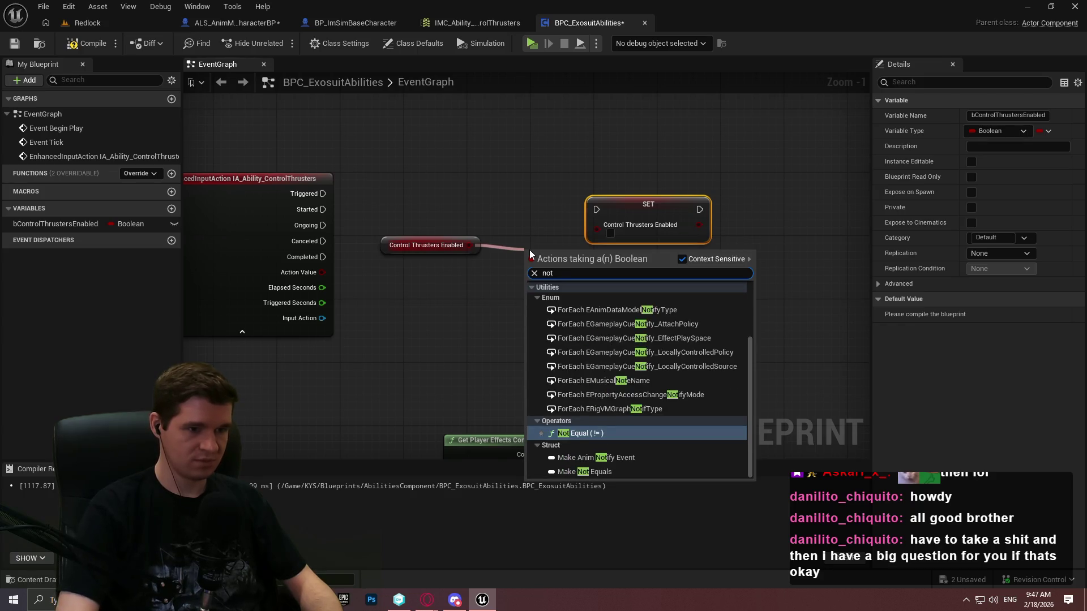
pyautogui.scroll(5, 682, 358)
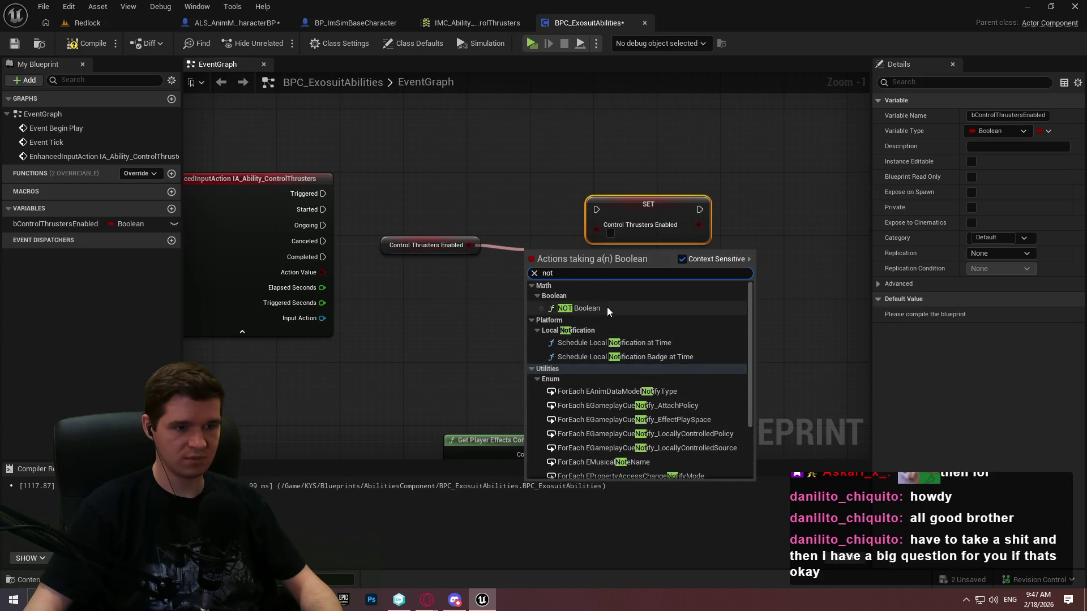
pyautogui.click(607, 307)
pyautogui.moveTo(527, 245)
pyautogui.mouseDown()
pyautogui.moveTo(597, 225)
pyautogui.moveTo(341, 243)
pyautogui.moveTo(322, 257)
pyautogui.mouseUp()
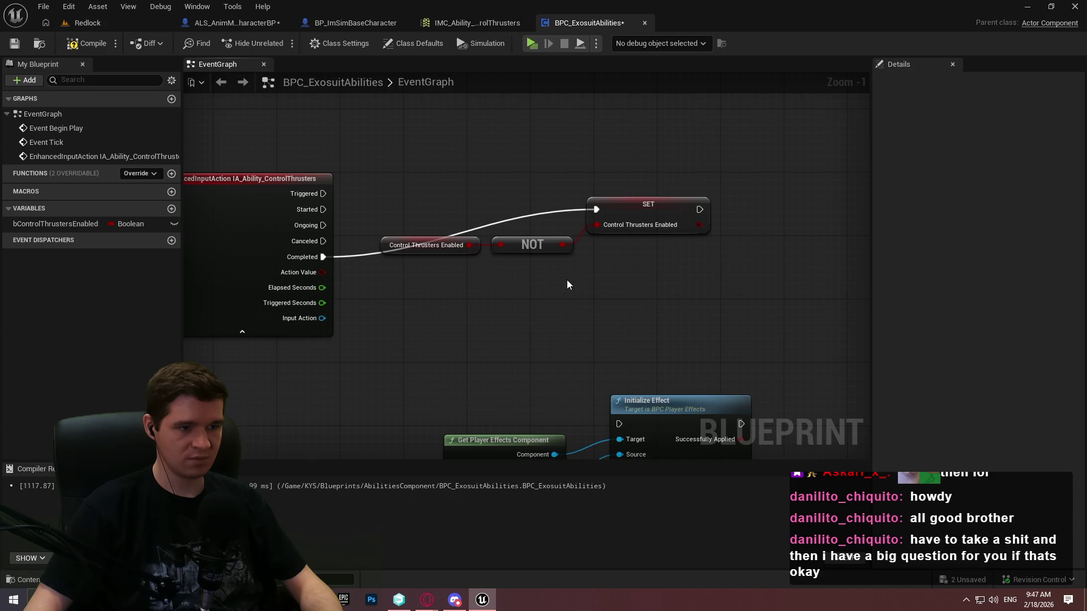
pyautogui.click(267, 332)
pyautogui.moveTo(627, 320); pyautogui.dragTo(385, 237)
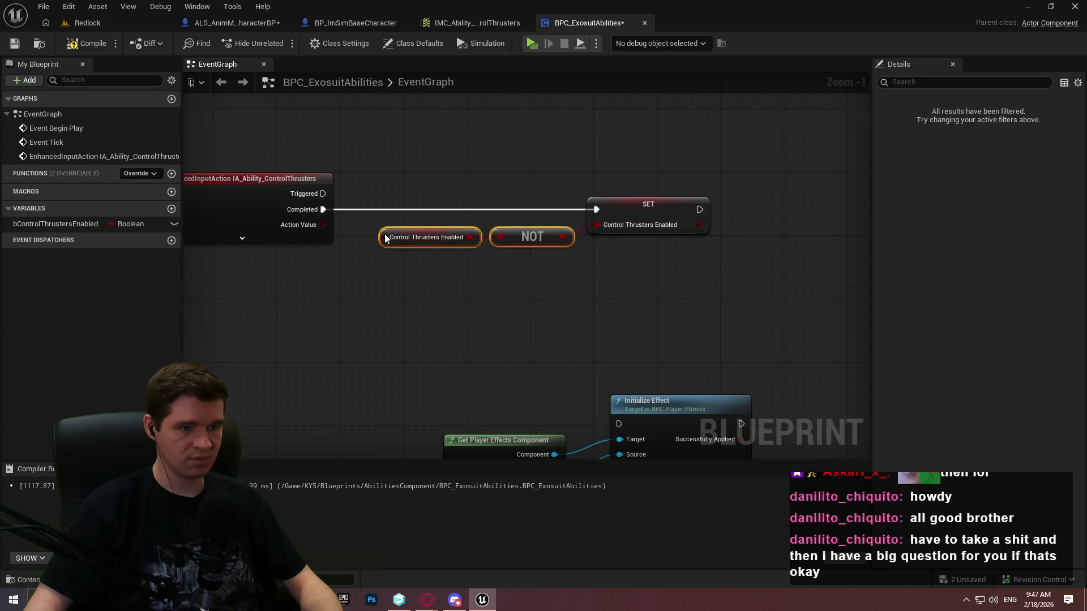
pyautogui.moveTo(698, 275); pyautogui.dragTo(375, 177)
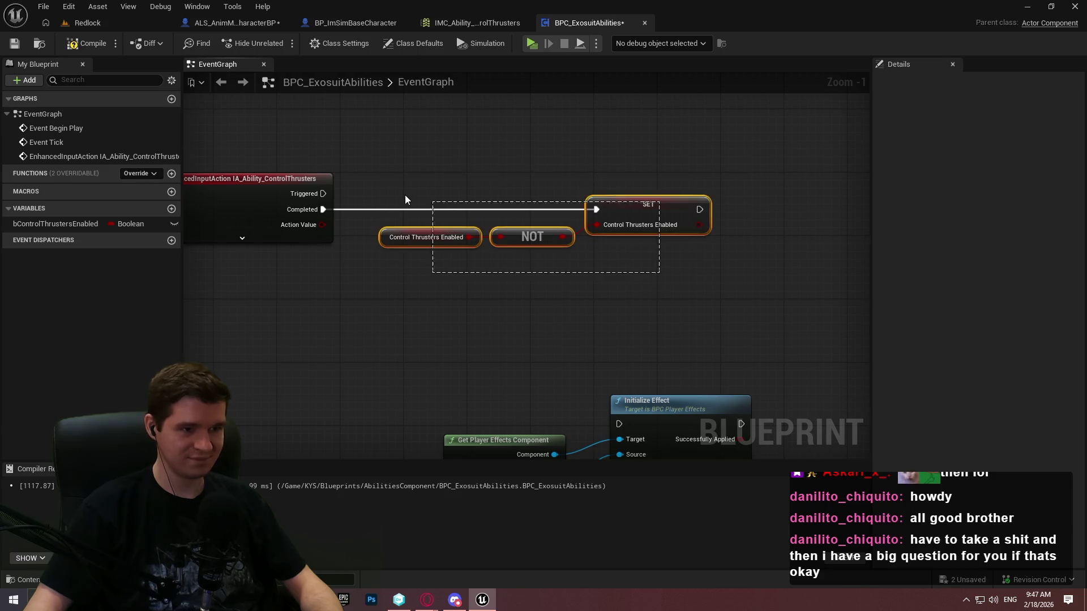
pyautogui.moveTo(648, 211); pyautogui.dragTo(672, 210)
pyautogui.click(681, 274)
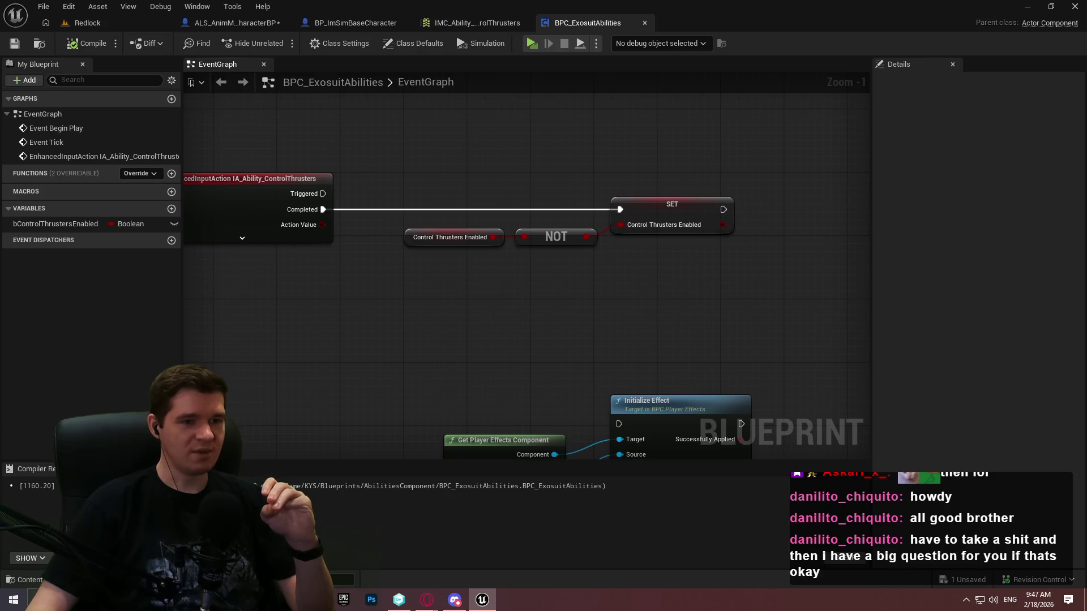
# Step: Add a Flip Flop node via the 'flip' search and drag it below the SET node
pyautogui.rightClick(651, 249)
pyautogui.write('flip')
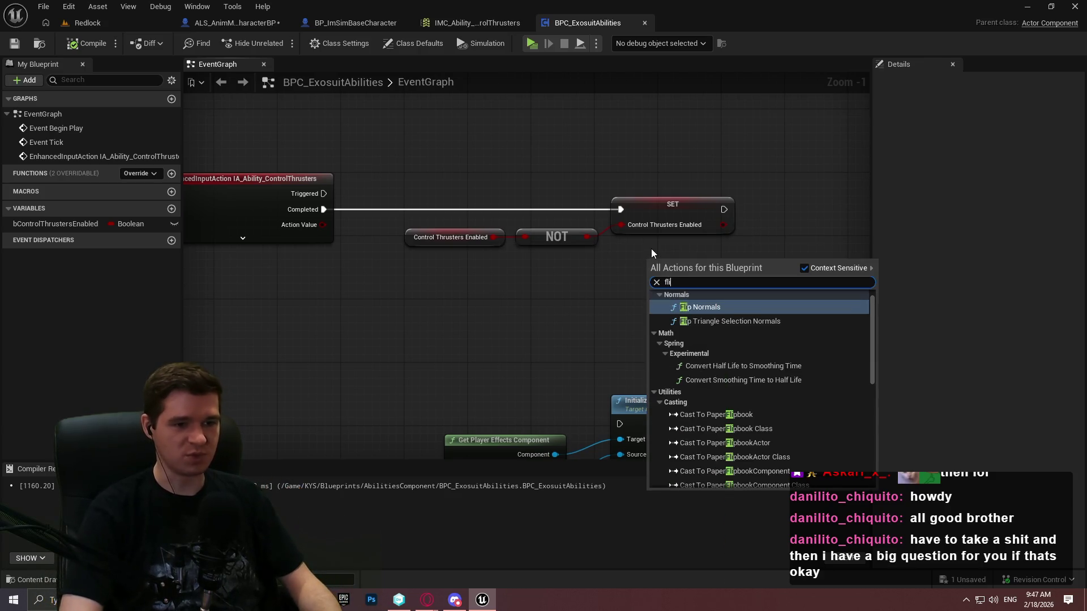
pyautogui.scroll(-6, 709, 360)
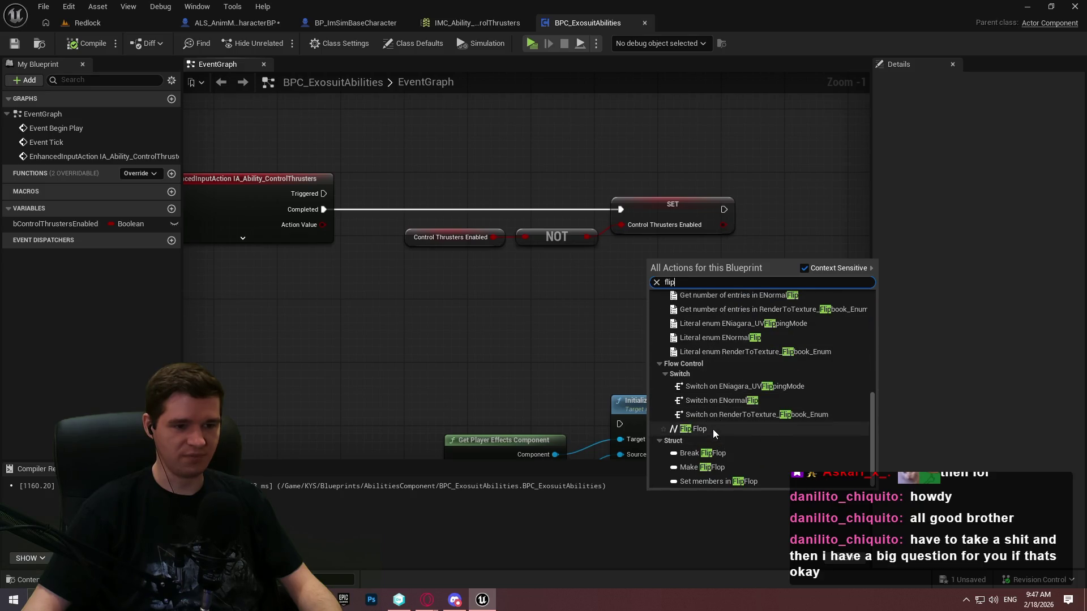
pyautogui.click(712, 429)
pyautogui.moveTo(661, 296); pyautogui.dragTo(623, 321)
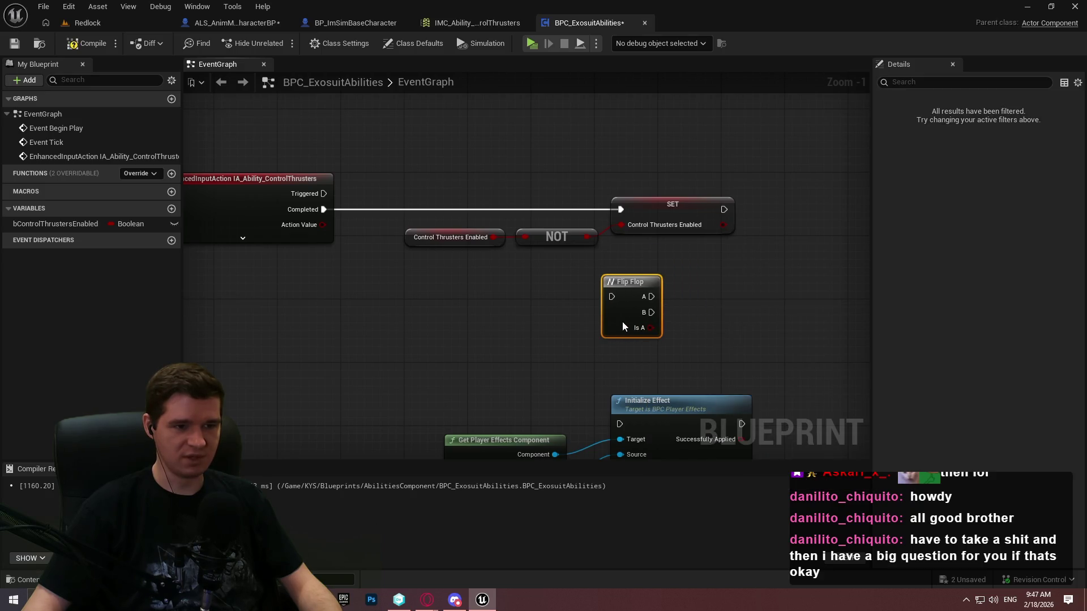
pyautogui.click(695, 324)
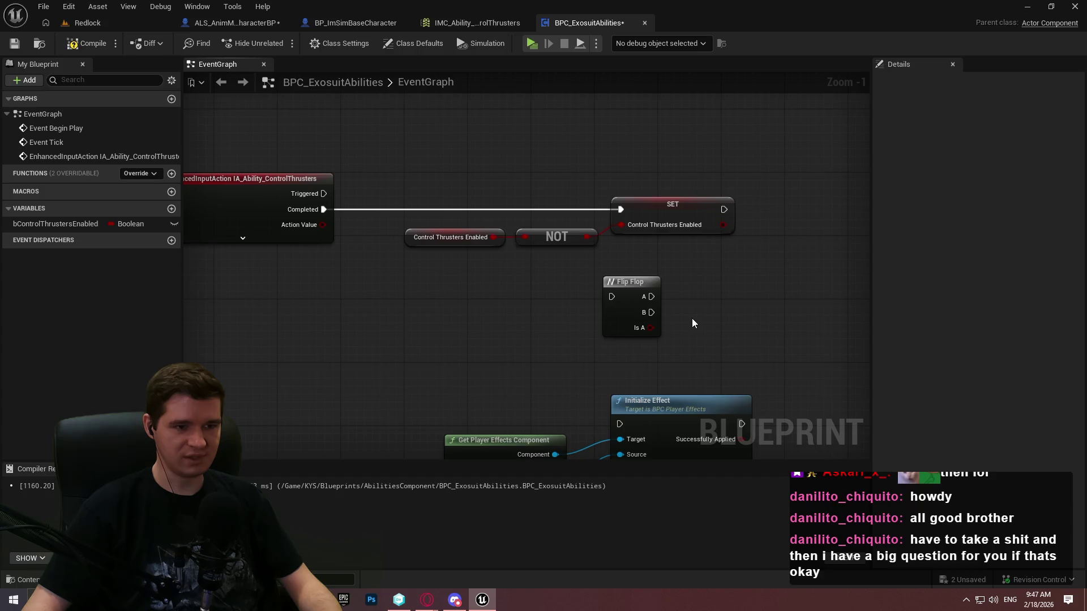
# Step: Adjust the Flip Flop's position so it sits just beneath the SET toggle node
pyautogui.scroll(1, 692, 318)
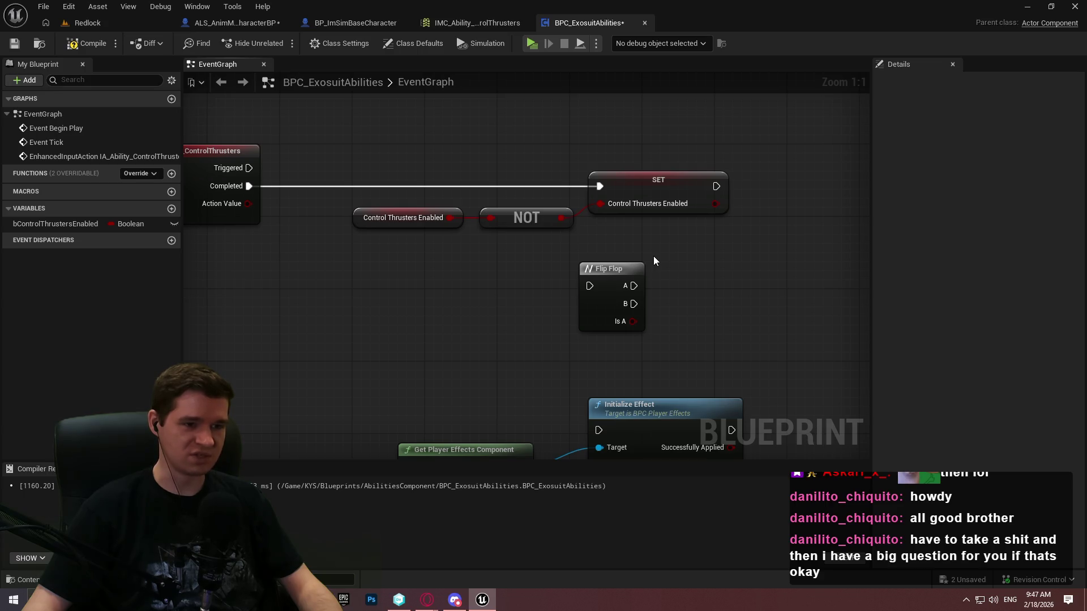
pyautogui.moveTo(662, 244)
pyautogui.mouseDown()
pyautogui.moveTo(331, 164)
pyautogui.moveTo(367, 159)
pyautogui.moveTo(660, 240)
pyautogui.moveTo(566, 338)
pyautogui.moveTo(581, 310)
pyautogui.moveTo(544, 338)
pyautogui.mouseUp()
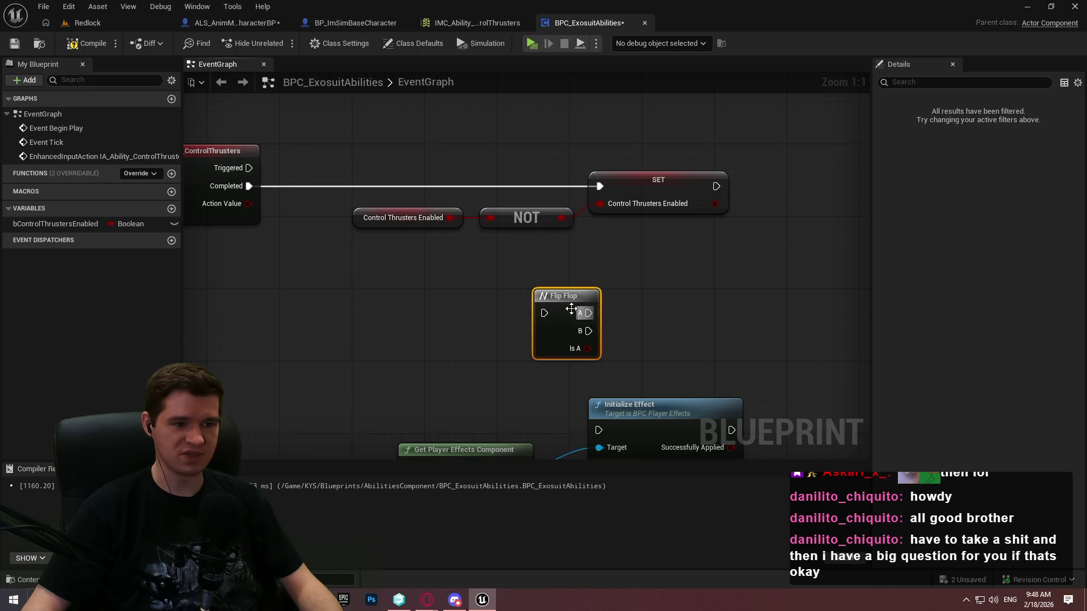
pyautogui.moveTo(567, 315)
pyautogui.mouseDown()
pyautogui.moveTo(675, 269)
pyautogui.moveTo(666, 279)
pyautogui.moveTo(676, 259)
pyautogui.mouseUp()
pyautogui.click(828, 268)
pyautogui.click(637, 283)
pyautogui.click(673, 234)
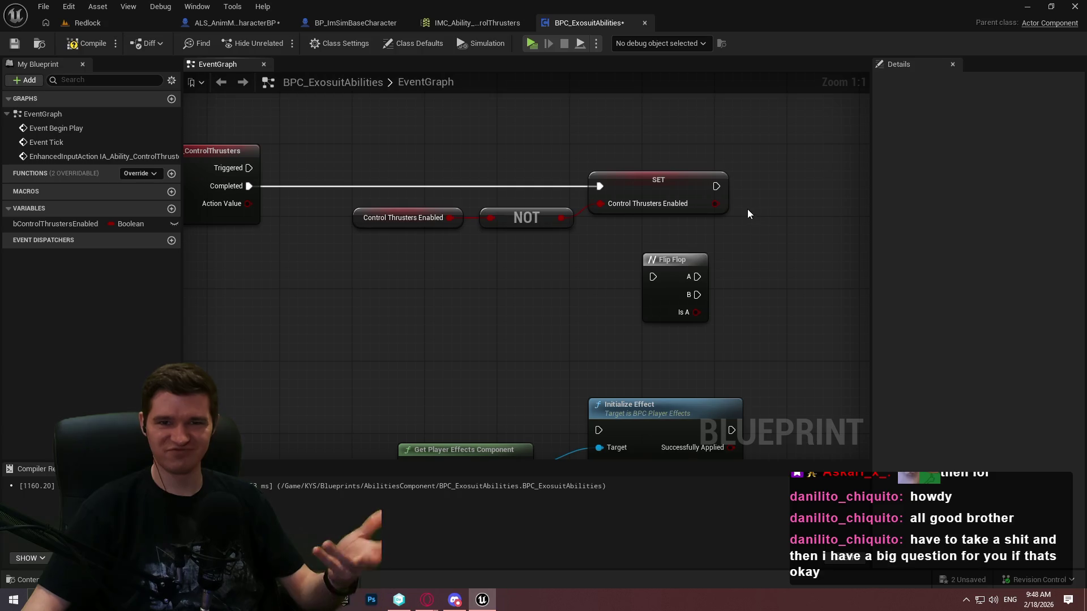
pyautogui.click(706, 277)
pyautogui.click(727, 257)
pyautogui.moveTo(764, 251)
pyautogui.mouseDown()
pyautogui.moveTo(634, 277)
pyautogui.moveTo(630, 287)
pyautogui.mouseUp()
# Step: Replace the Flip Flop with a Branch conditioned on Control Thrusters Enabled, compiling and saving along the way
pyautogui.press('Delete')
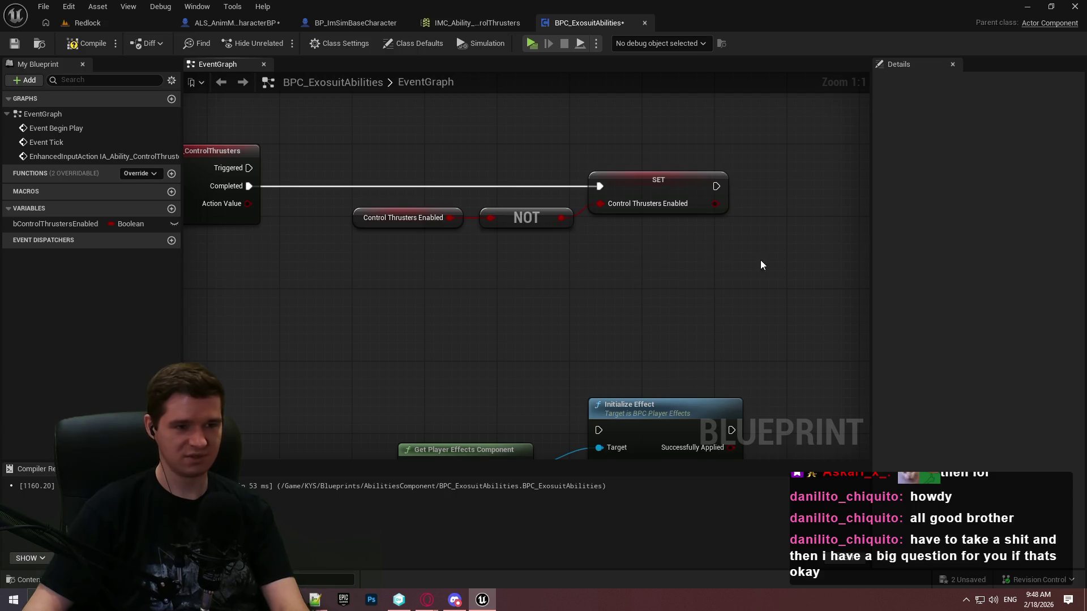
pyautogui.moveTo(760, 260); pyautogui.dragTo(625, 260)
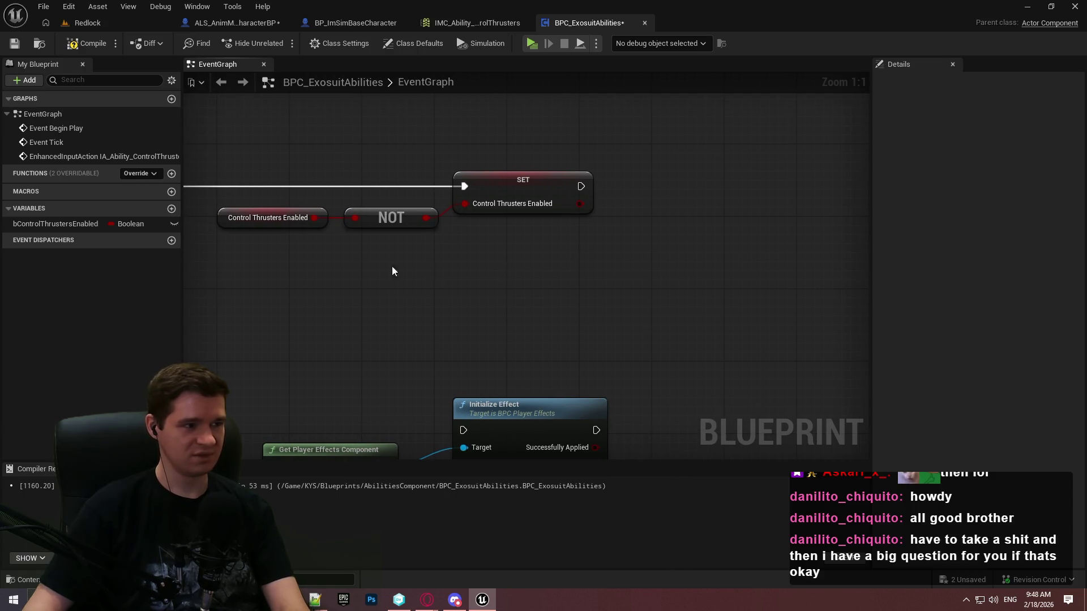
pyautogui.click(685, 188)
pyautogui.click(667, 195)
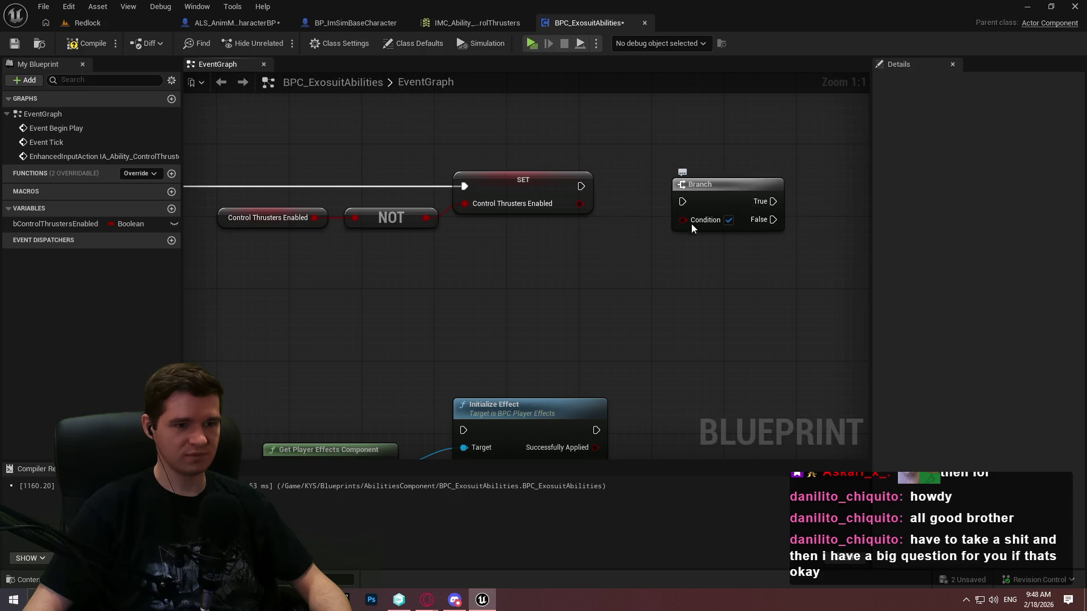
pyautogui.moveTo(691, 223)
pyautogui.mouseDown()
pyautogui.moveTo(636, 272)
pyautogui.moveTo(739, 254)
pyautogui.mouseUp()
pyautogui.moveTo(799, 222); pyautogui.dragTo(741, 279)
pyautogui.click(87, 43)
pyautogui.click(14, 43)
pyautogui.click(757, 224)
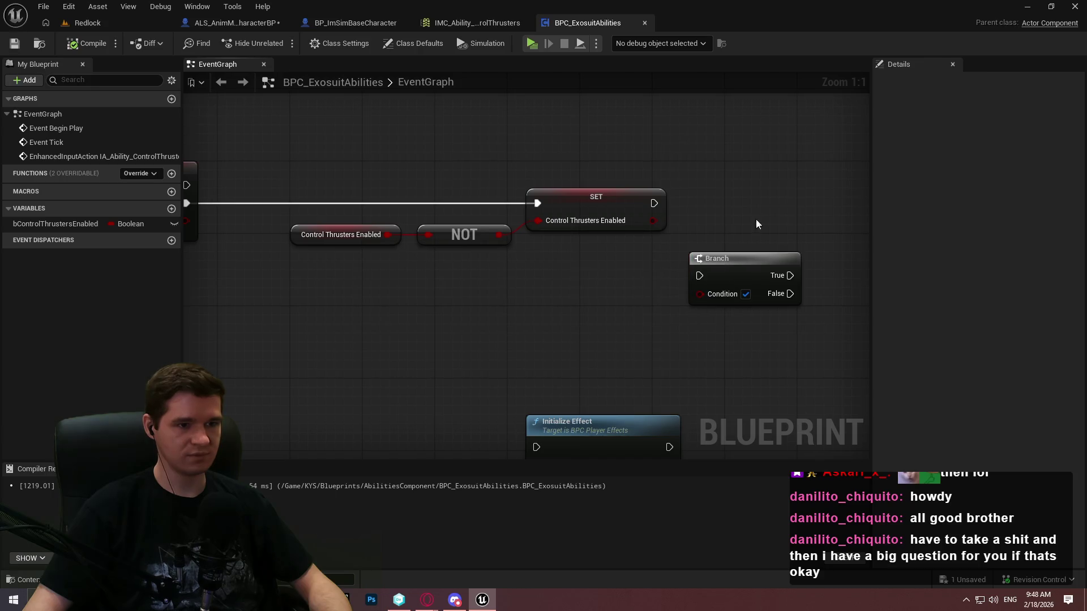
pyautogui.moveTo(55, 223)
pyautogui.mouseDown()
pyautogui.moveTo(388, 276)
pyautogui.moveTo(707, 295)
pyautogui.moveTo(635, 309)
pyautogui.mouseUp()
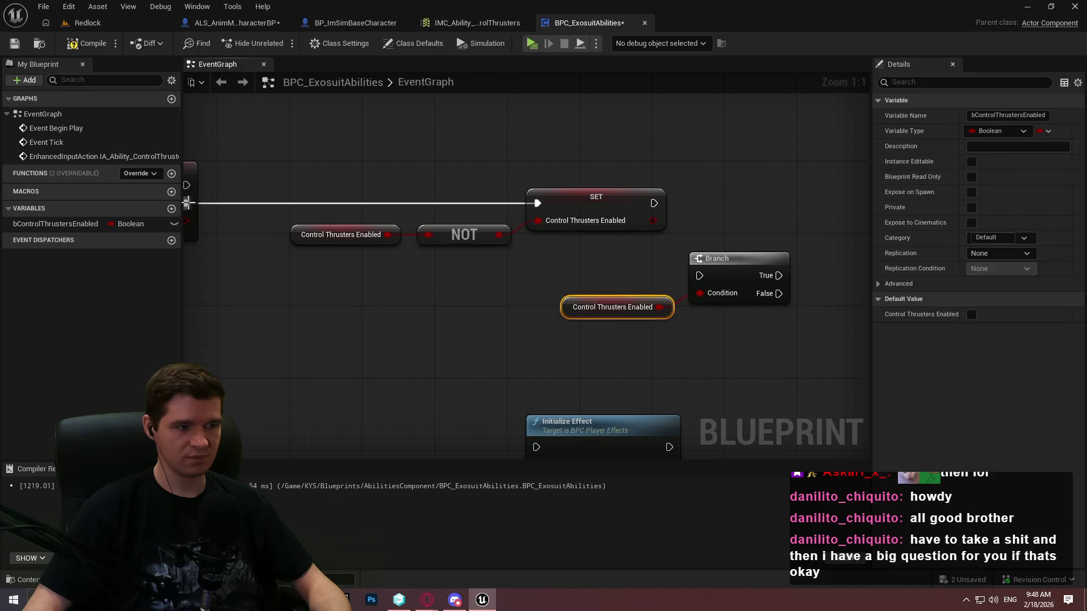
# Step: Insert a Sequence after Completed, with Then 0 driving the Branch and Then 1 the SET
pyautogui.moveTo(187, 203); pyautogui.dragTo(294, 309)
pyautogui.write('seq')
pyautogui.click(371, 359)
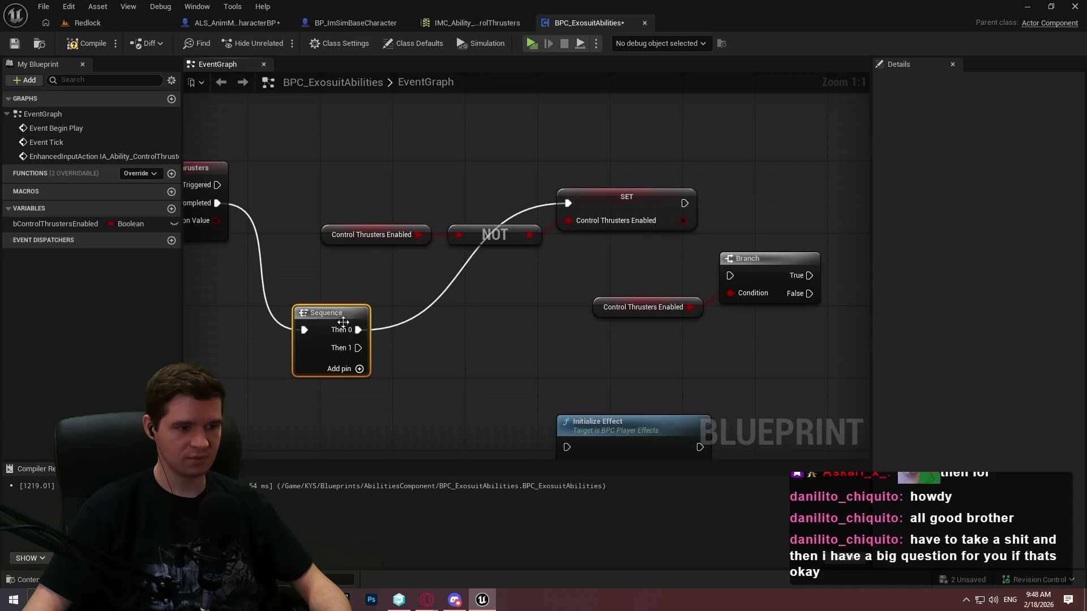
pyautogui.moveTo(358, 330)
pyautogui.mouseDown()
pyautogui.moveTo(358, 246)
pyautogui.moveTo(390, 158)
pyautogui.moveTo(422, 206)
pyautogui.mouseUp()
pyautogui.moveTo(571, 255); pyautogui.dragTo(412, 146)
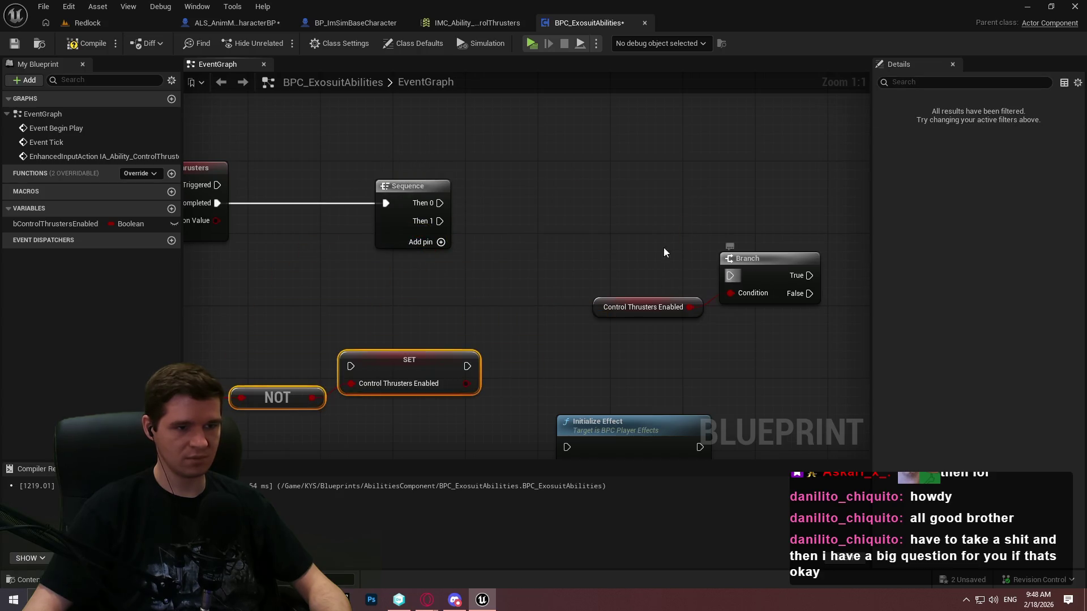
pyautogui.moveTo(440, 202)
pyautogui.mouseDown()
pyautogui.moveTo(730, 275)
pyautogui.moveTo(808, 211)
pyautogui.mouseUp()
# Step: Line up the Branch with the Sequence and reposition the getter, NOT and SET nodes
pyautogui.click(640, 307)
pyautogui.keyDown('ctrl'); pyautogui.click(753, 258); pyautogui.keyUp('ctrl')
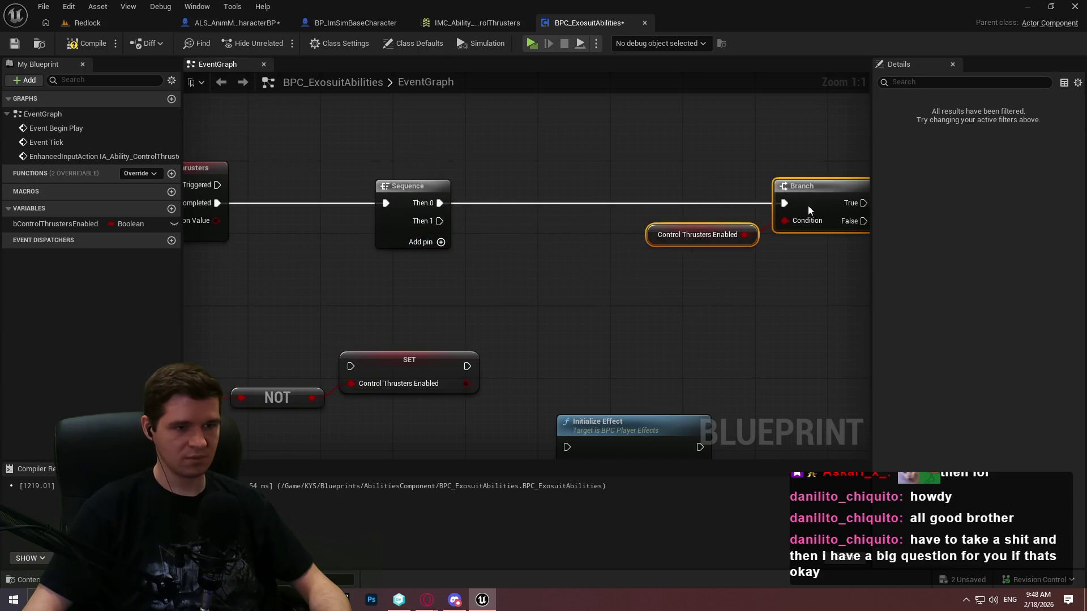
pyautogui.click(839, 207)
pyautogui.scroll(-2, 695, 257)
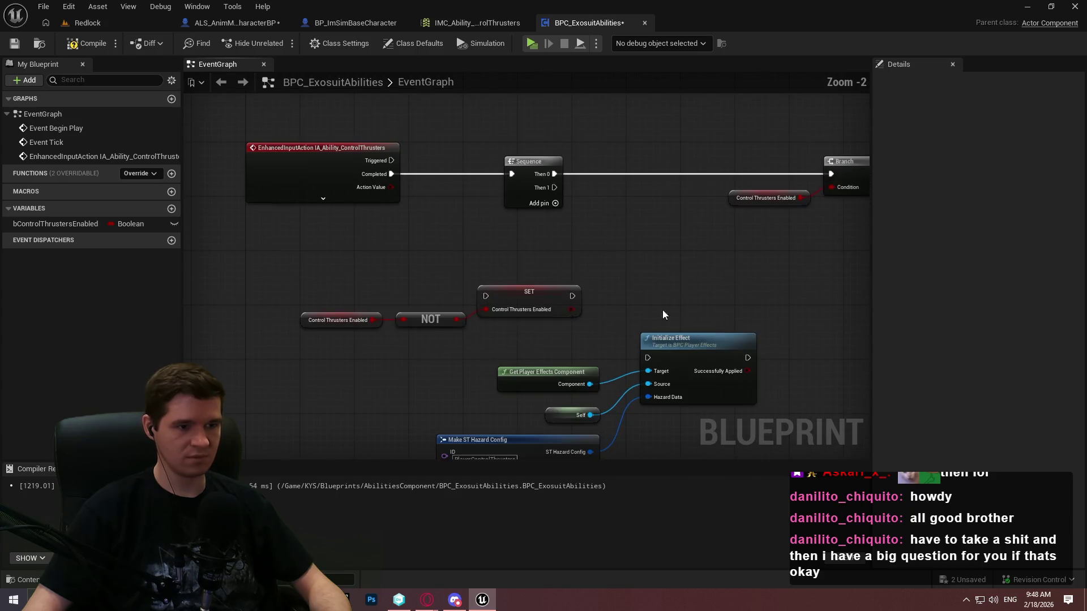
pyautogui.moveTo(664, 314); pyautogui.dragTo(317, 303)
pyautogui.moveTo(511, 289)
pyautogui.mouseDown()
pyautogui.moveTo(675, 286)
pyautogui.moveTo(481, 237)
pyautogui.moveTo(317, 236)
pyautogui.moveTo(464, 198)
pyautogui.moveTo(445, 189)
pyautogui.mouseUp()
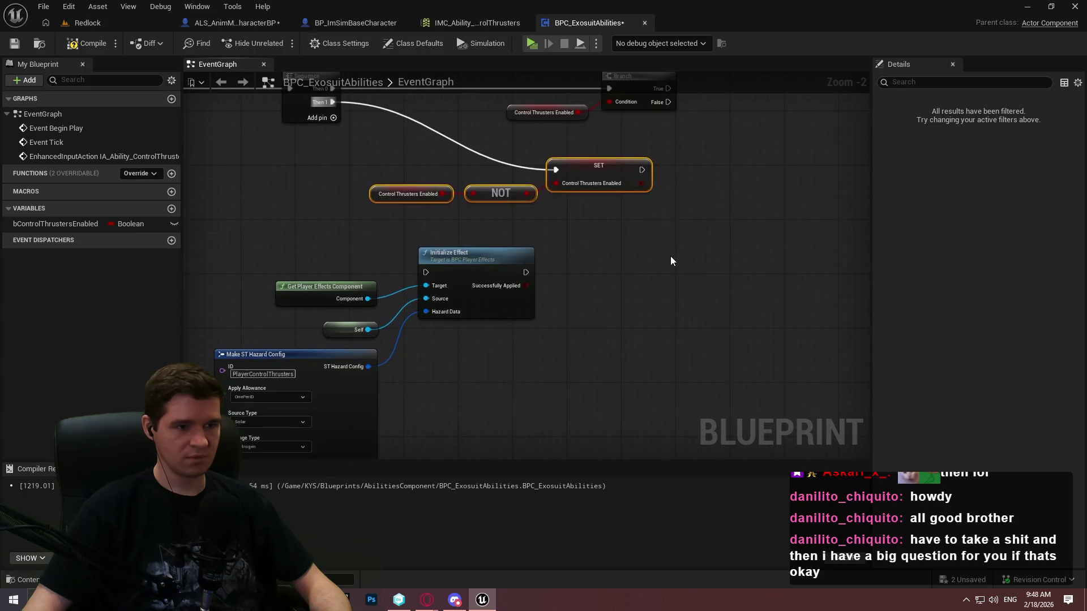
pyautogui.moveTo(672, 260); pyautogui.dragTo(246, 153)
pyautogui.moveTo(562, 159)
pyautogui.mouseDown()
pyautogui.moveTo(602, 185)
pyautogui.moveTo(636, 188)
pyautogui.mouseUp()
pyautogui.click(637, 213)
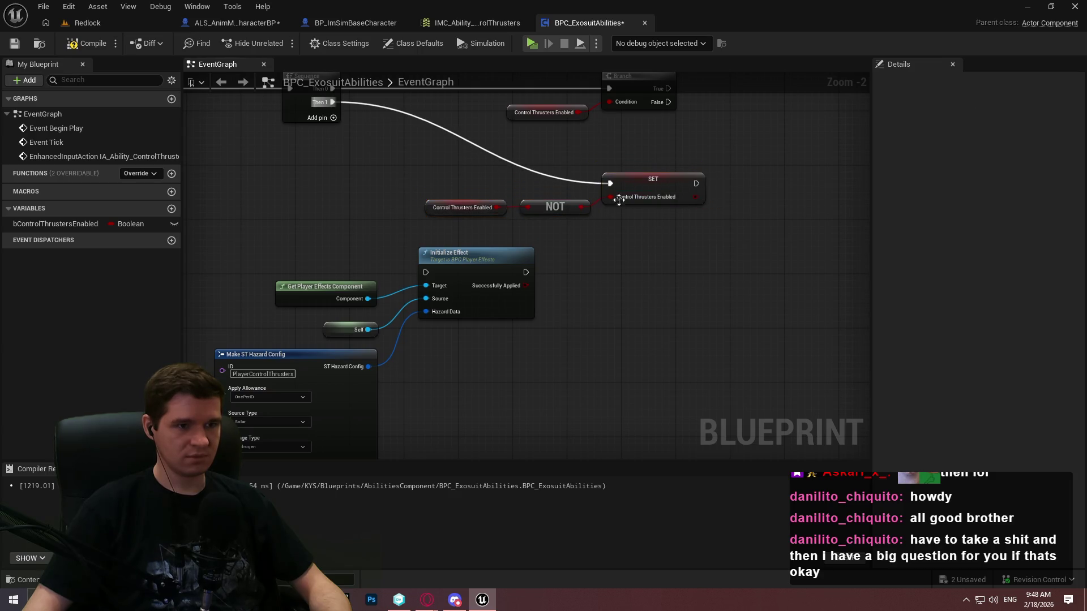
# Step: Move the Initialize Effect group up and right, placing the toggle nodes below the Sequence
pyautogui.moveTo(606, 384); pyautogui.dragTo(291, 175)
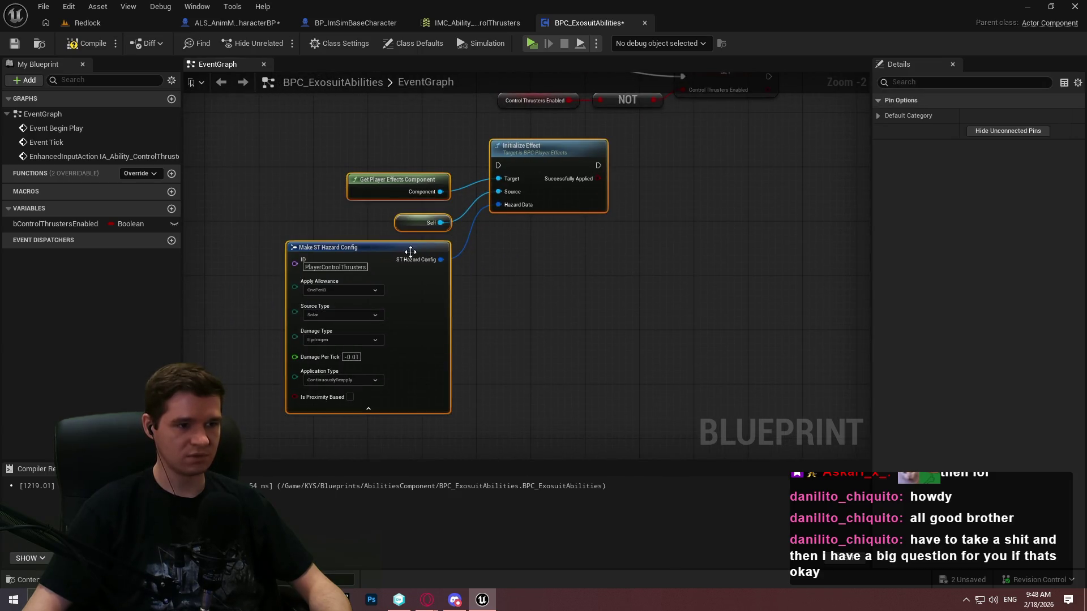
pyautogui.moveTo(412, 250); pyautogui.dragTo(826, 156)
pyautogui.moveTo(670, 286); pyautogui.dragTo(416, 194)
pyautogui.moveTo(614, 198); pyautogui.dragTo(580, 307)
pyautogui.click(592, 179)
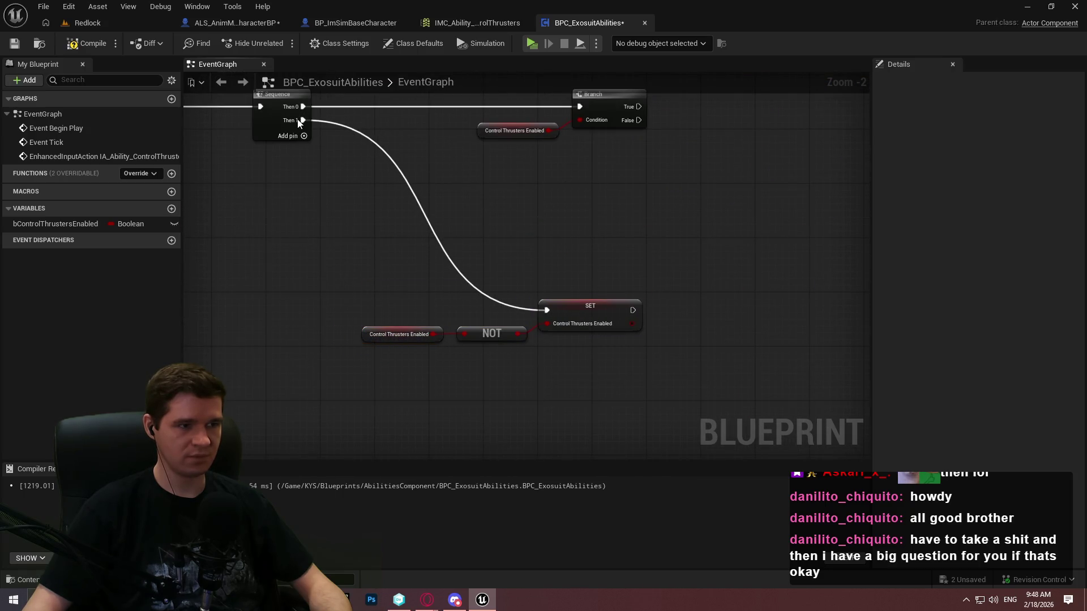
pyautogui.scroll(-1, 528, 242)
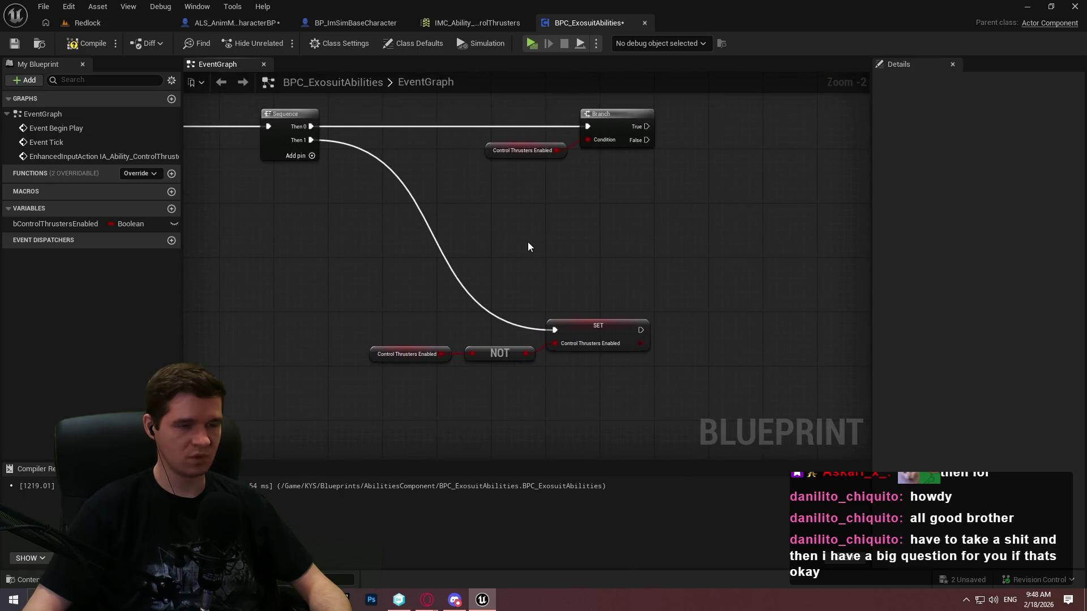
# Step: Save, then add an unconnected Get Player Character node near the Sequence and Branch
pyautogui.click(25, 43)
pyautogui.moveTo(861, 201); pyautogui.dragTo(409, 194)
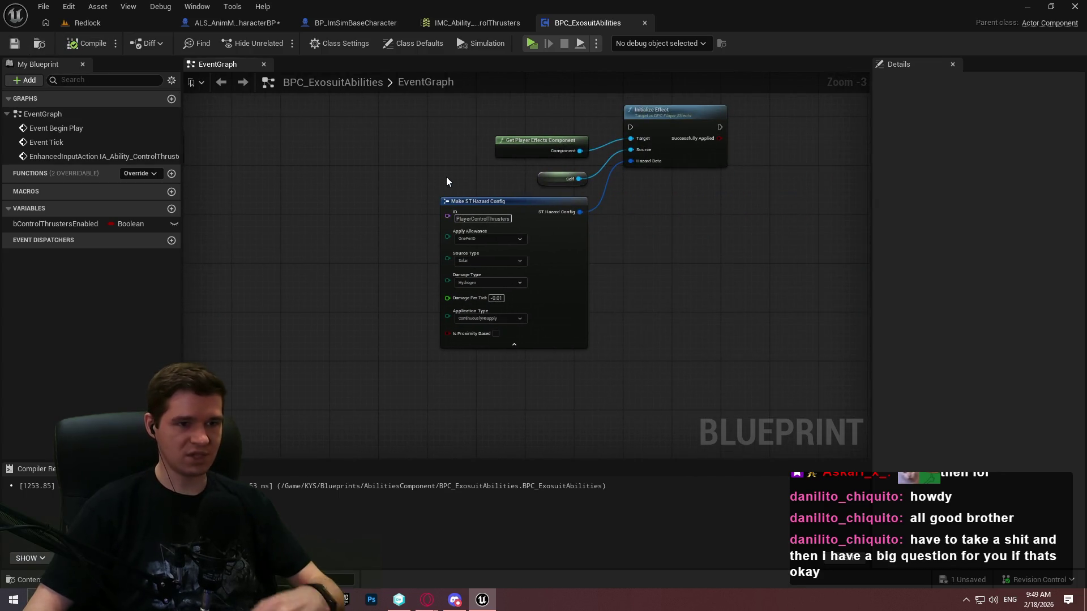
pyautogui.moveTo(698, 266); pyautogui.dragTo(439, 95)
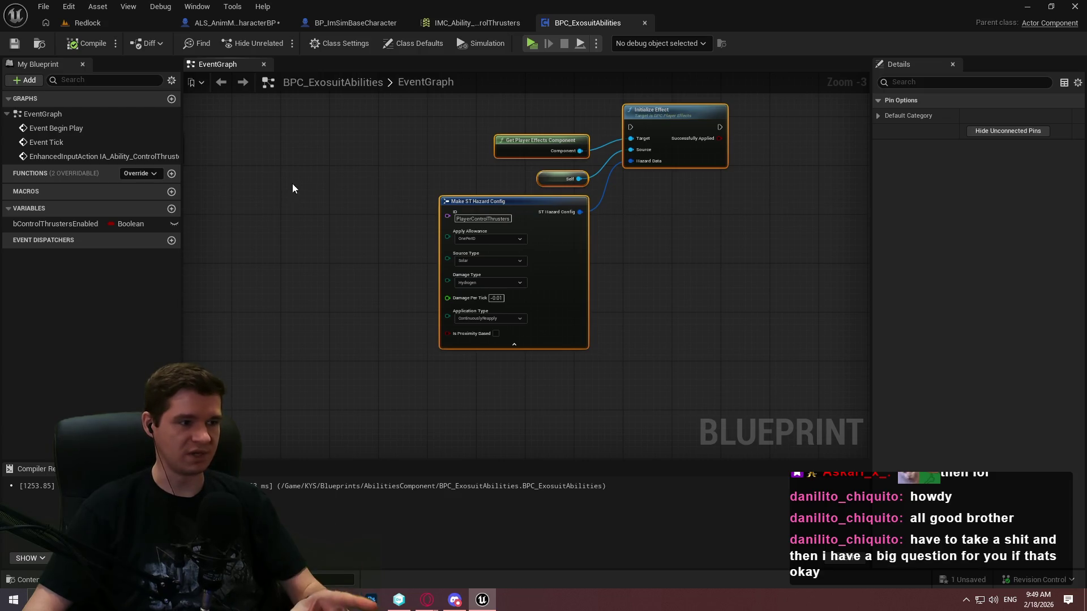
pyautogui.moveTo(293, 188); pyautogui.dragTo(670, 235)
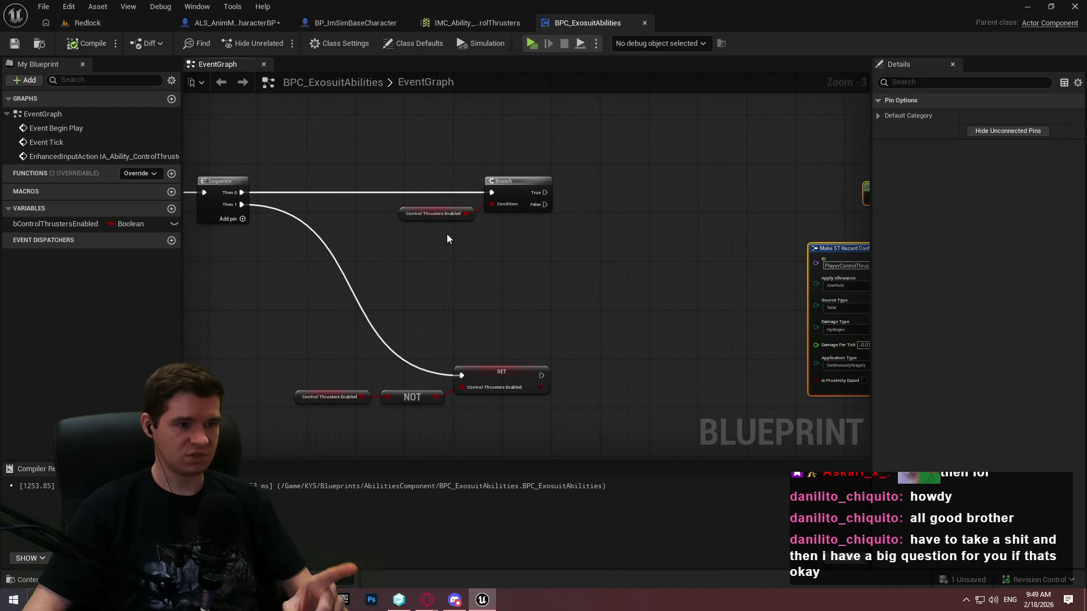
pyautogui.rightClick(578, 251)
pyautogui.write('get')
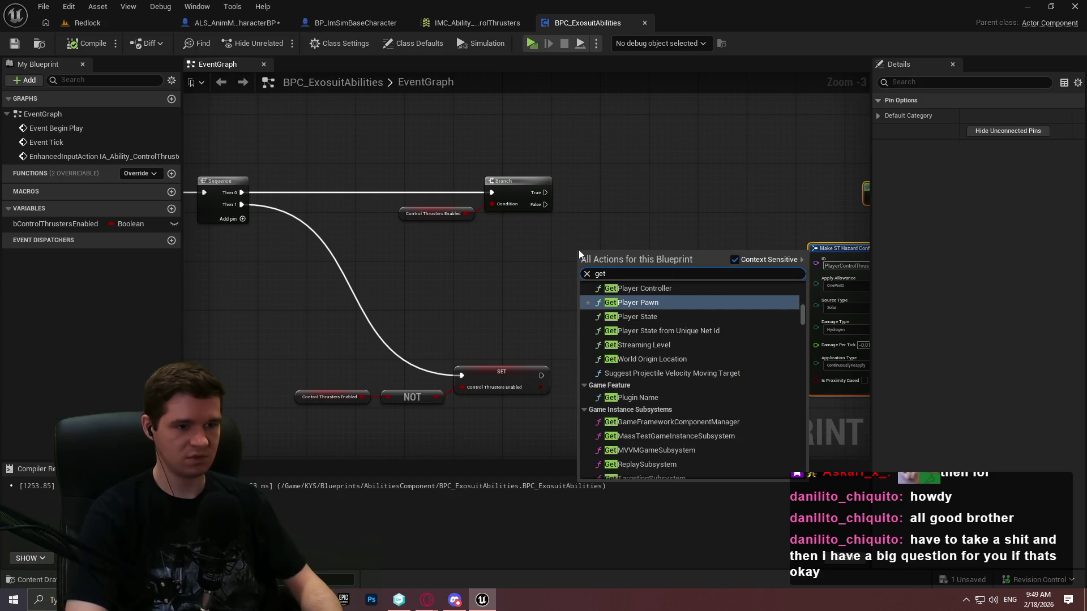
pyautogui.write(' player chara')
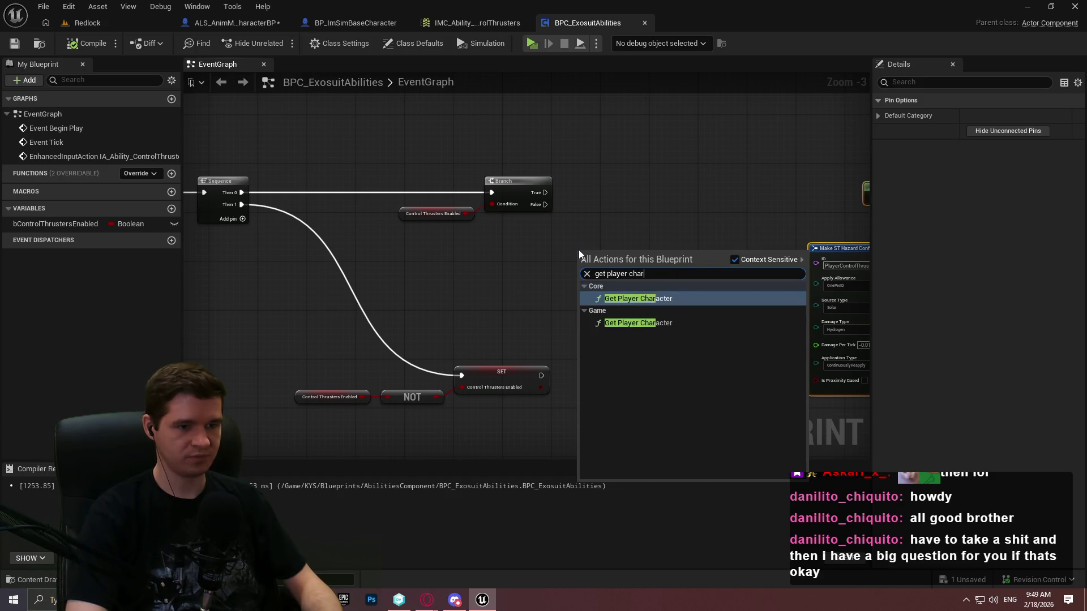
pyautogui.press('Return')
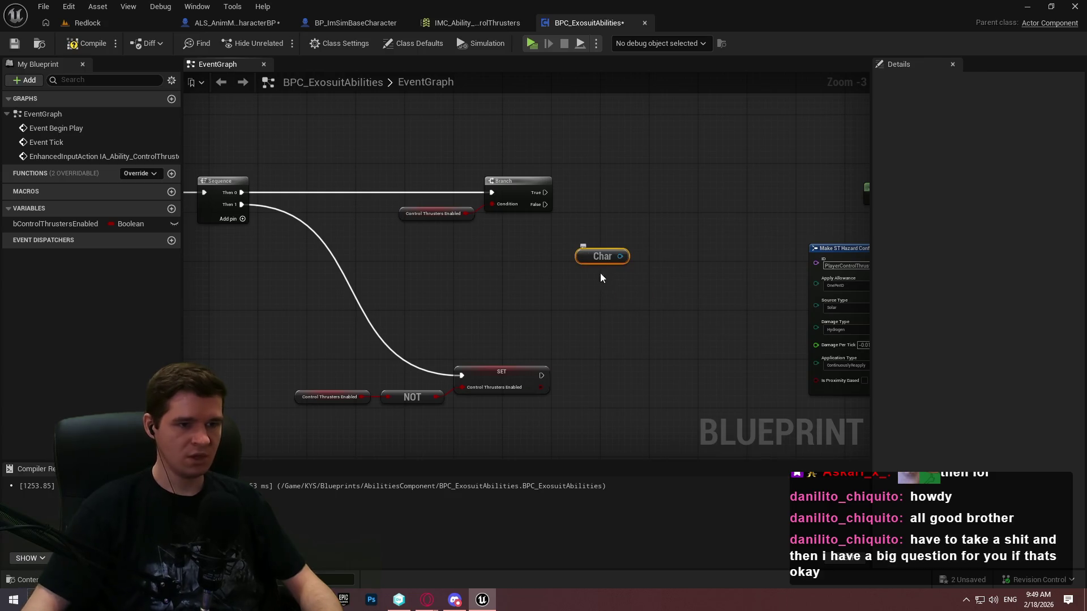
# Step: Compile the Blueprint, save it, and run File > Save All
pyautogui.click(39, 43)
pyautogui.click(589, 22)
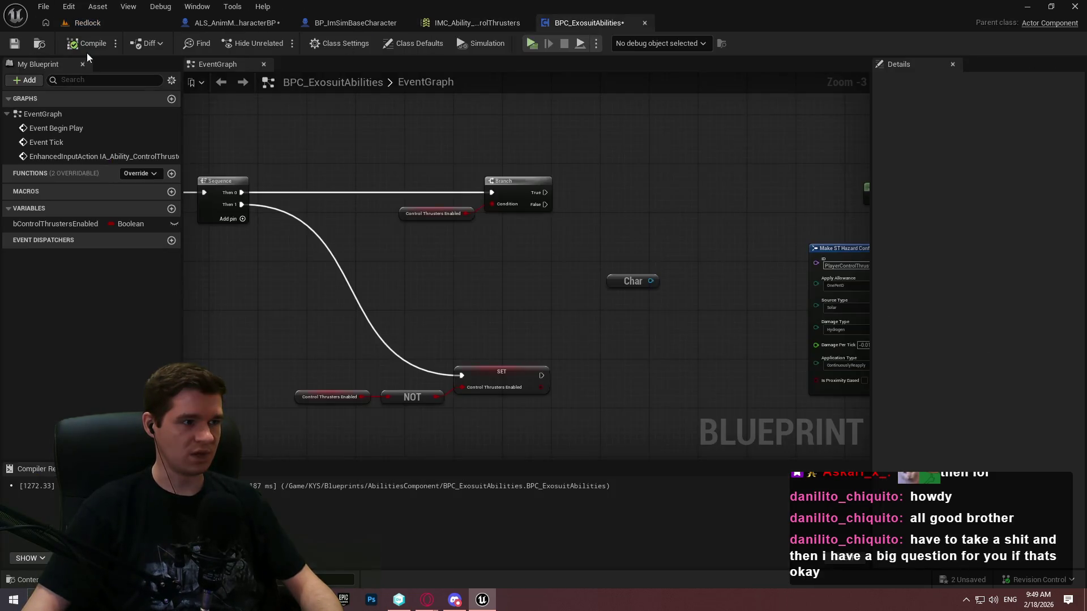
pyautogui.click(14, 44)
pyautogui.click(42, 8)
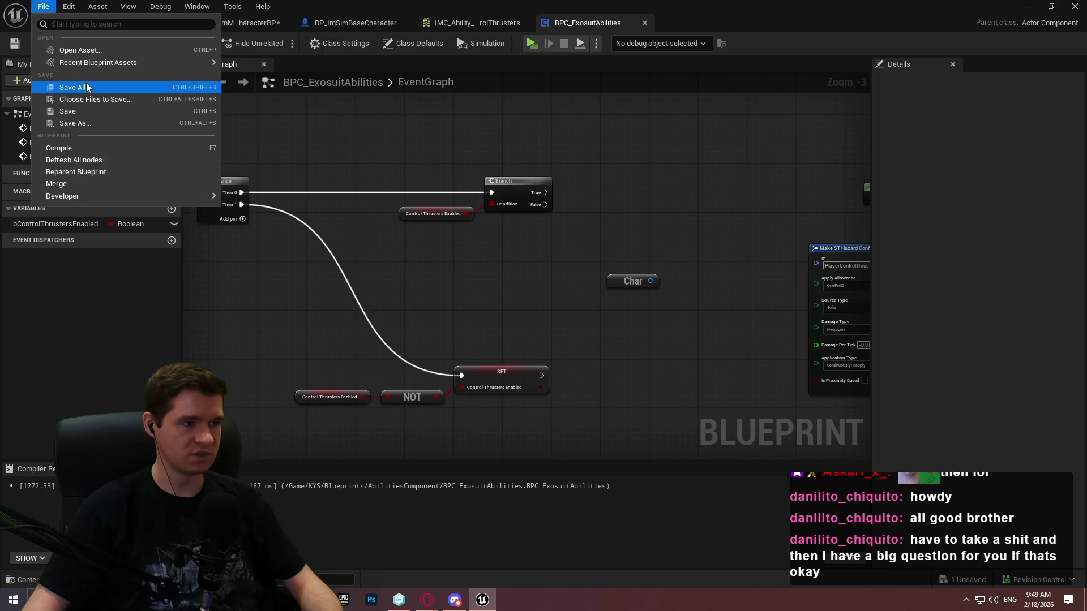
pyautogui.click(86, 82)
pyautogui.click(102, 19)
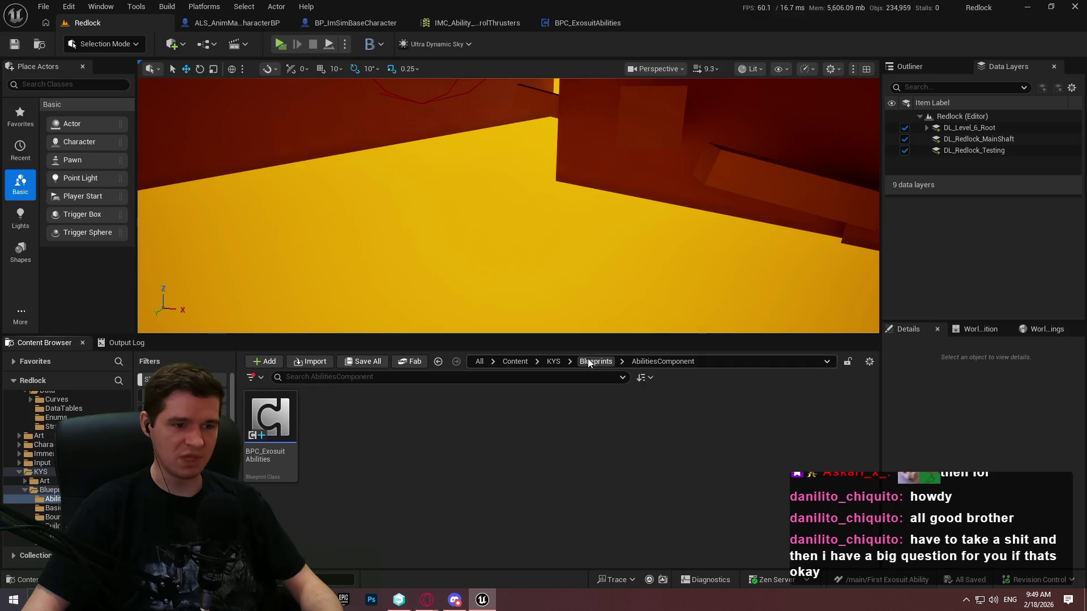
# Step: Browse to AdvancedLocomotionV4 > Blueprints > Interfaces and open ALS_Character_BPI, inspecting BPI_Get_CurrentStates
pyautogui.click(514, 361)
pyautogui.doubleClick(271, 422)
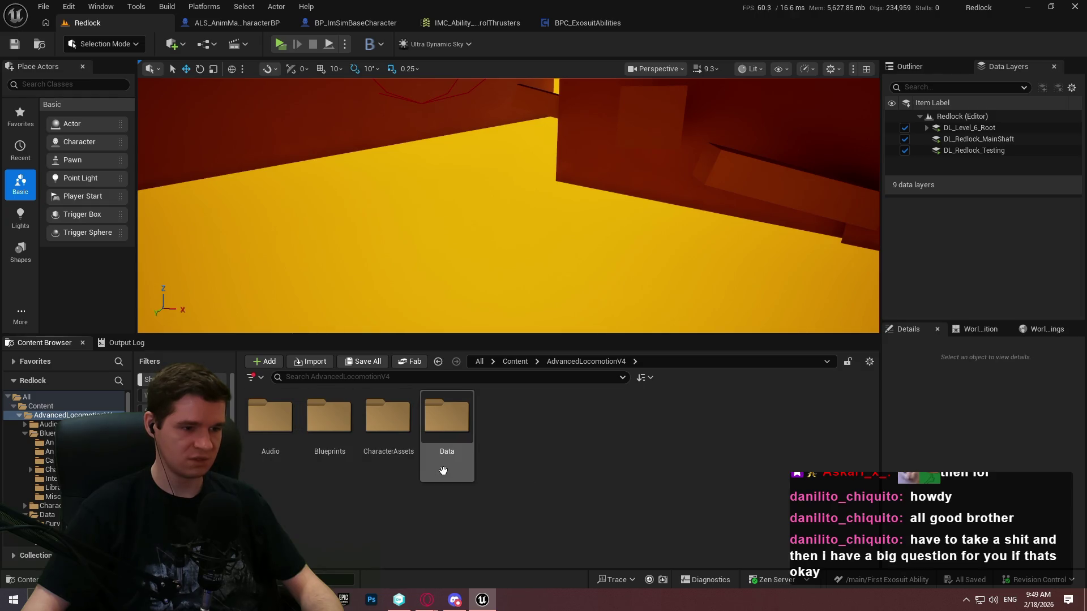
pyautogui.doubleClick(443, 470)
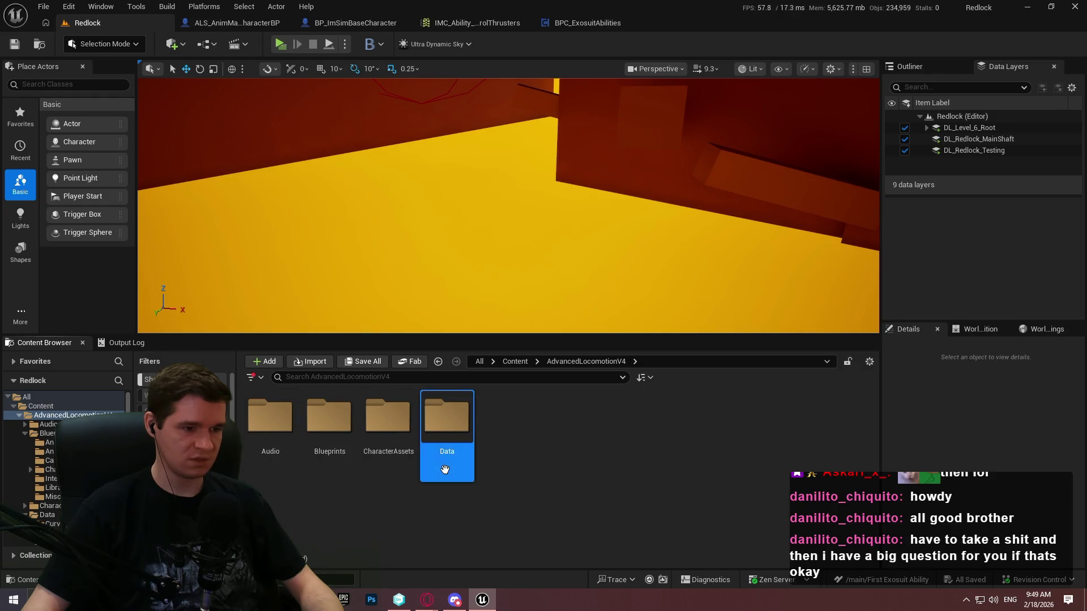
pyautogui.click(586, 361)
pyautogui.doubleClick(333, 442)
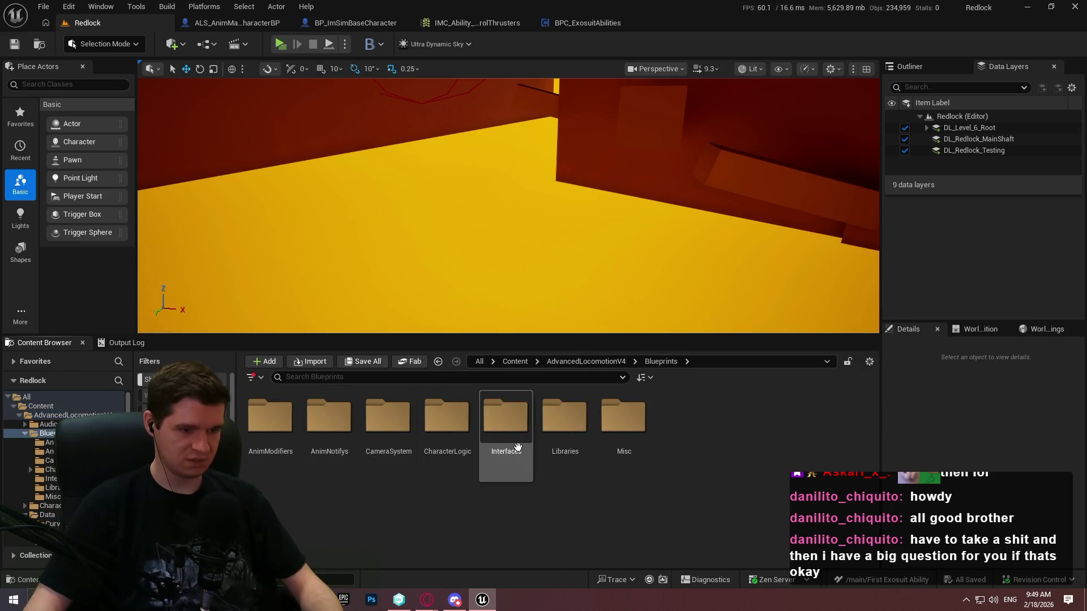
pyautogui.doubleClick(513, 448)
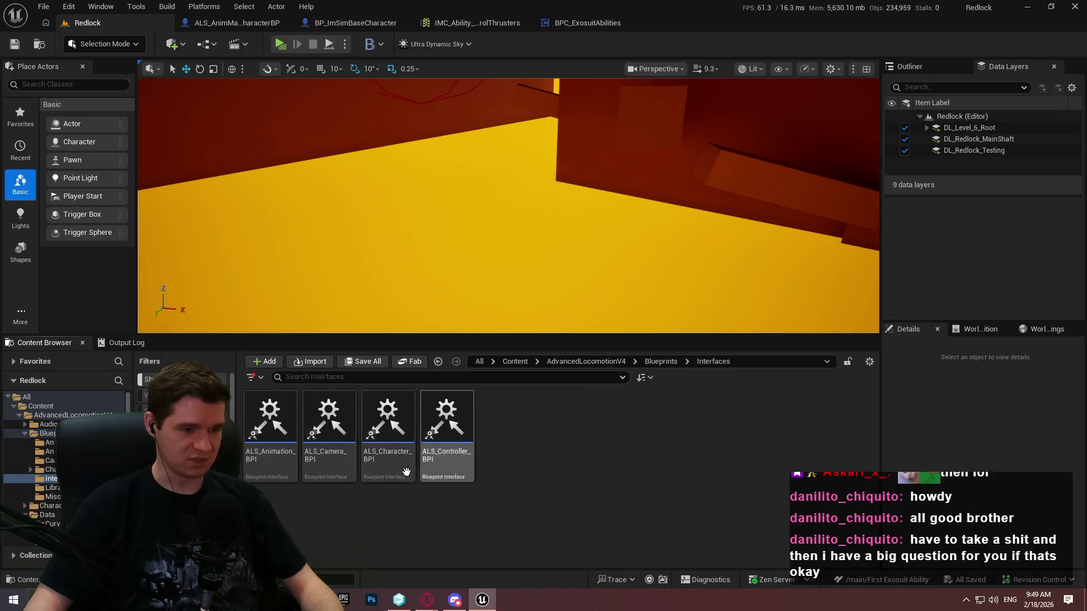
pyautogui.click(396, 476)
pyautogui.doubleClick(397, 478)
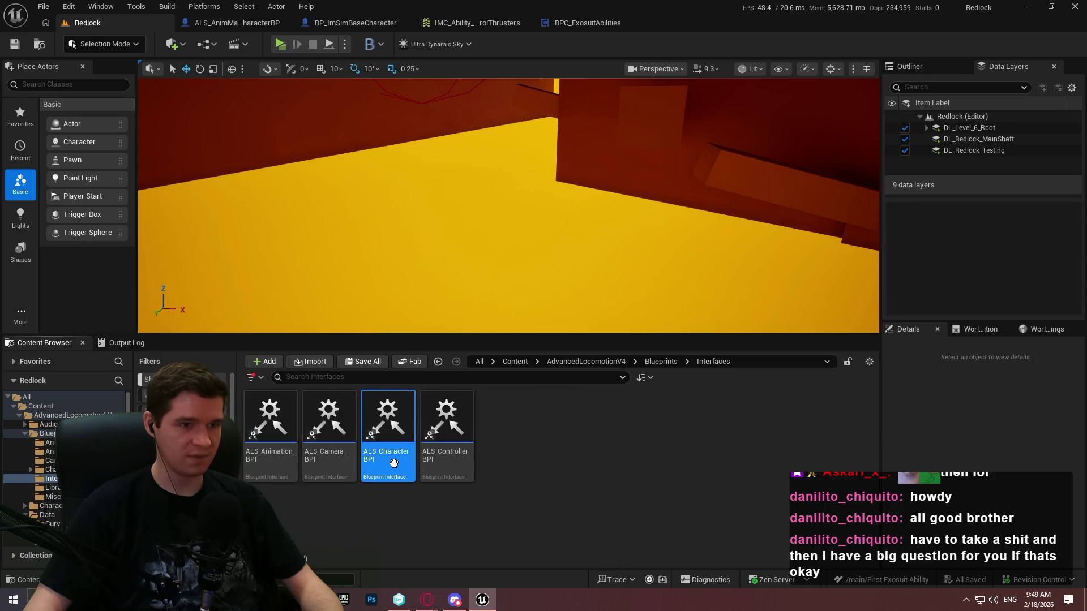
pyautogui.click(966, 120)
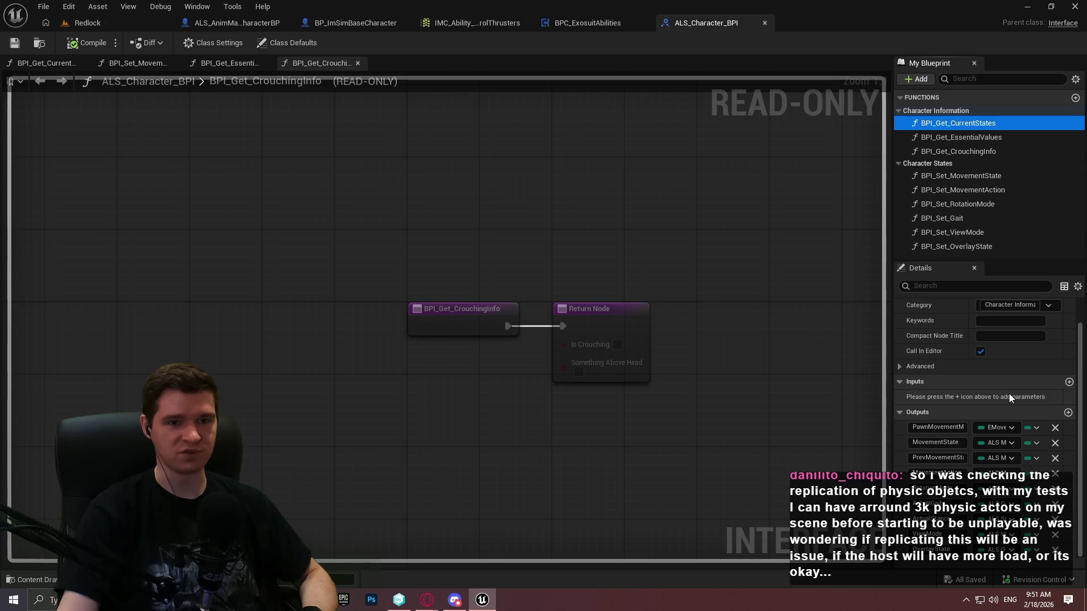
# Step: Switch to BP_ImSimBaseCharacter, then to ALS_AnimMan_CharacterBP and its empty AbilitiesGraph
pyautogui.click(334, 22)
pyautogui.click(247, 24)
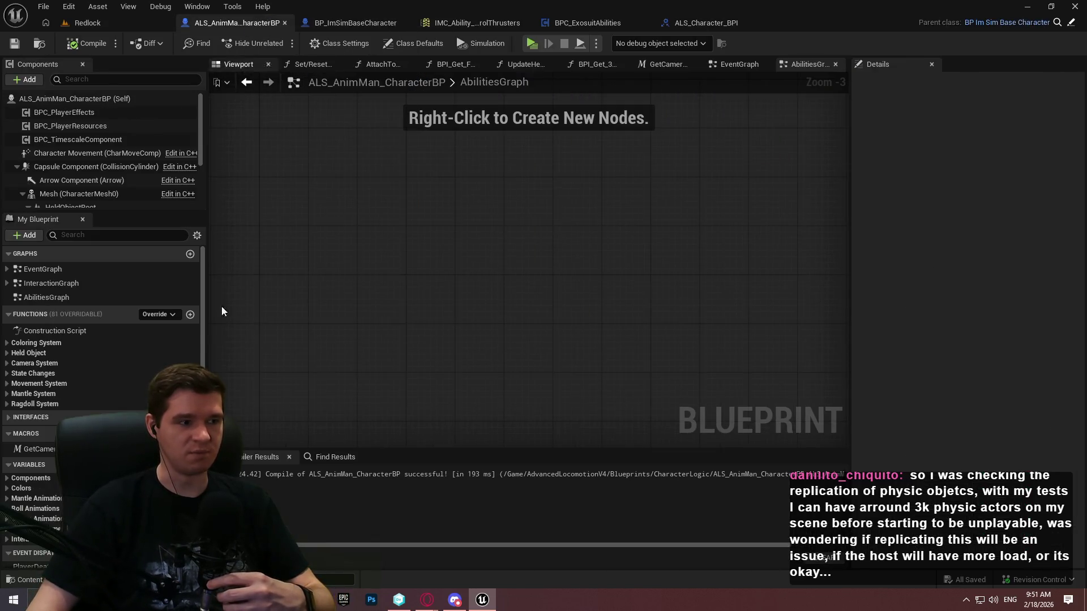
pyautogui.click(6, 496)
pyautogui.click(37, 507)
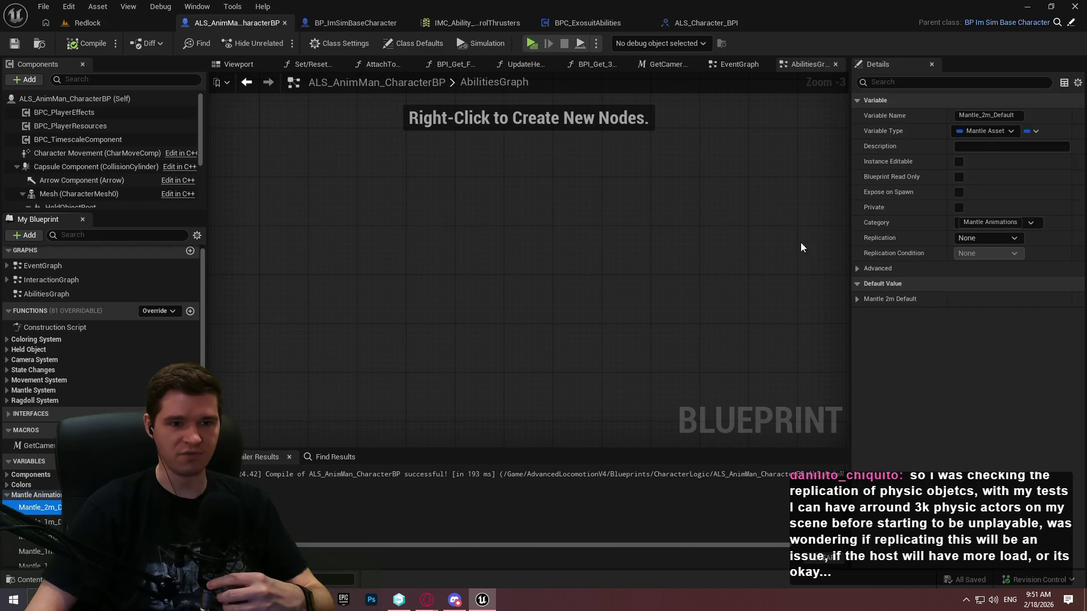
pyautogui.click(977, 238)
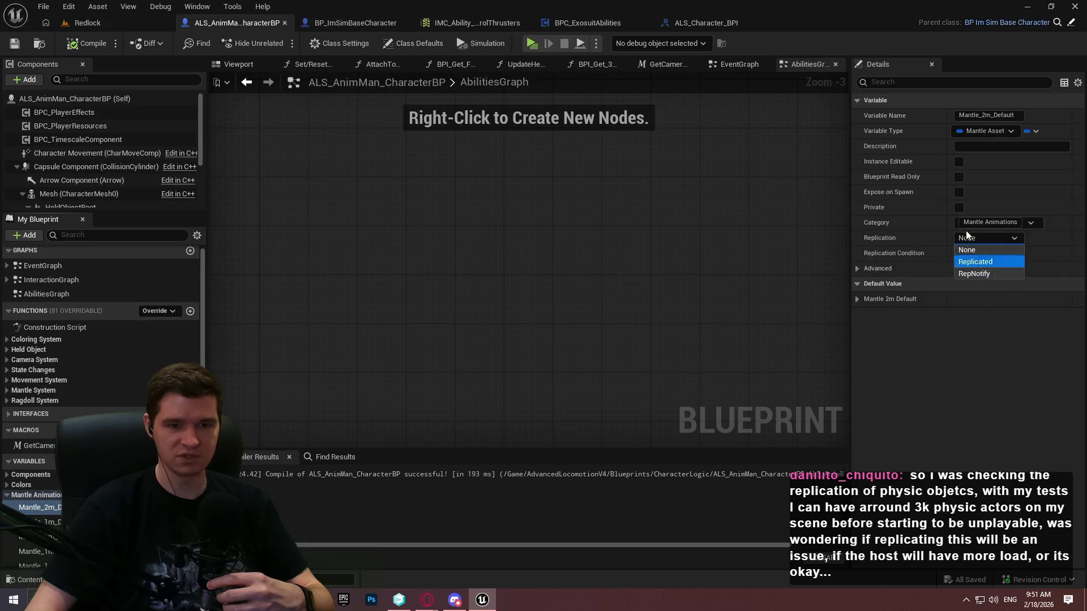
pyautogui.click(923, 240)
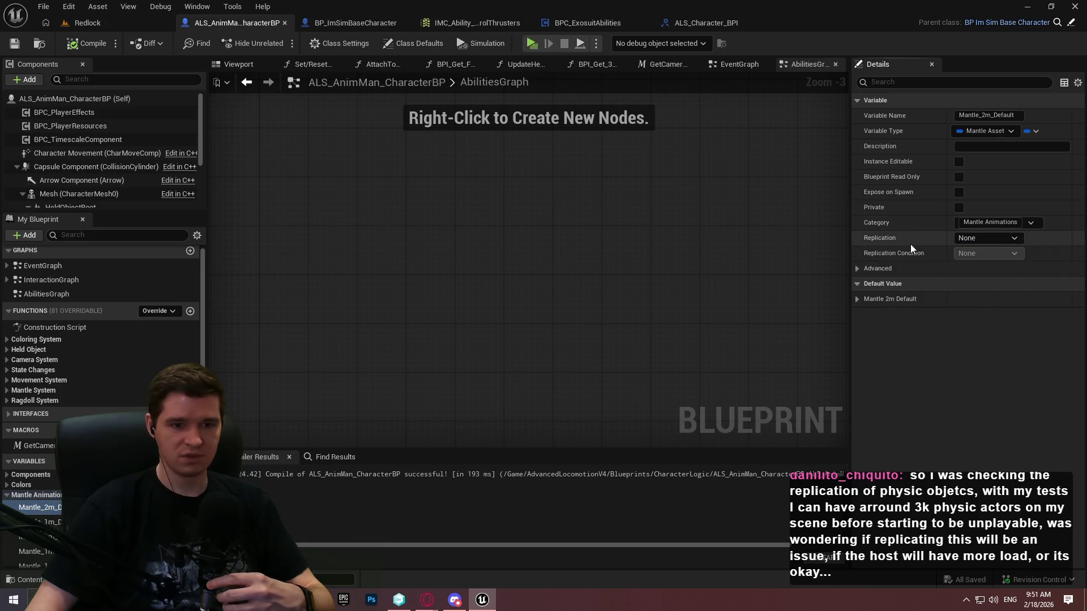
pyautogui.click(6, 496)
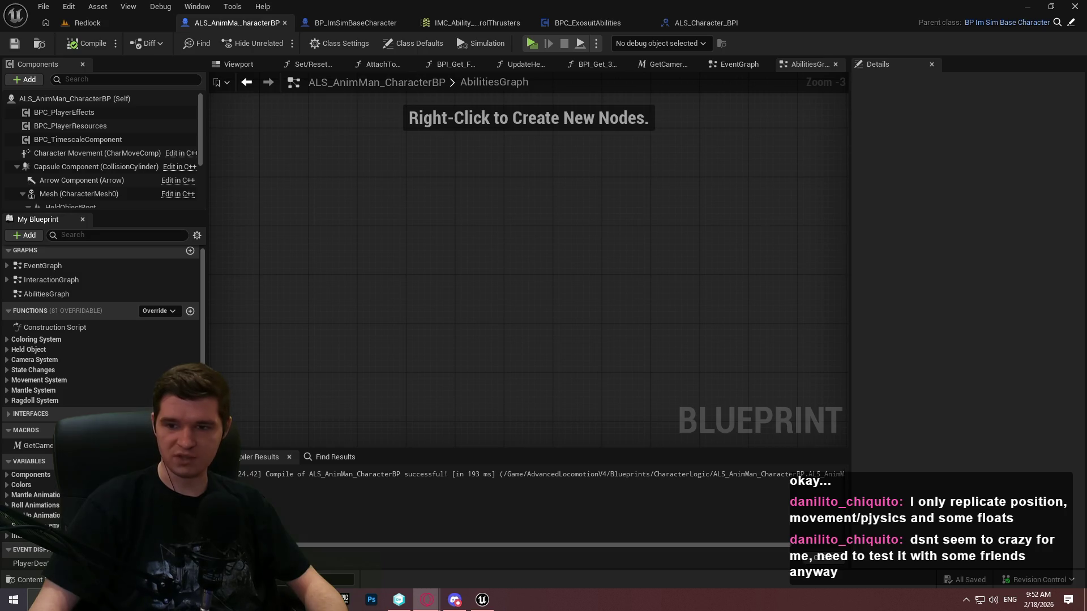
# Step: Back in Opera's 'ue5 replication debugging' results, open Network Debugging for Unreal Engine
pyautogui.hotkey('alt', 'Tab')
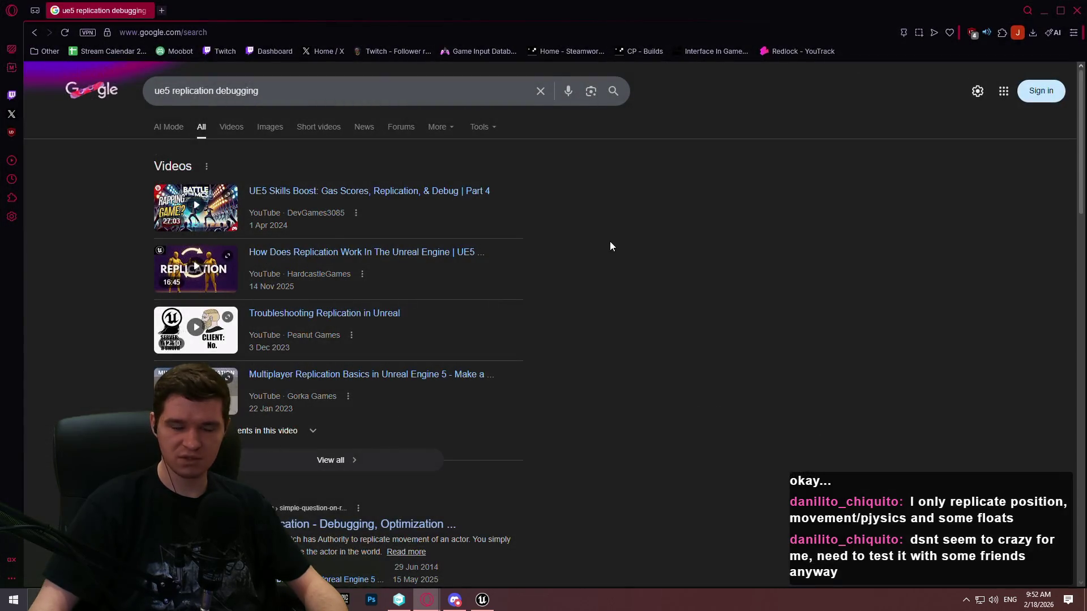
pyautogui.scroll(-4, 630, 244)
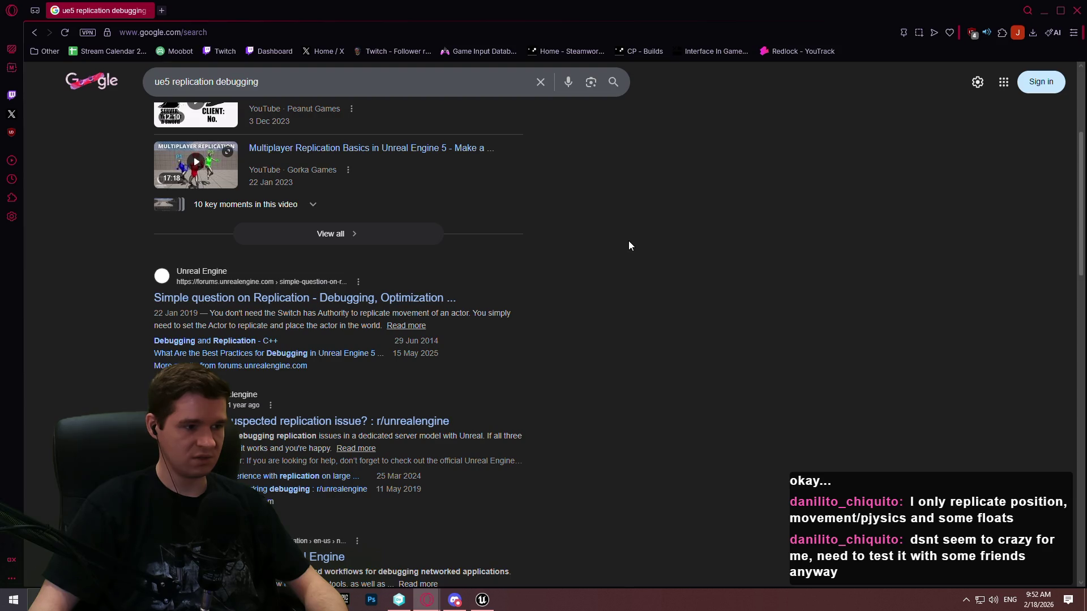
pyautogui.scroll(3, 447, 295)
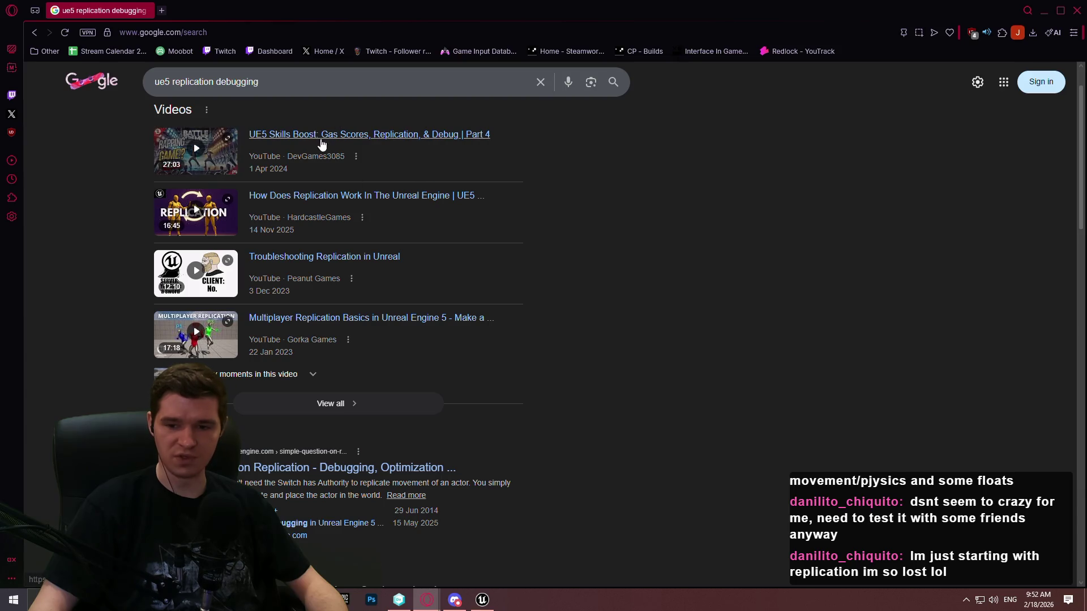
pyautogui.scroll(-7, 620, 244)
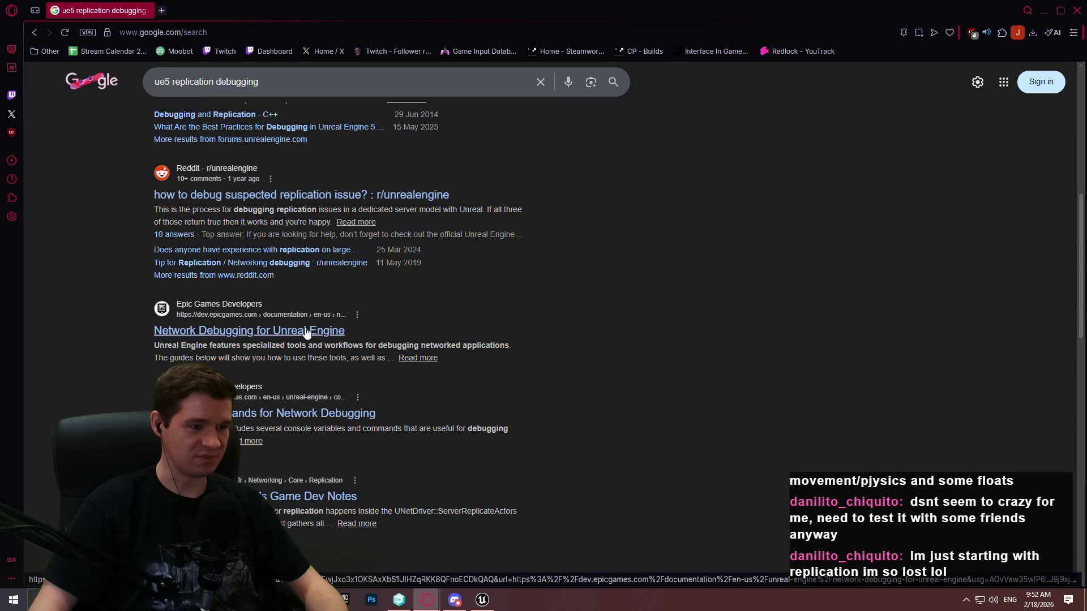
pyautogui.click(334, 333)
# Step: Open the Logging guide in a background tab and go to the Network Profiler page
pyautogui.scroll(-4, 726, 320)
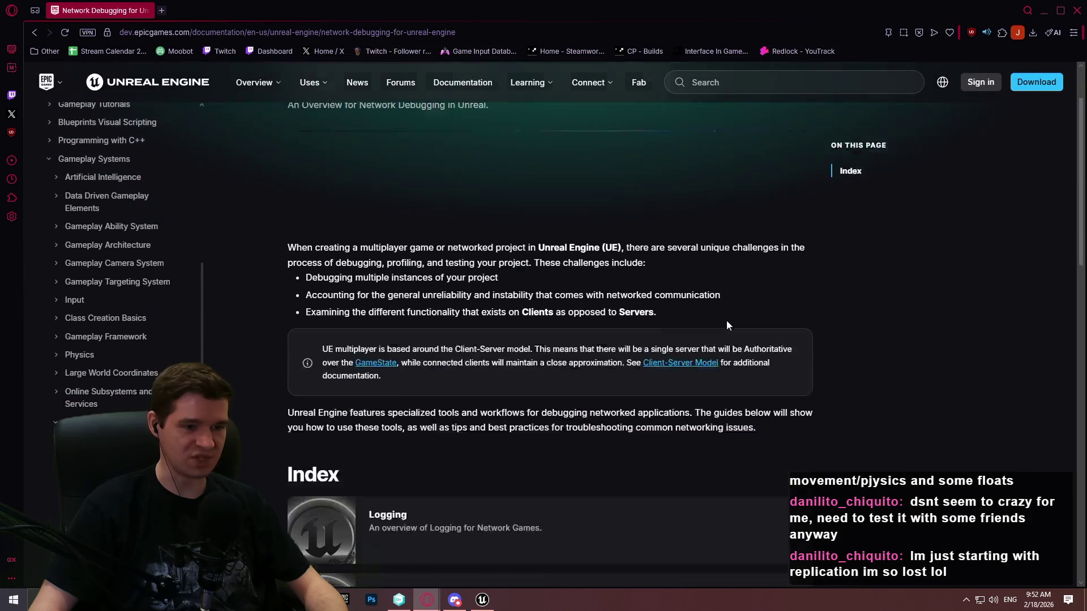
pyautogui.scroll(-3, 546, 347)
pyautogui.middleClick(424, 219)
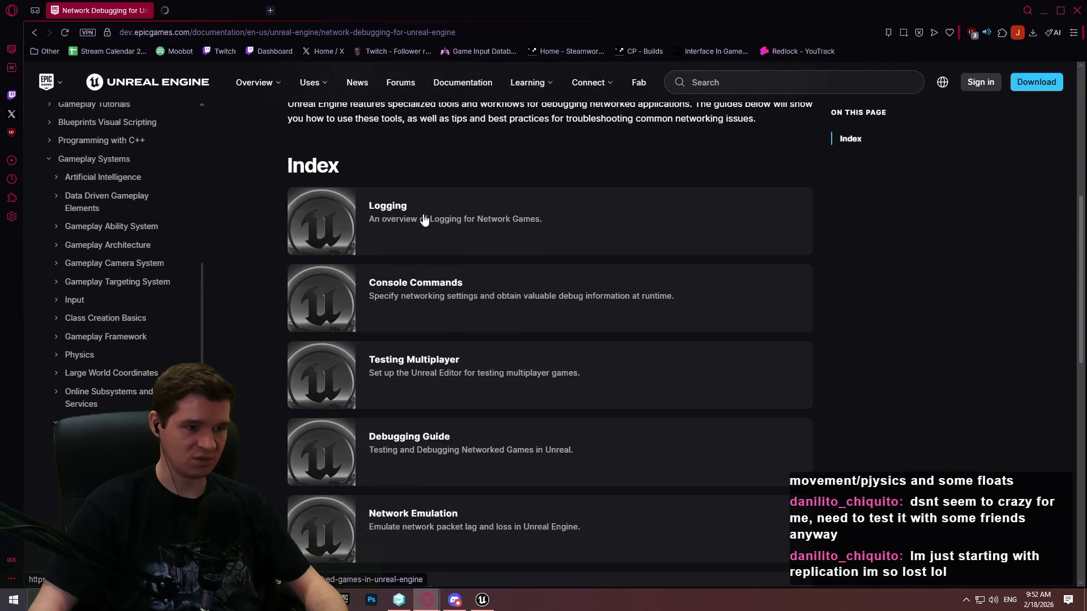
pyautogui.scroll(-1, 426, 226)
pyautogui.scroll(-1, 553, 260)
pyautogui.scroll(-3, 541, 261)
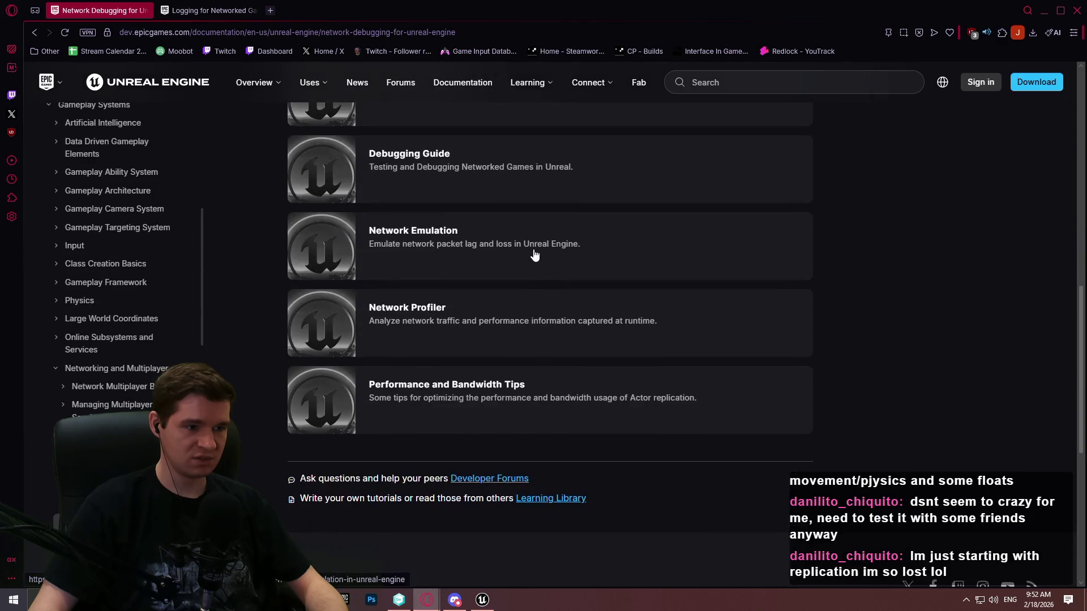
pyautogui.click(479, 340)
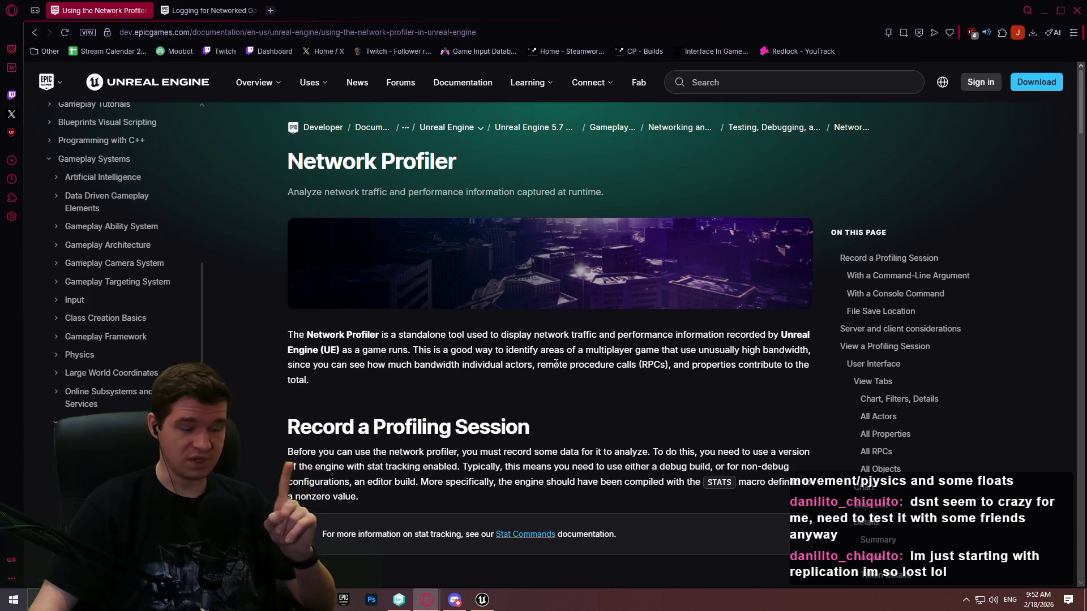
# Step: Scroll down to the User Interface section and copy the Network Profiler page URL
pyautogui.scroll(-3, 568, 305)
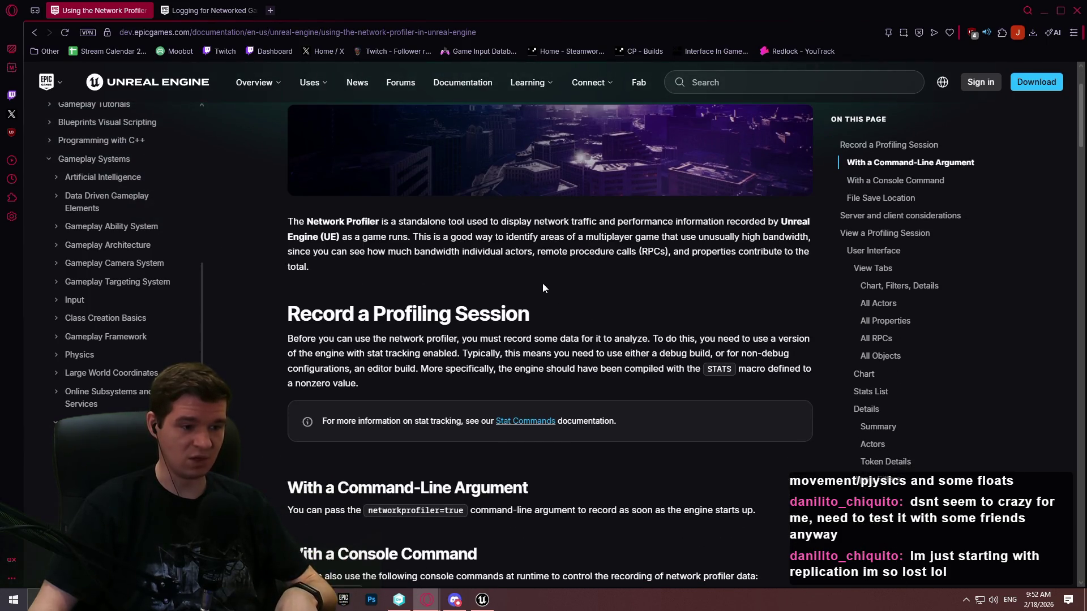
pyautogui.scroll(-3, 542, 283)
pyautogui.scroll(-2, 548, 272)
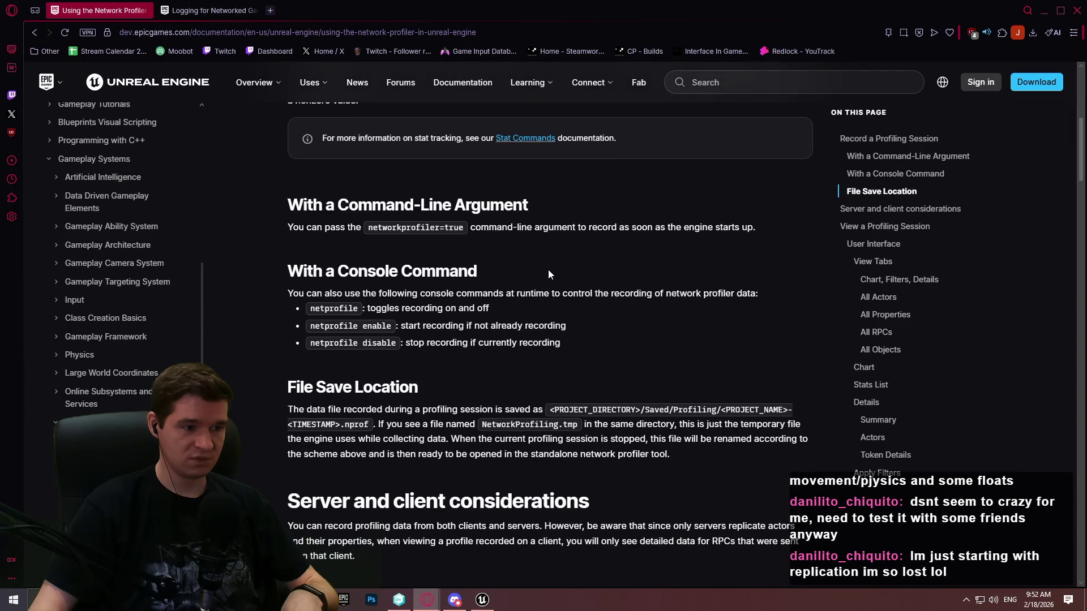
pyautogui.scroll(-10, 447, 255)
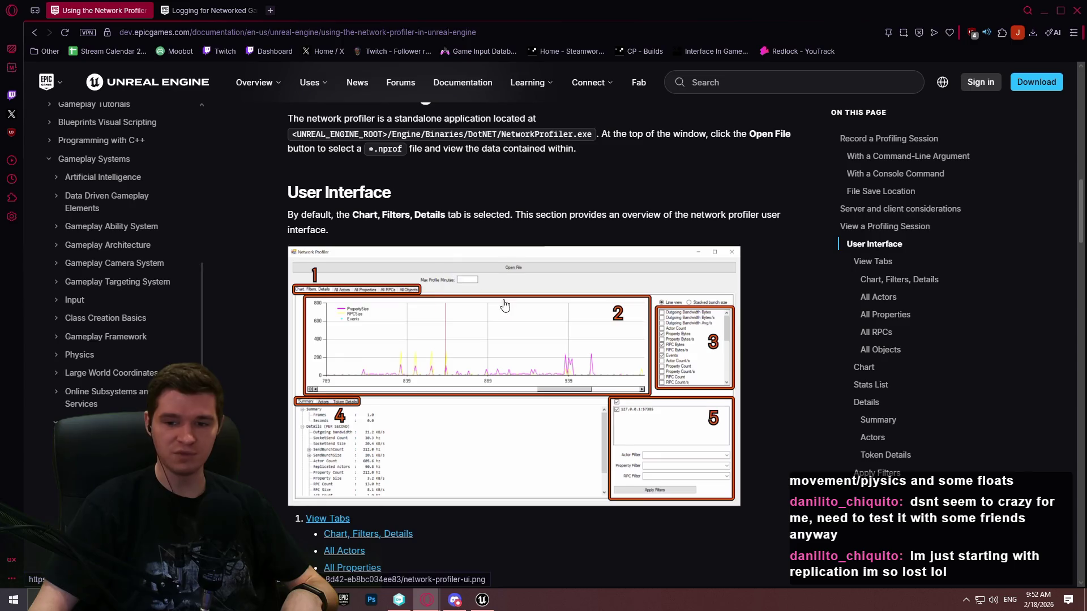
pyautogui.scroll(-2, 505, 305)
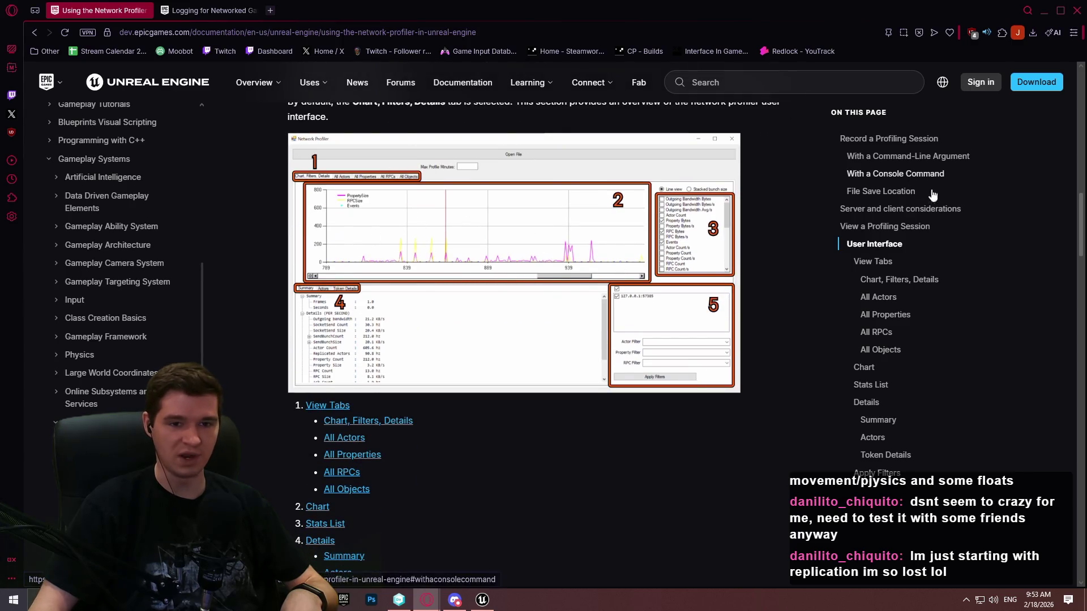
pyautogui.hotkey('ctrl', 'l')
pyautogui.hotkey('ctrl', 'c')
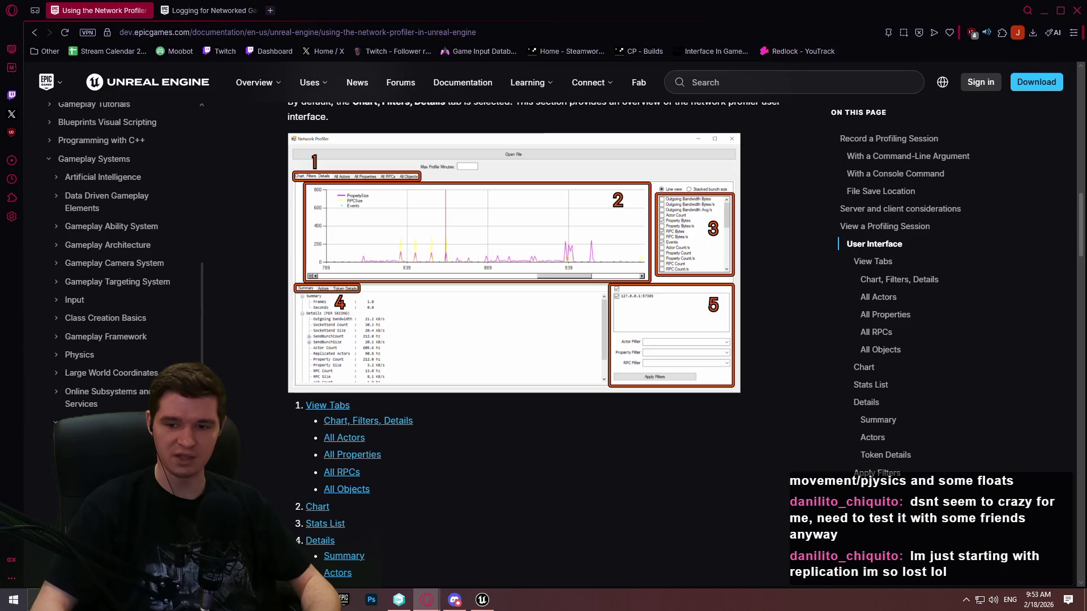
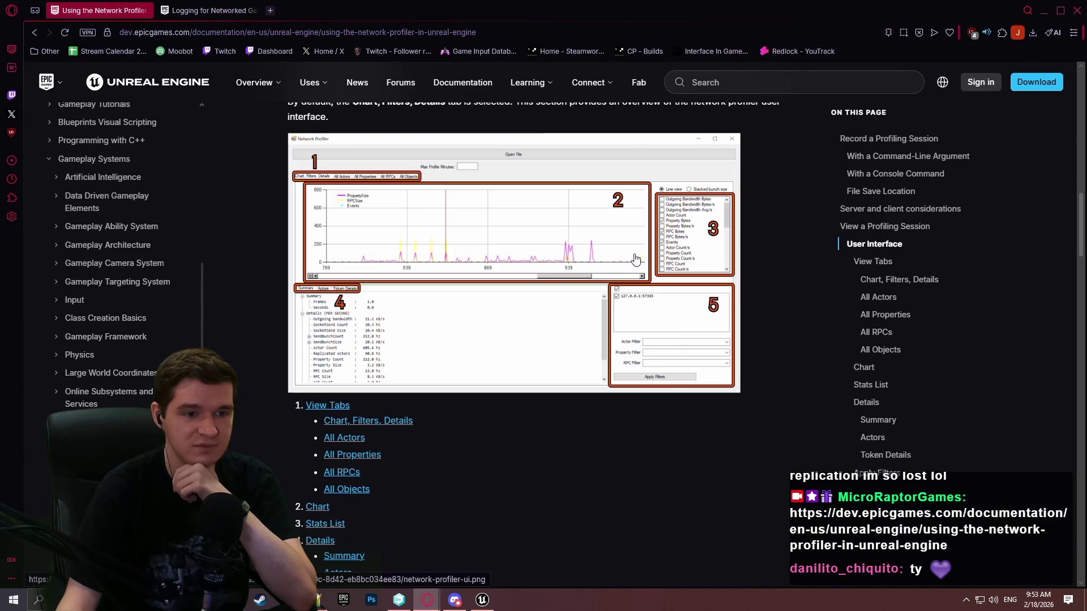
# Step: Read the Network Profiler table descriptions for Average Size, Count and Total Size
pyautogui.scroll(-7, 635, 260)
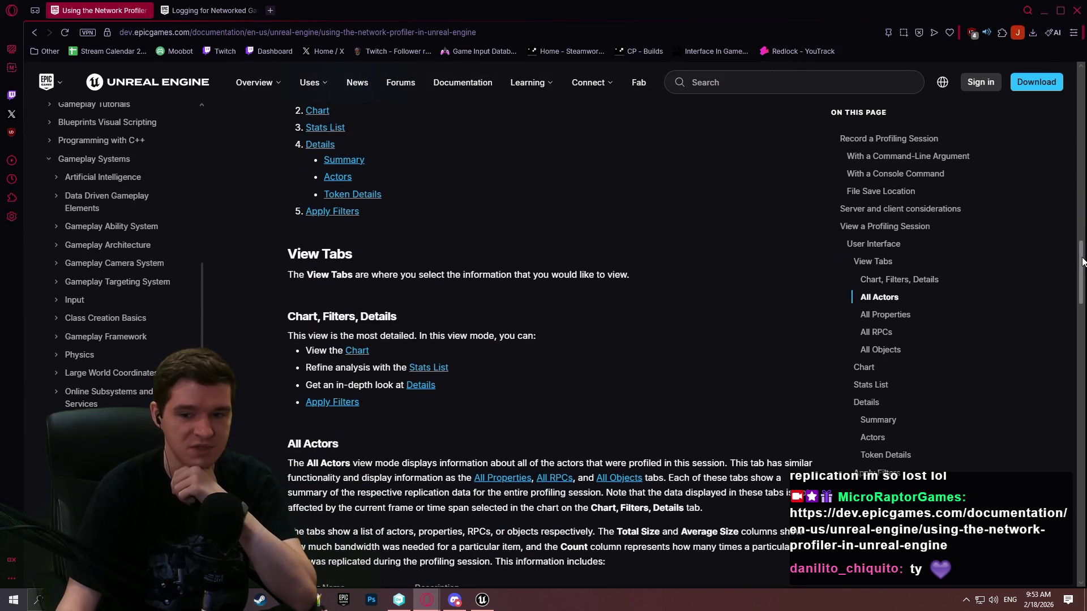
pyautogui.moveTo(1079, 266)
pyautogui.mouseDown()
pyautogui.moveTo(1066, 430)
pyautogui.moveTo(1038, 530)
pyautogui.moveTo(1017, 203)
pyautogui.moveTo(1011, 315)
pyautogui.mouseUp()
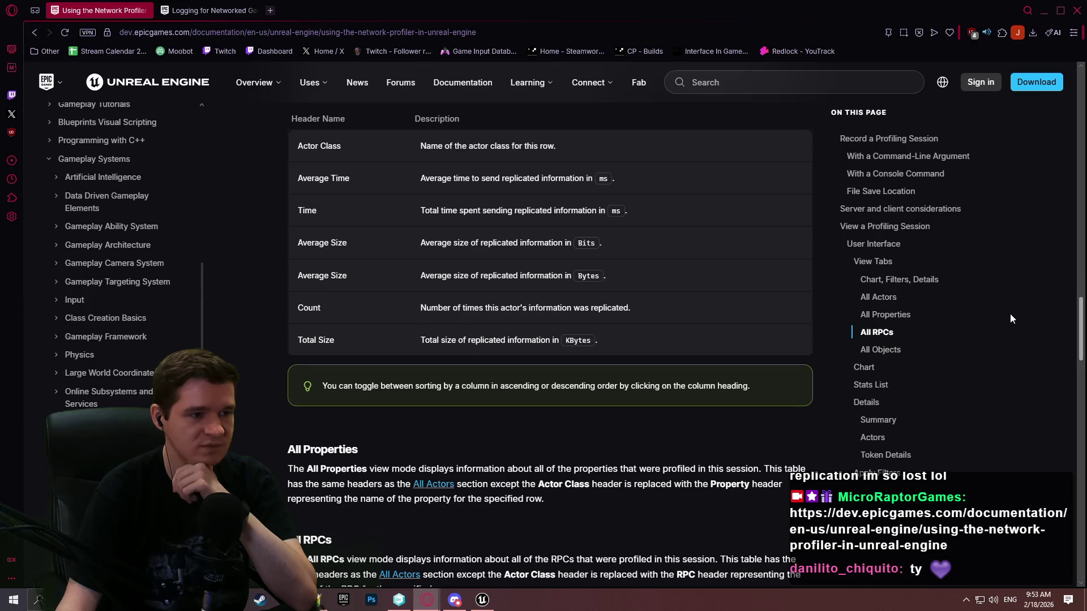
pyautogui.moveTo(514, 260); pyautogui.dragTo(624, 272)
pyautogui.click(705, 276)
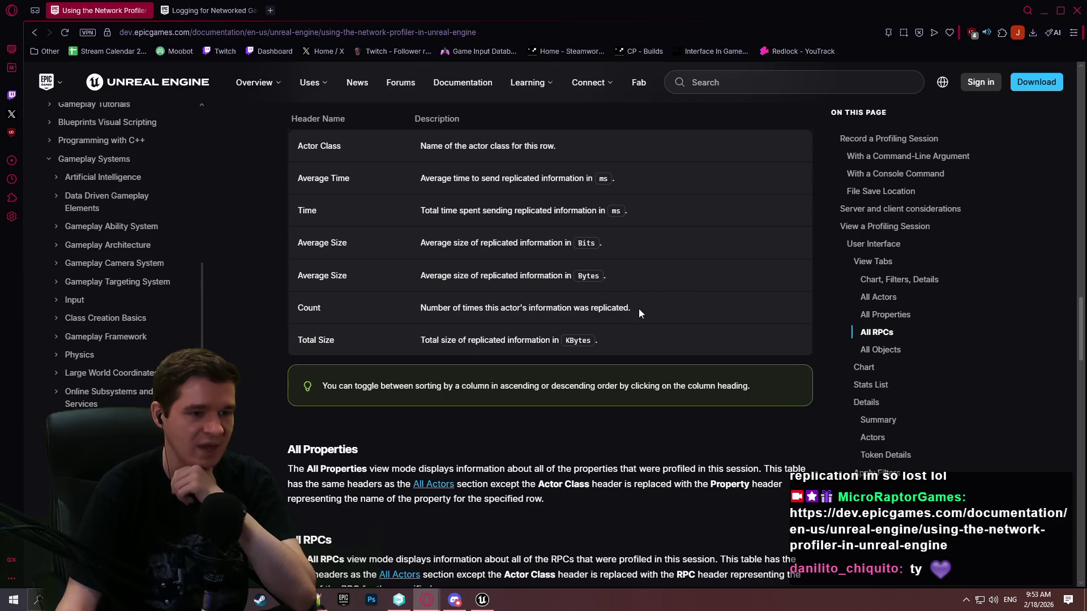
pyautogui.moveTo(639, 308); pyautogui.dragTo(374, 303)
pyautogui.moveTo(605, 338); pyautogui.dragTo(391, 335)
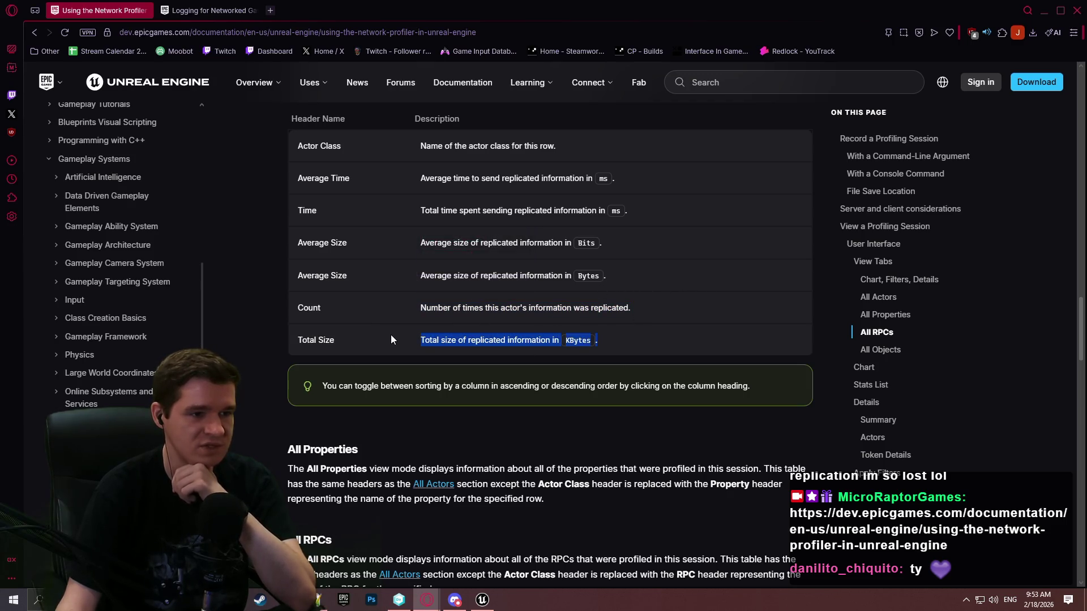
pyautogui.click(702, 264)
pyautogui.moveTo(643, 215); pyautogui.dragTo(396, 184)
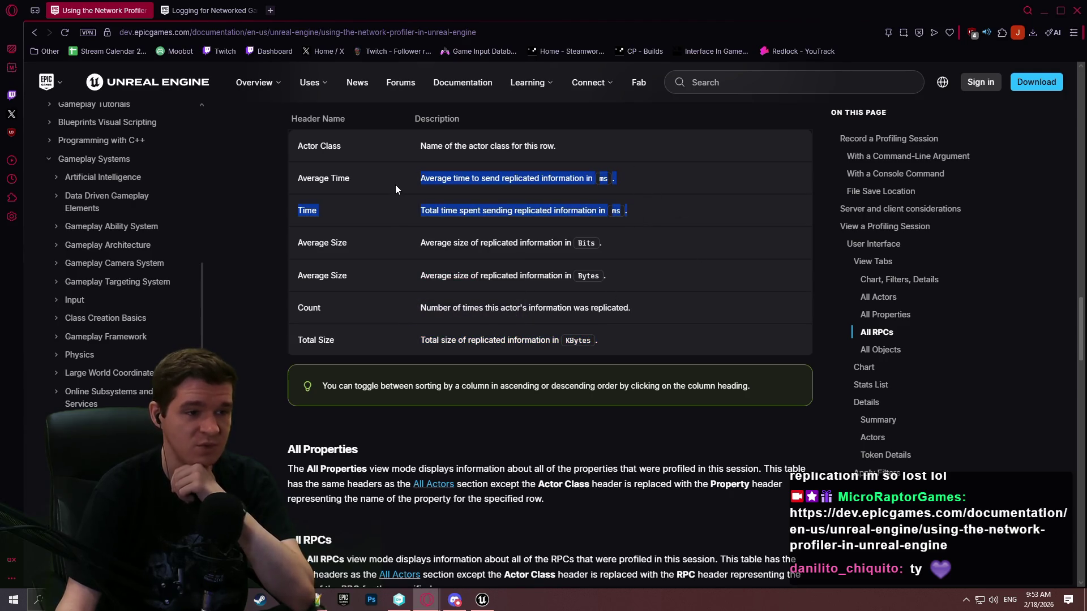
pyautogui.click(699, 280)
# Step: Scroll down to the All Objects and Chart sections, then minimize Opera
pyautogui.scroll(-1, 695, 278)
pyautogui.scroll(-5, 694, 277)
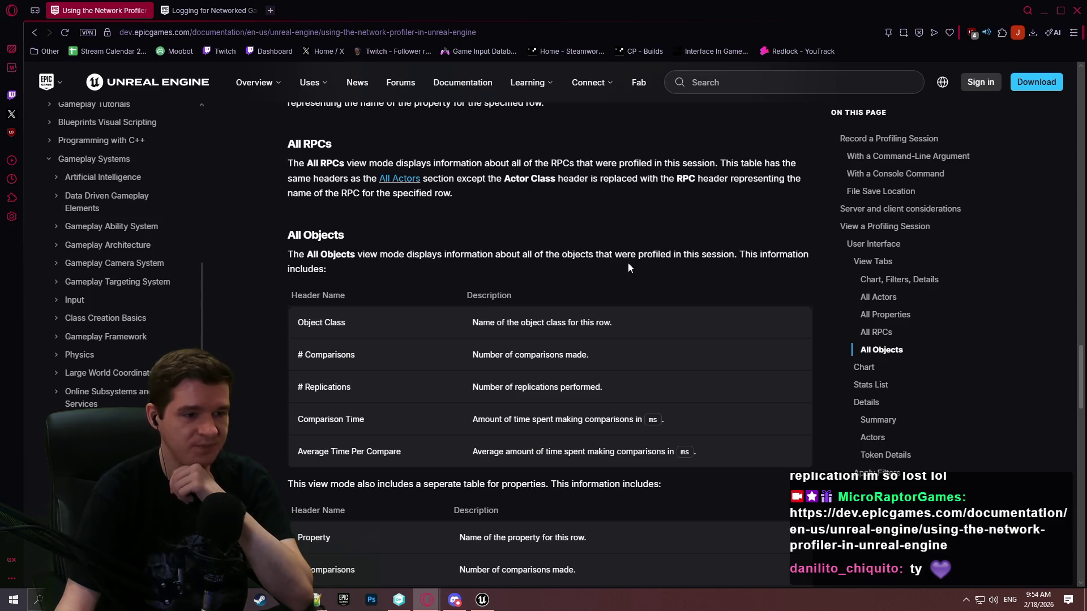
pyautogui.scroll(-3, 615, 260)
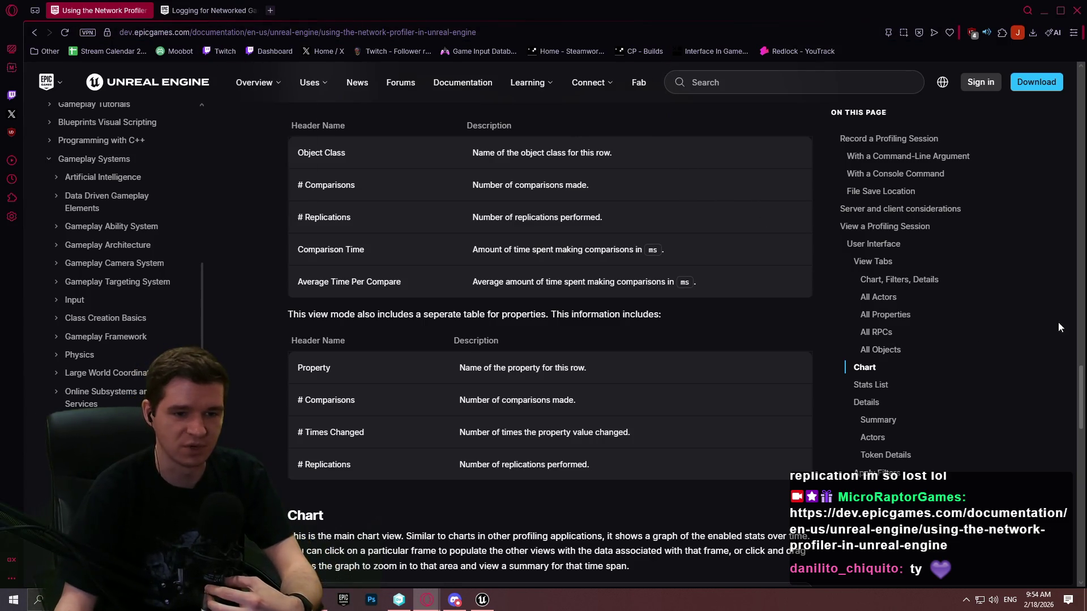
pyautogui.click(1077, 10)
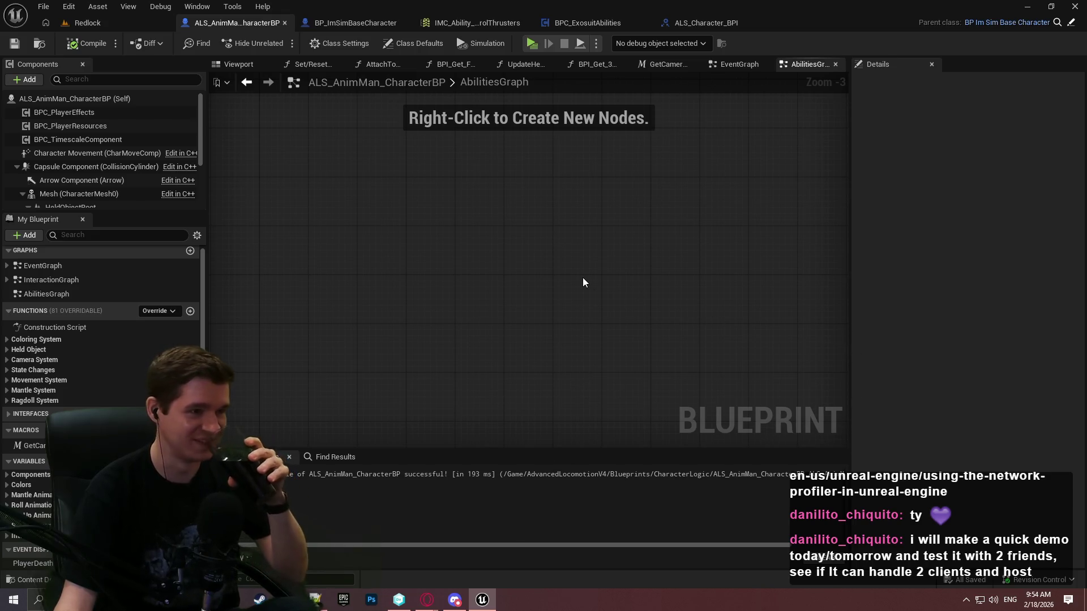
# Step: Review the BPC_ExosuitAbilities EventGraph's Make ST Hazard Config, Branch and SET nodes, then switch to Unity DevOps
pyautogui.click(592, 25)
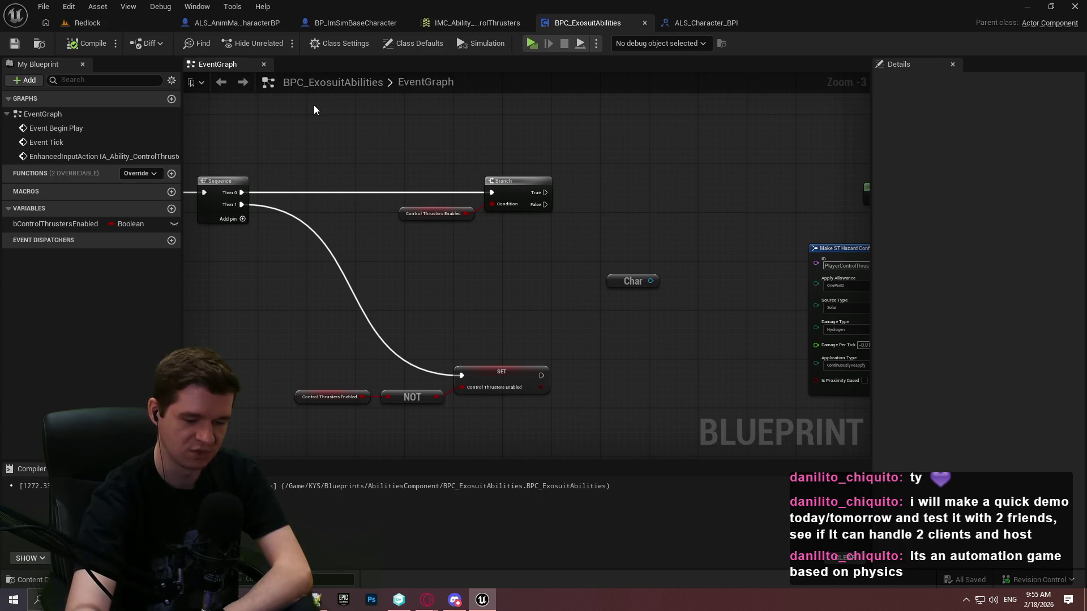
pyautogui.press('1')
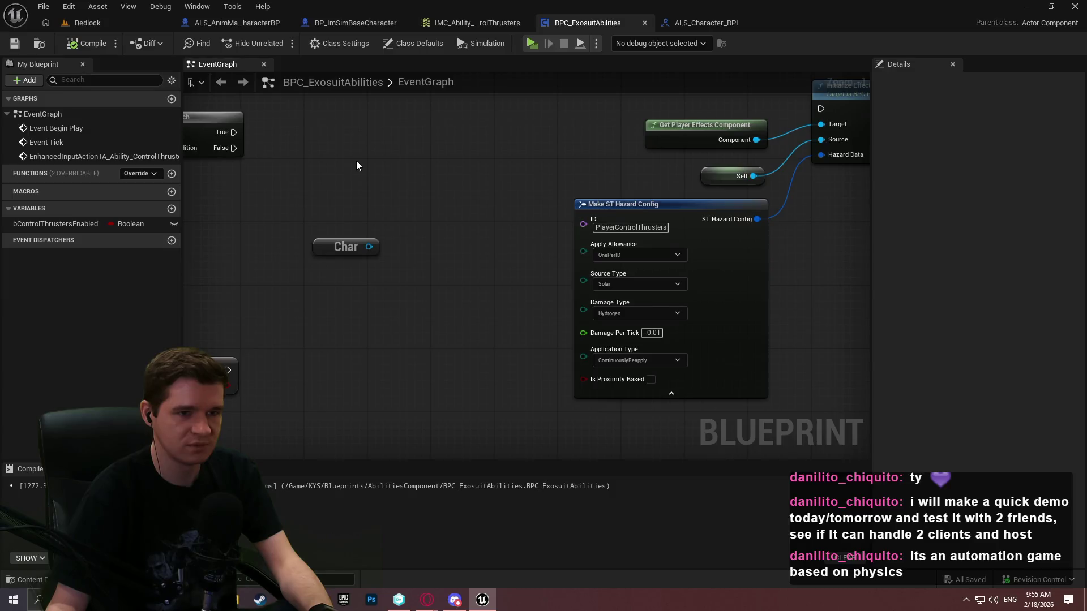
pyautogui.moveTo(356, 161)
pyautogui.mouseDown()
pyautogui.moveTo(883, 235)
pyautogui.moveTo(785, 237)
pyautogui.moveTo(895, 237)
pyautogui.moveTo(728, 221)
pyautogui.mouseUp()
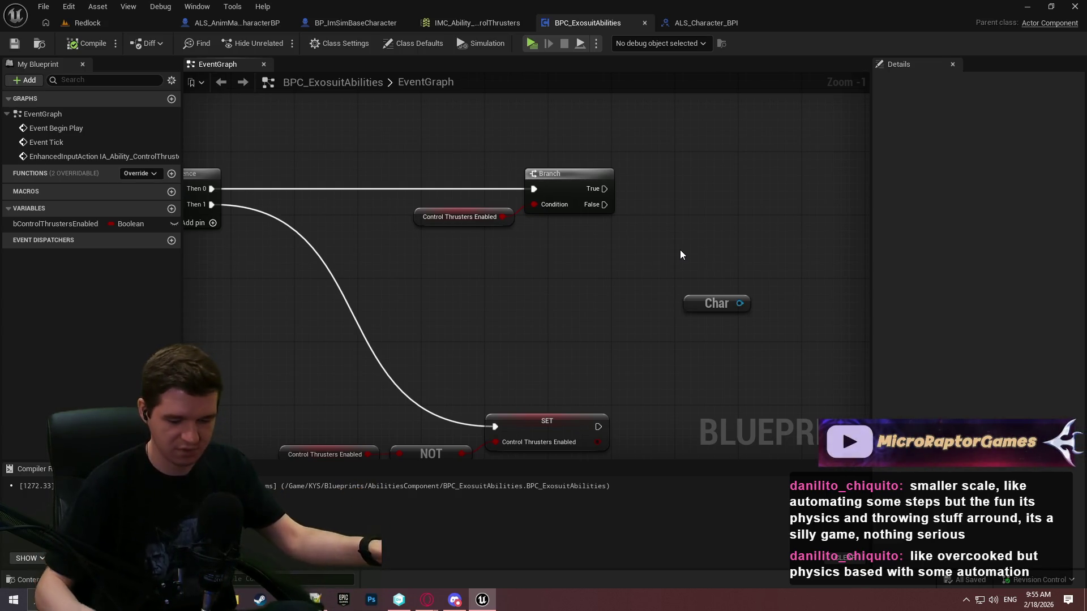
pyautogui.click(405, 601)
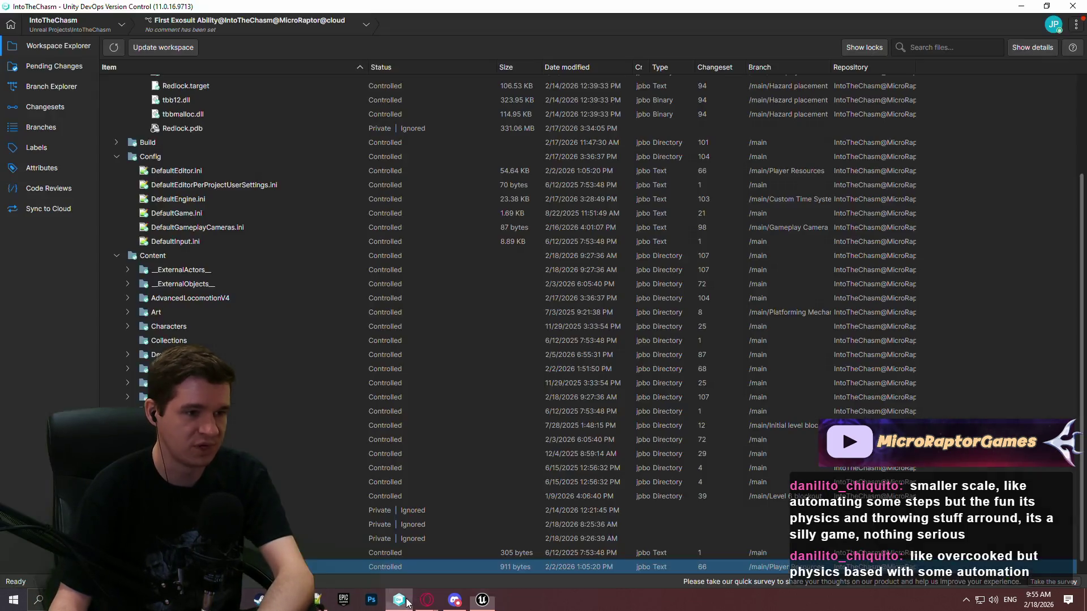
# Step: Switch to the immersive-sim-toolkit workspace, check the Date filter, and show its Workspace Explorer file tree
pyautogui.click(31, 22)
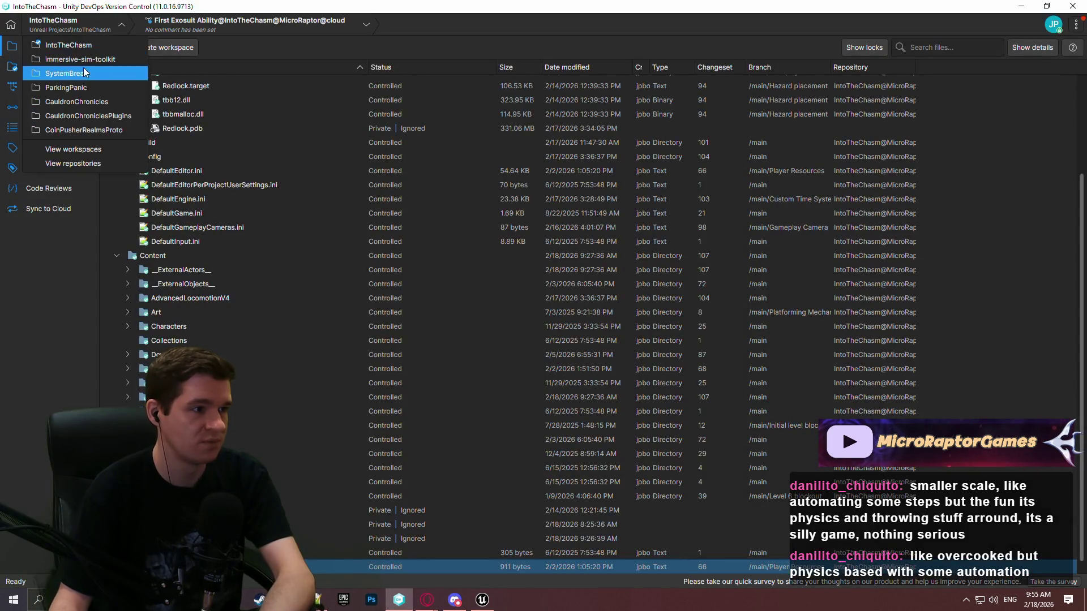
pyautogui.click(87, 56)
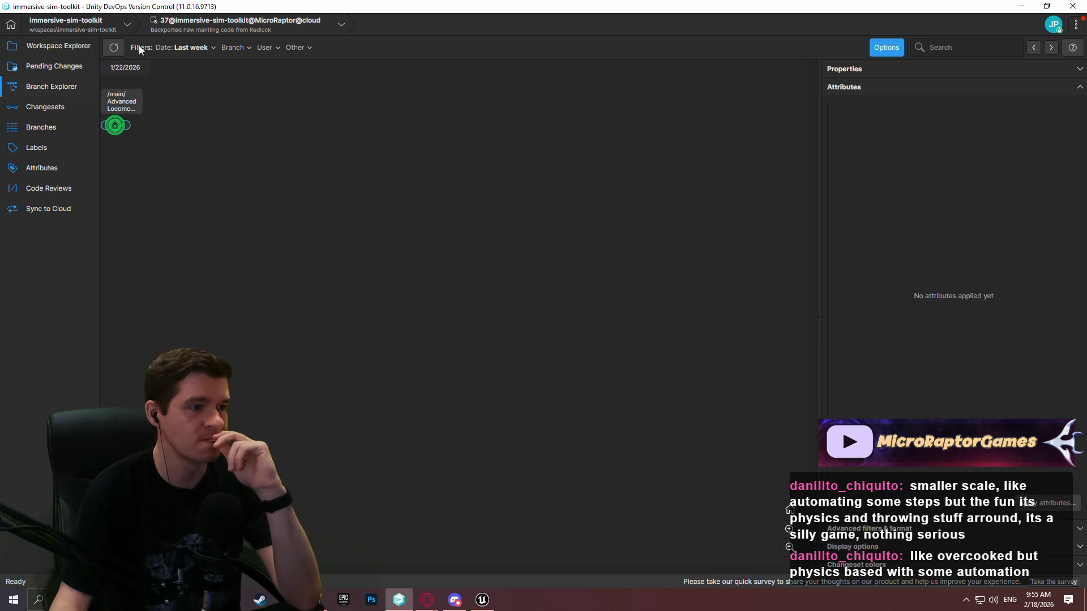
pyautogui.click(198, 49)
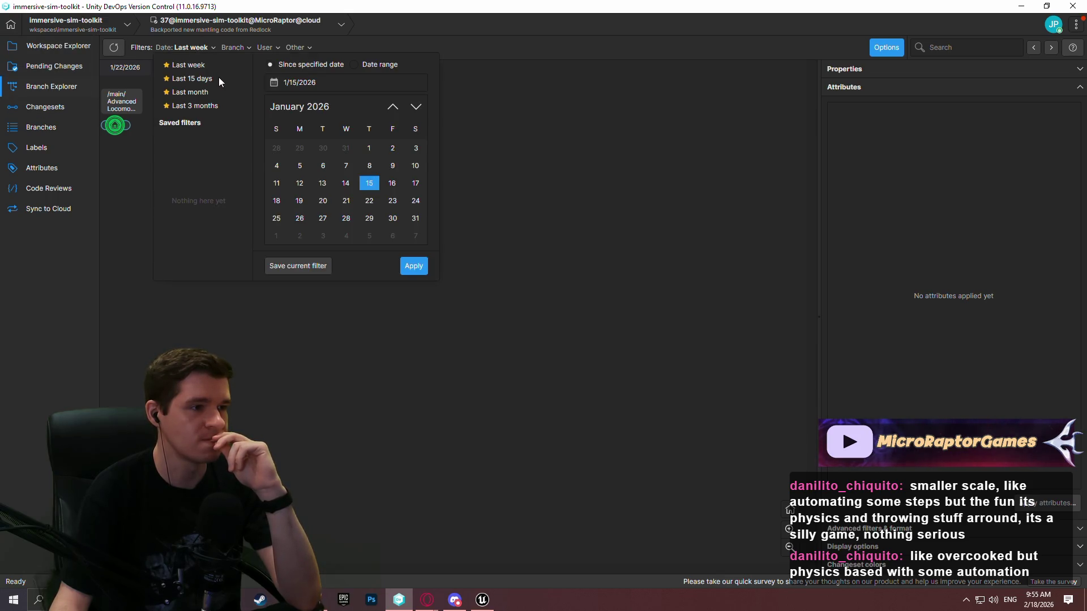
pyautogui.click(85, 313)
pyautogui.click(70, 52)
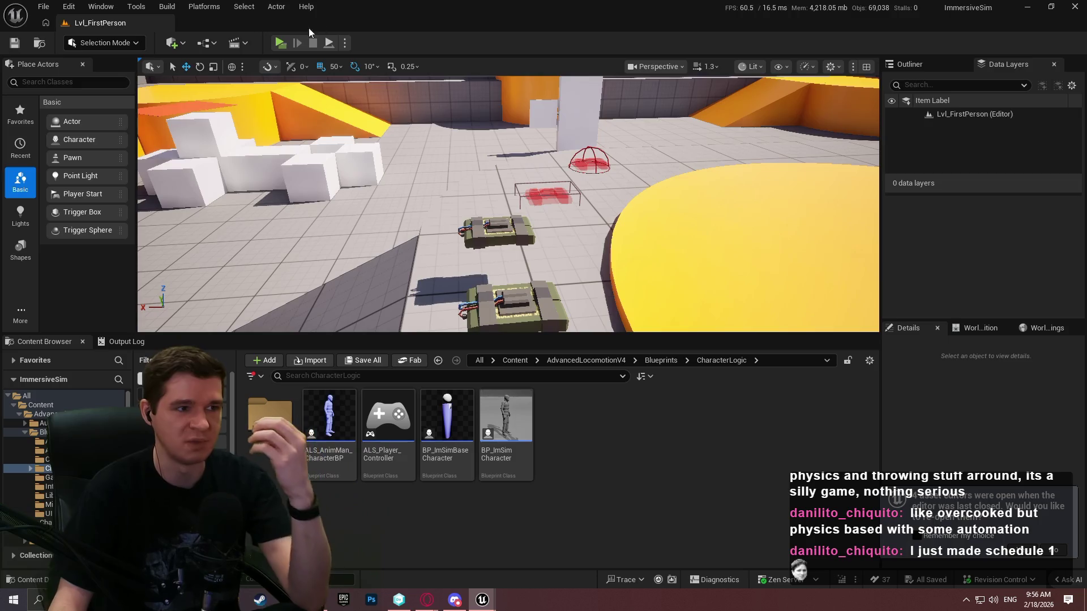
# Step: Start the Play preview, pick up a C4 charge and throw it
pyautogui.click(278, 46)
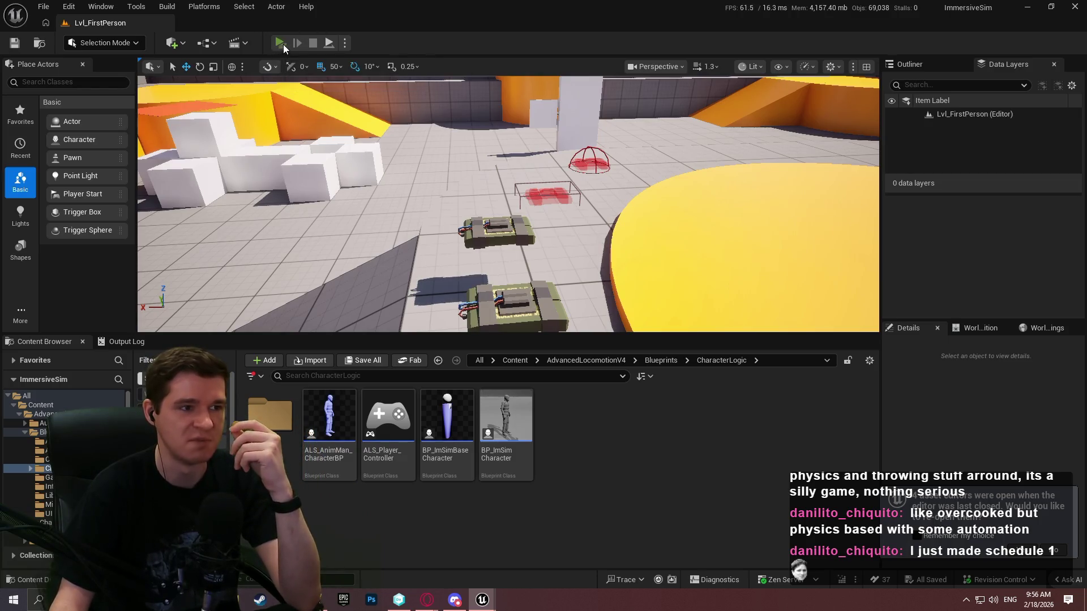
pyautogui.press('w')
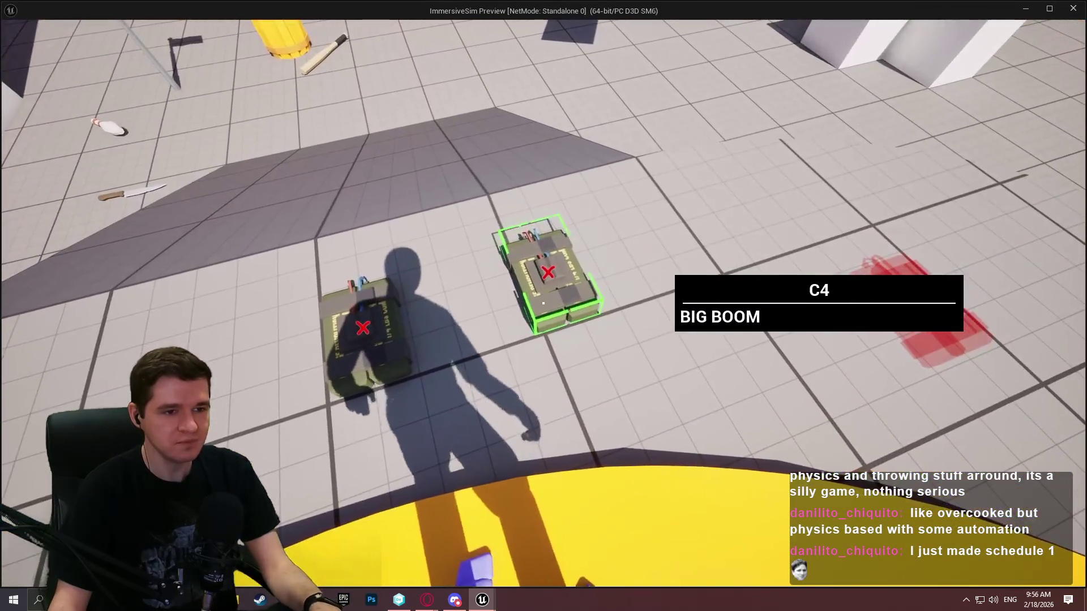
pyautogui.press('e')
pyautogui.click(543, 306)
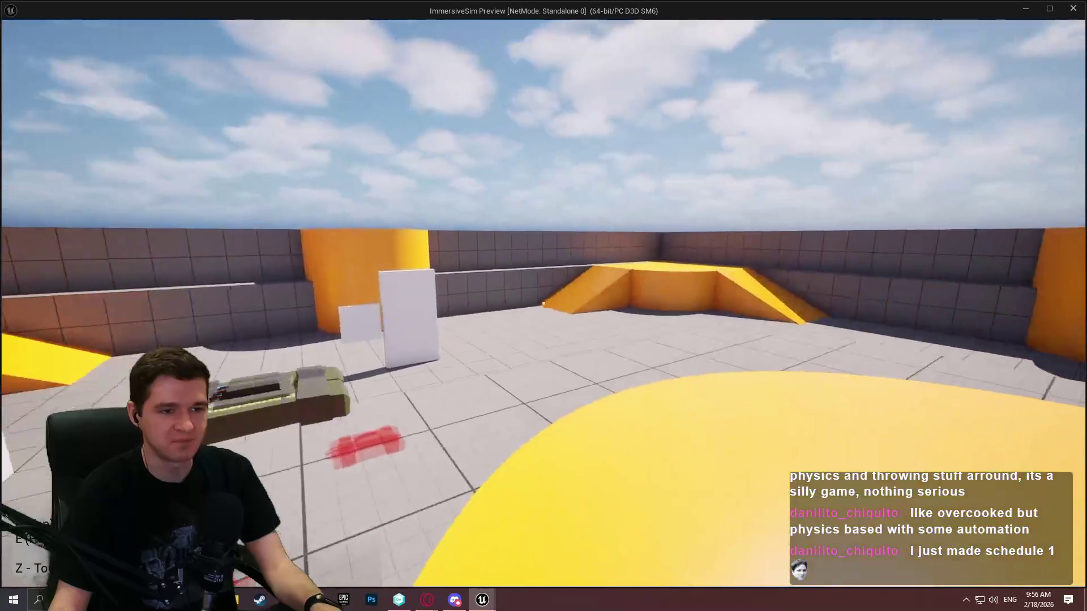
# Step: Pick the C4 back up, rotate it while held, and charge-throw it twice
pyautogui.press('w')
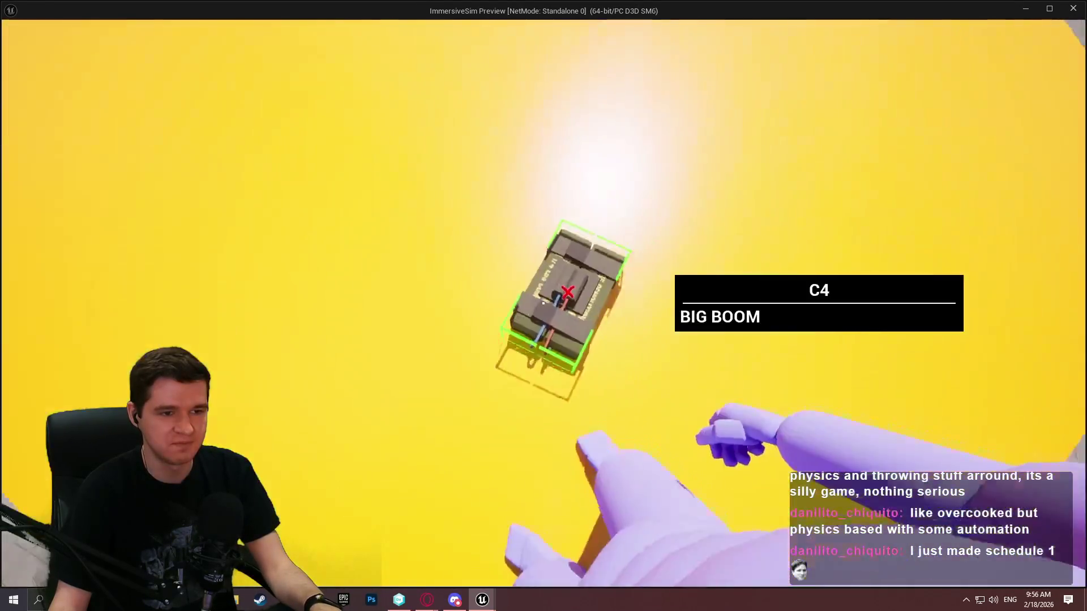
pyautogui.press('e')
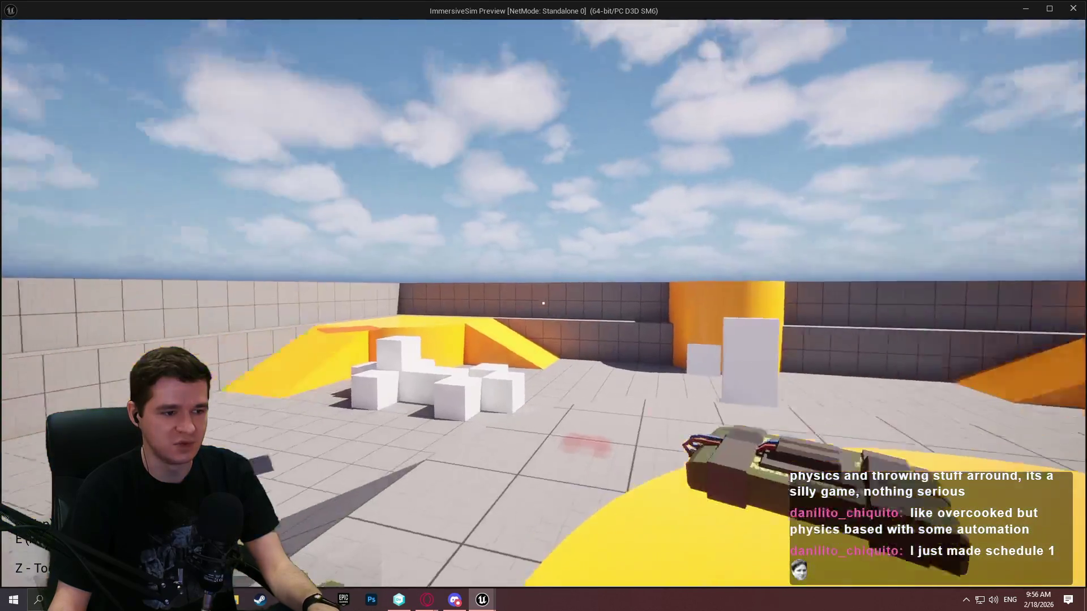
pyautogui.press('w')
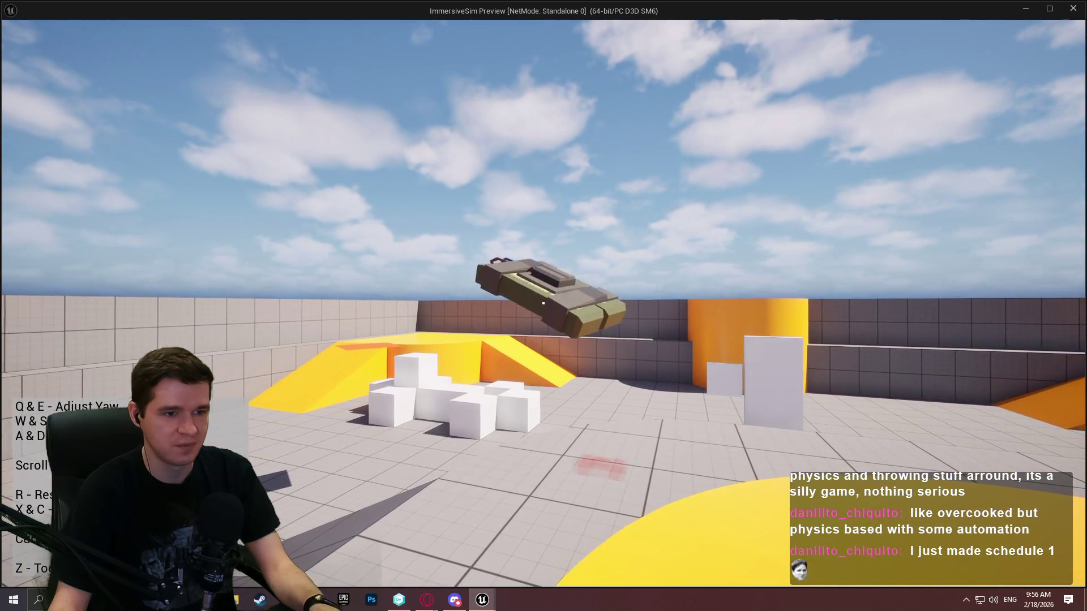
pyautogui.press('w')
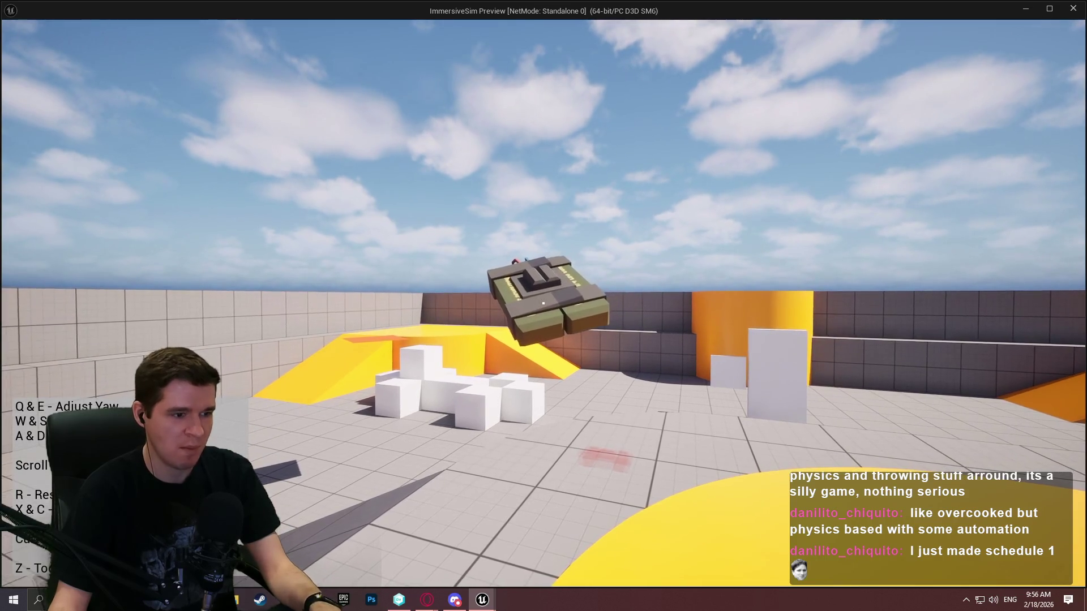
pyautogui.press('a')
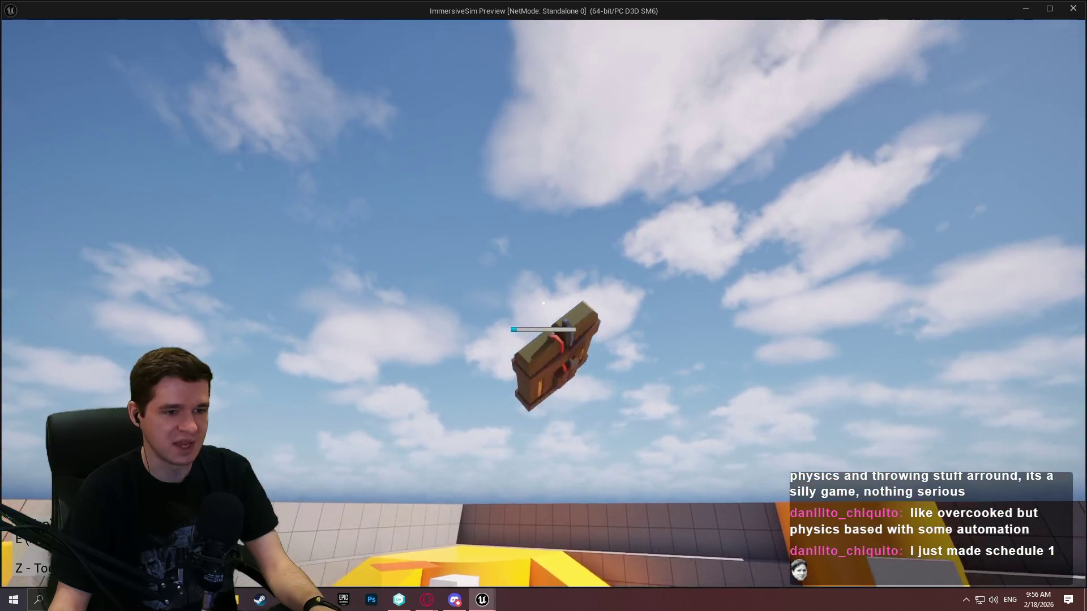
pyautogui.click(543, 303)
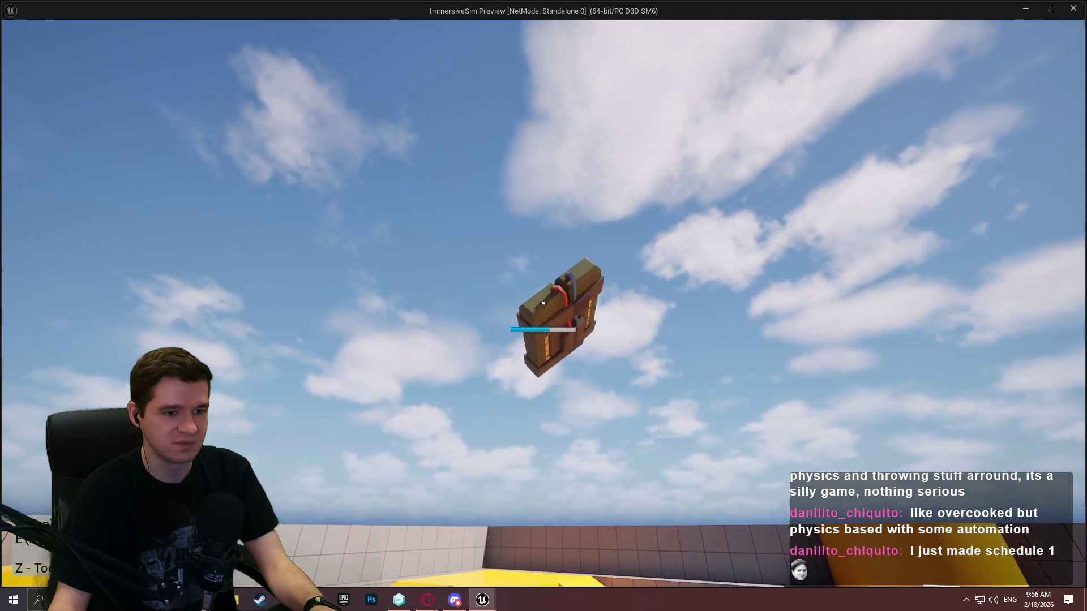
pyautogui.moveTo(543, 304); pyautogui.dragTo(543, 304)
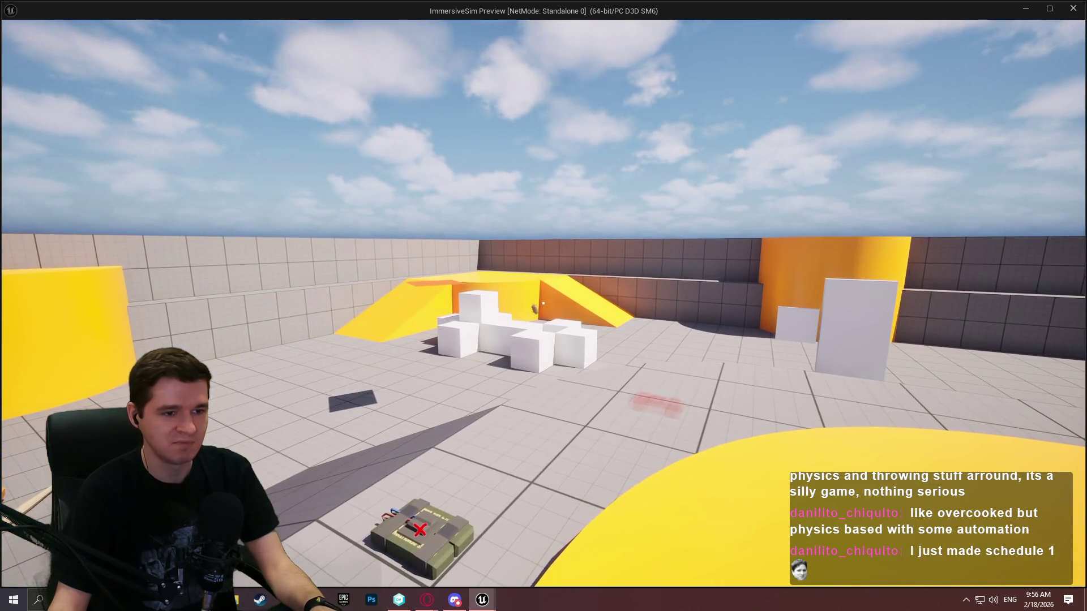
pyautogui.press('w')
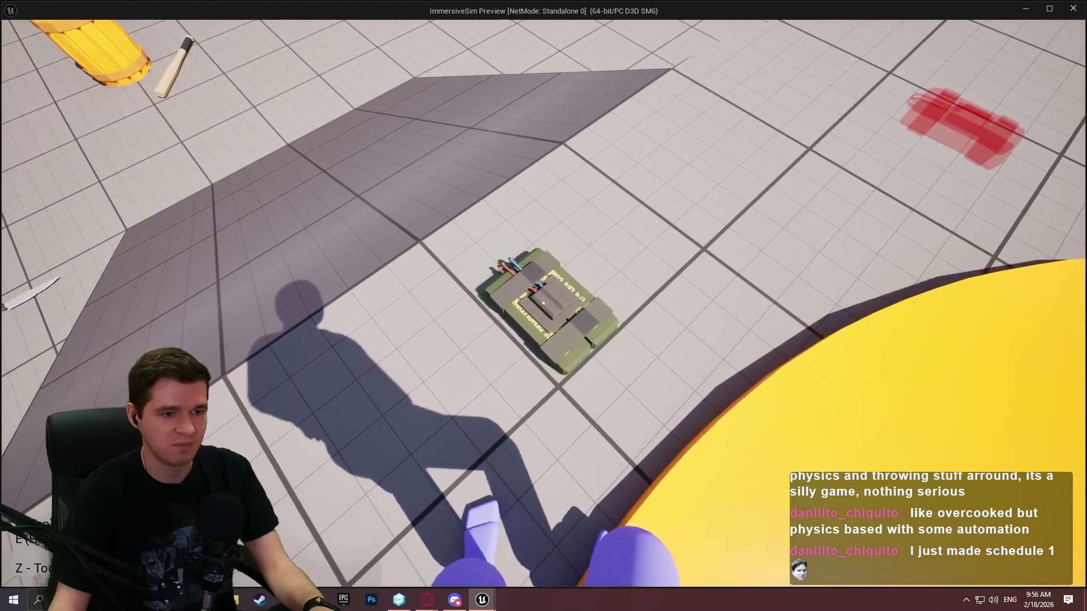
pyautogui.press('e')
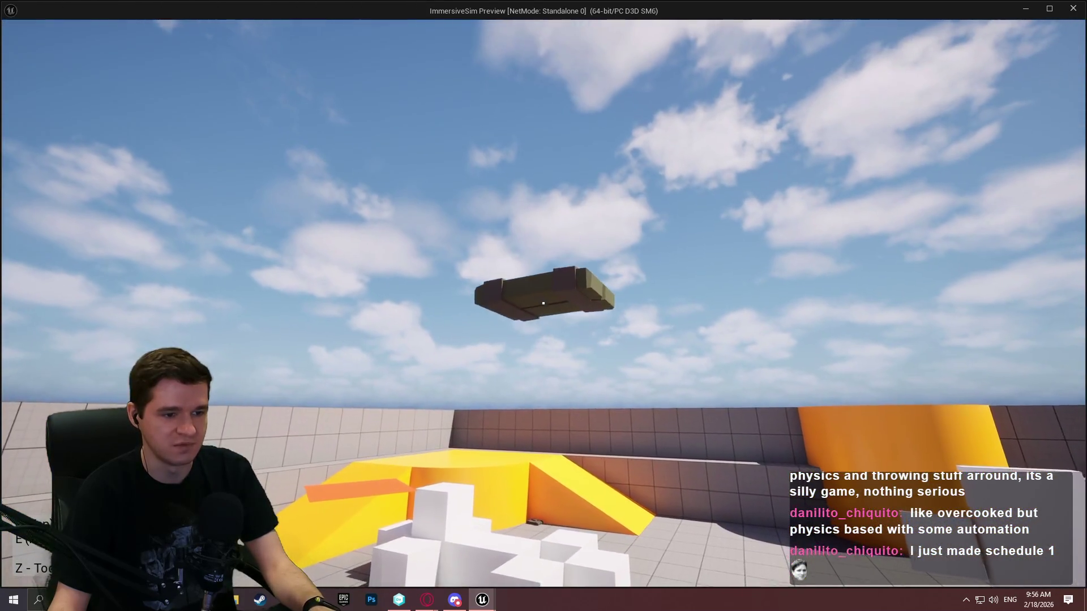
pyautogui.moveTo(543, 304); pyautogui.dragTo(543, 304)
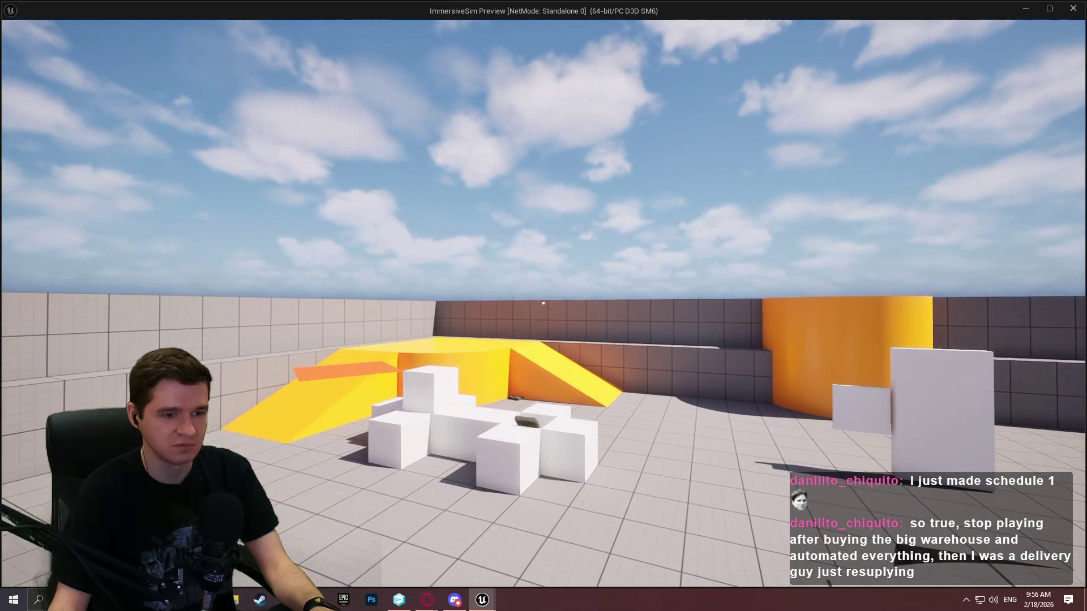
# Step: Pick up the bowling pin, charge and throw it, then stop the preview with Esc
pyautogui.press('w')
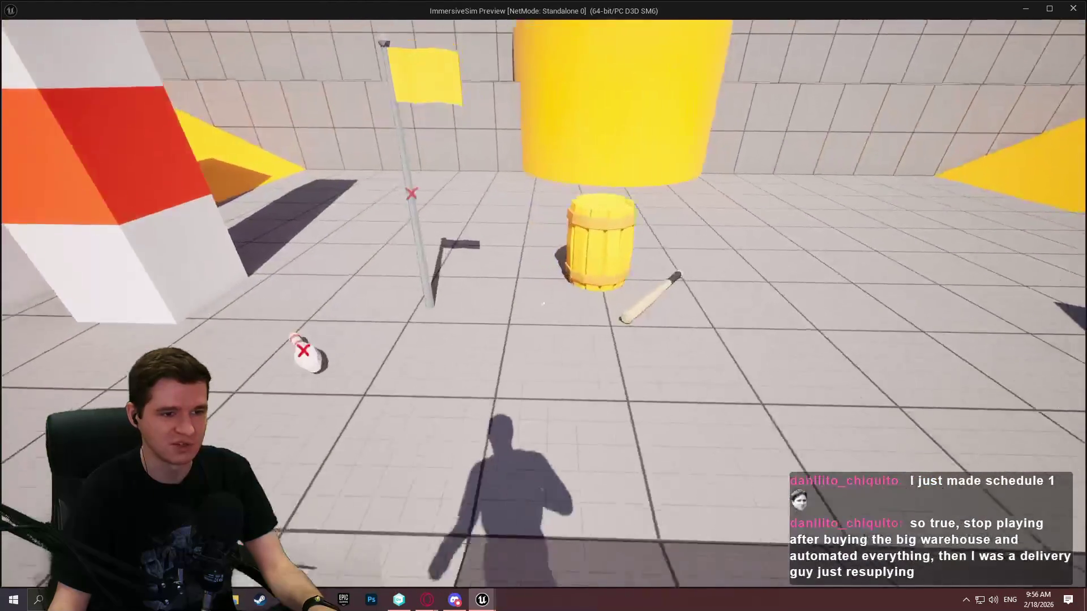
pyautogui.moveTo(543, 304)
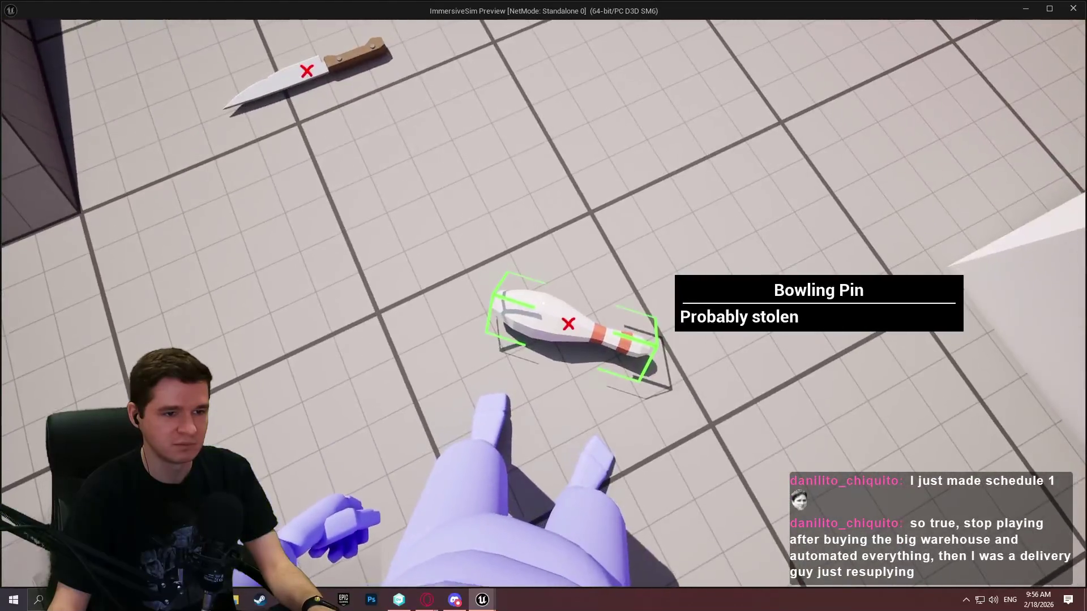
pyautogui.press('e')
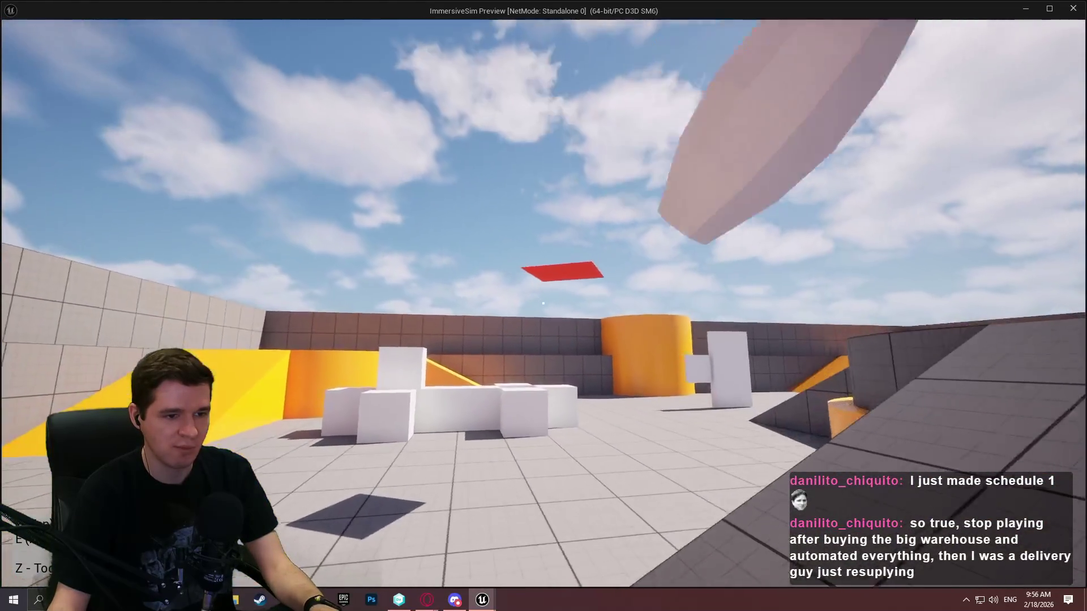
pyautogui.click(543, 304)
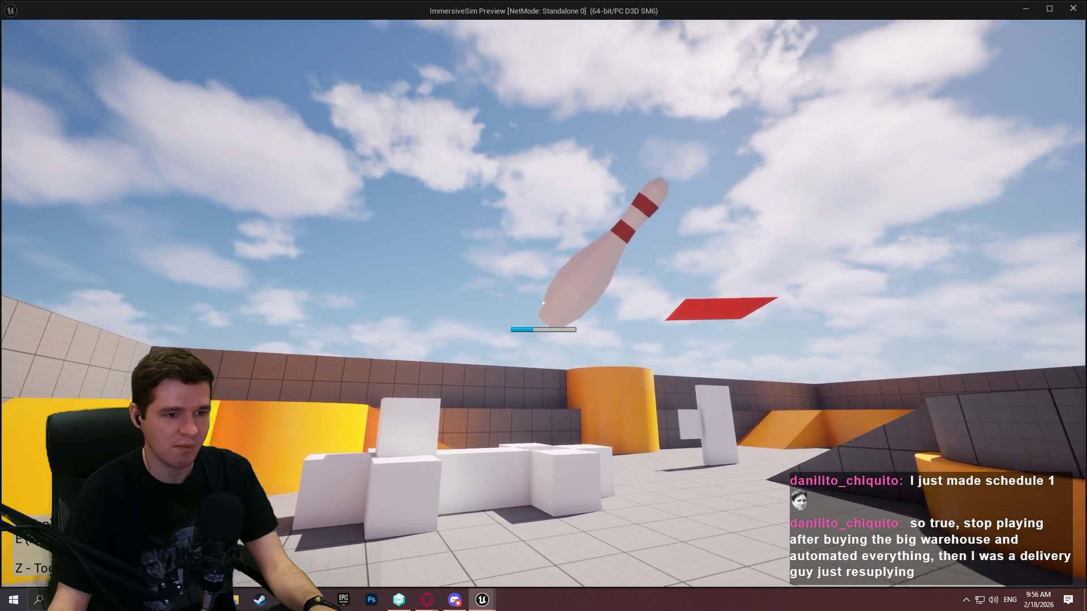
pyautogui.click(543, 303)
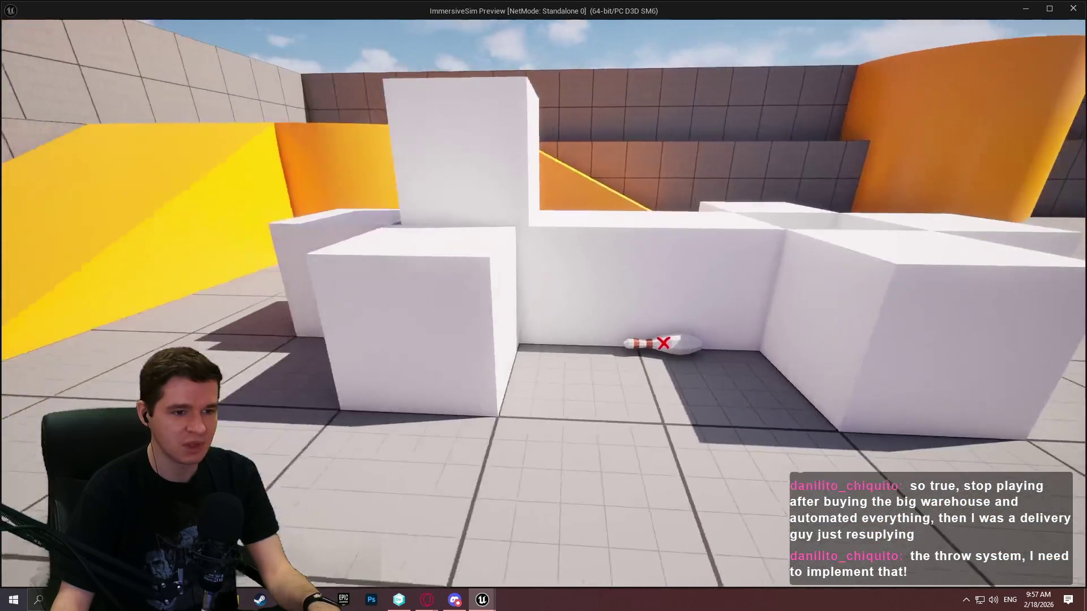
pyautogui.press('Escape')
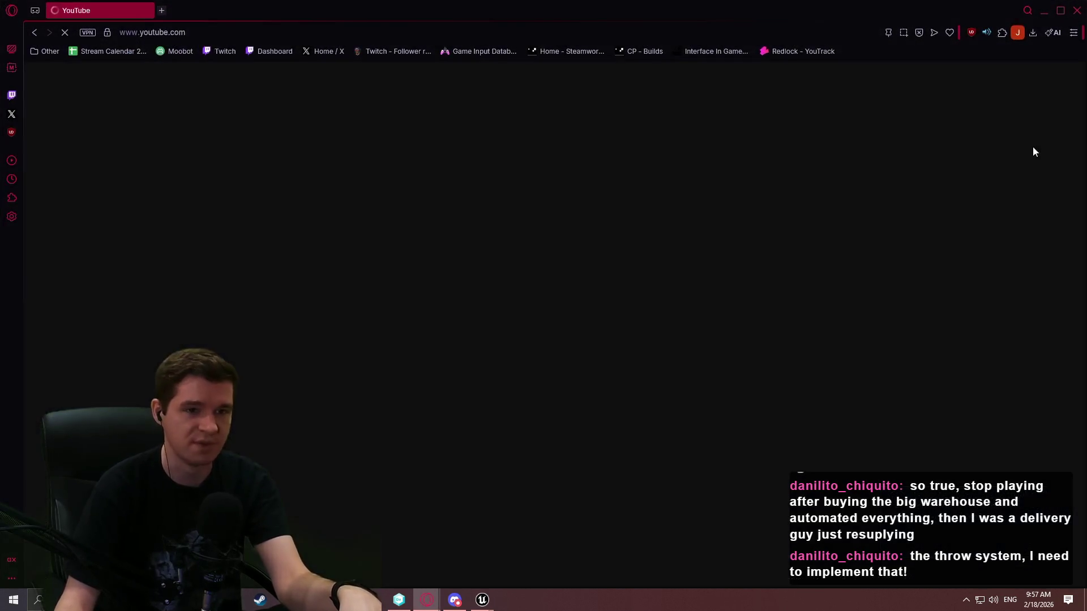
# Step: Open the channel's Playlists and open the Immersive Sim Toolkit playlist
pyautogui.click(1050, 77)
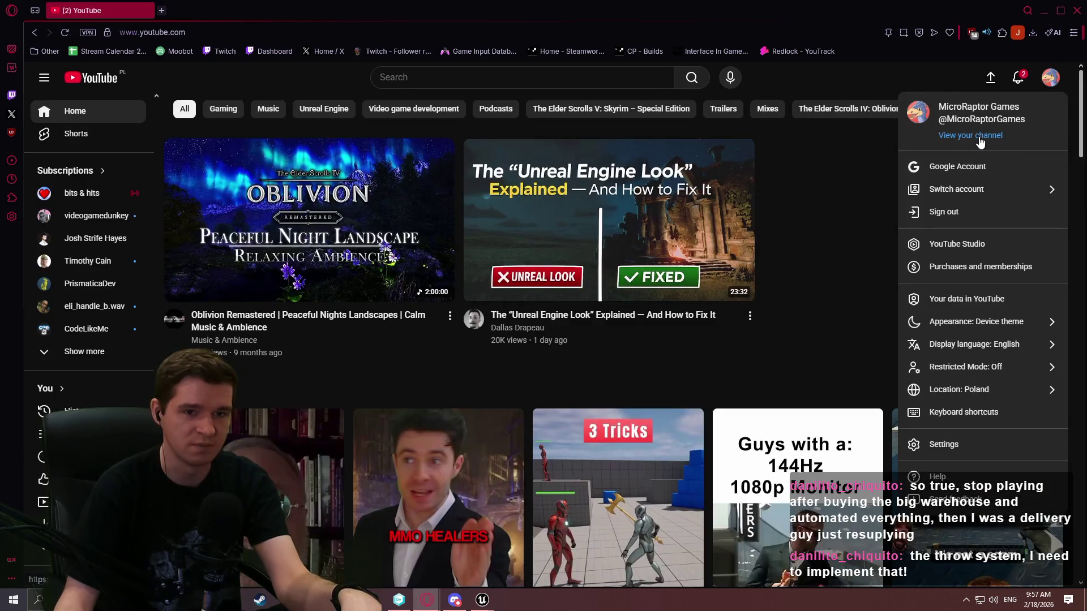
pyautogui.click(980, 138)
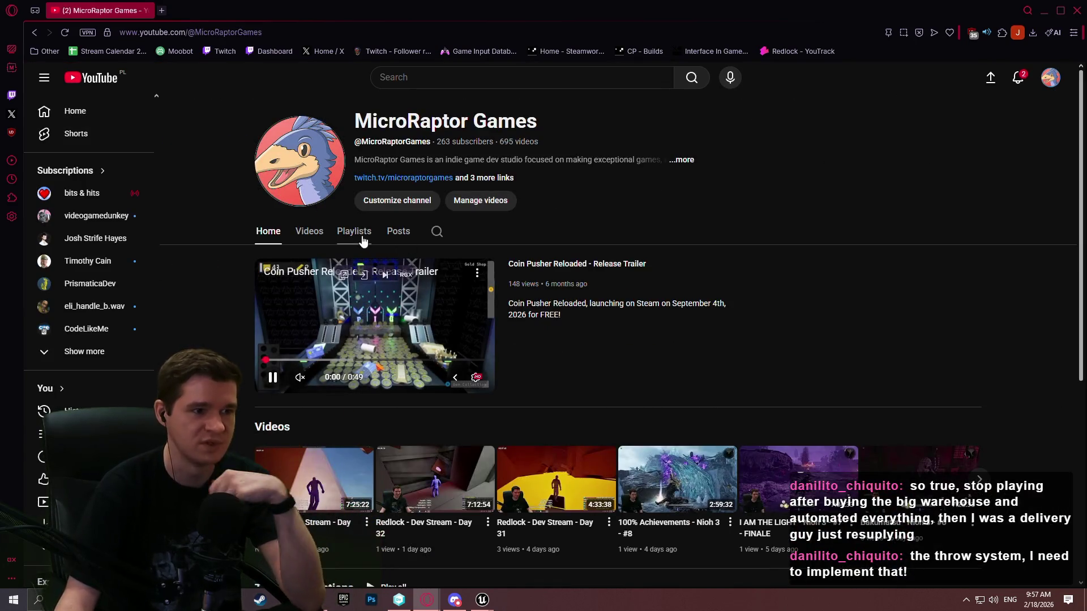
pyautogui.click(363, 241)
pyautogui.scroll(-1, 745, 219)
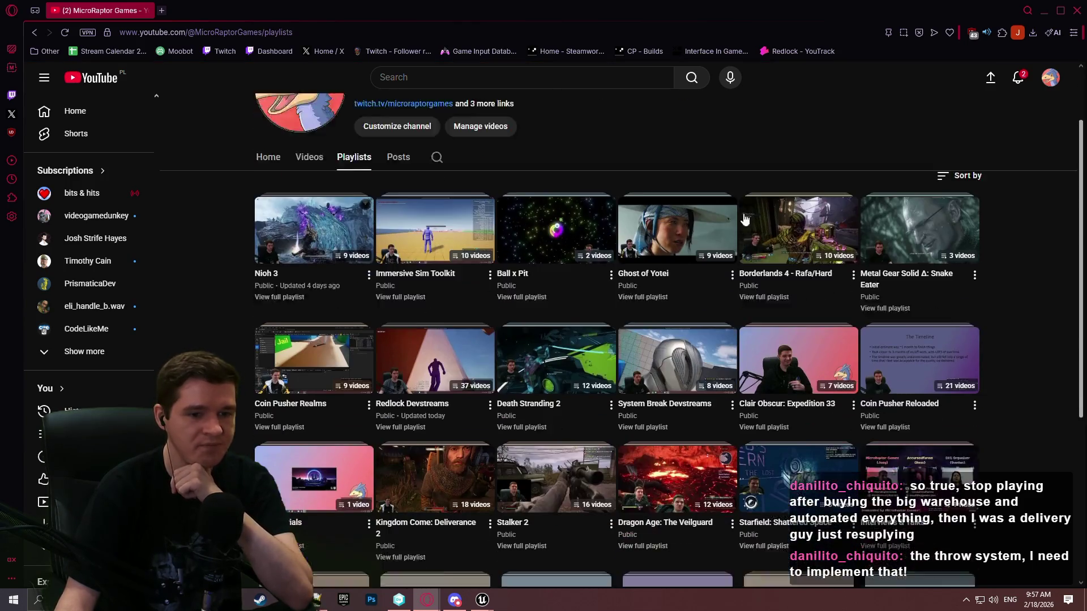
pyautogui.scroll(-1, 745, 219)
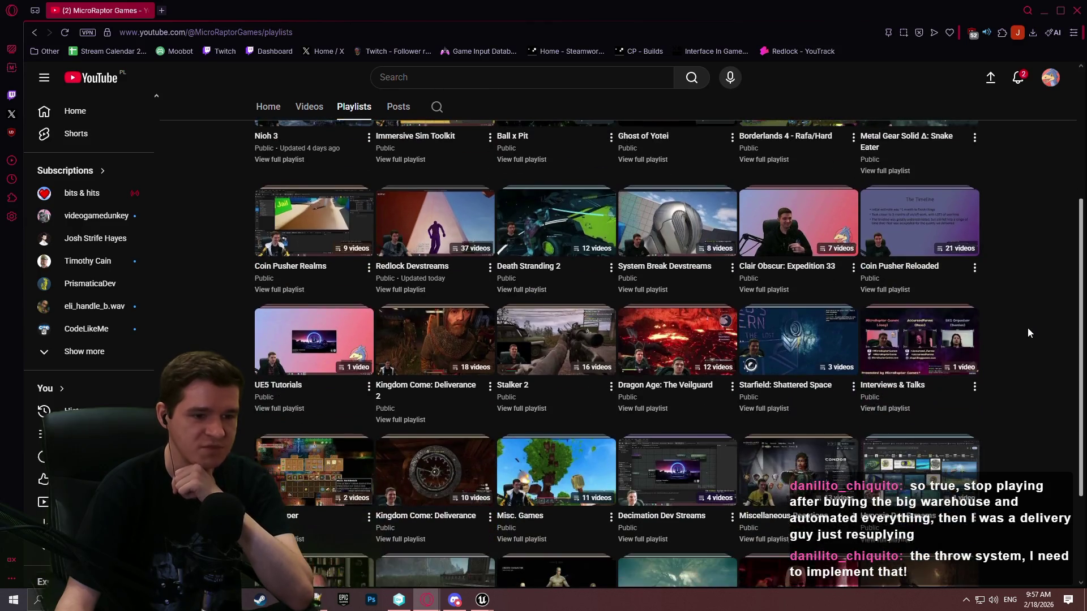
pyautogui.scroll(1, 495, 204)
pyautogui.click(394, 333)
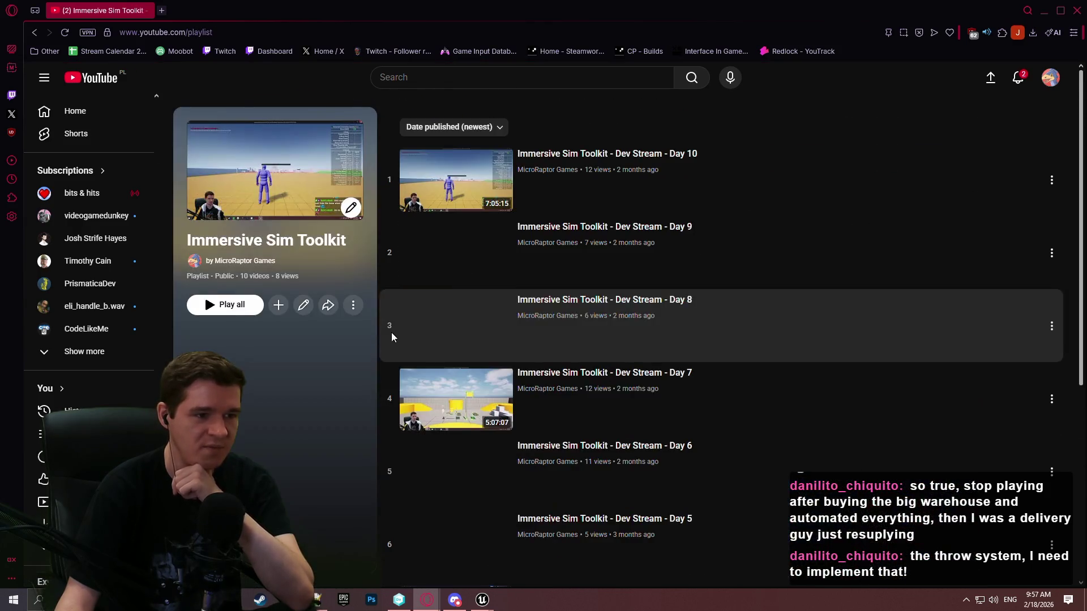
# Step: Scrub through the Day 1 dev stream video around 2:36:28, then close its tab
pyautogui.scroll(-1, 622, 188)
pyautogui.scroll(-4, 622, 189)
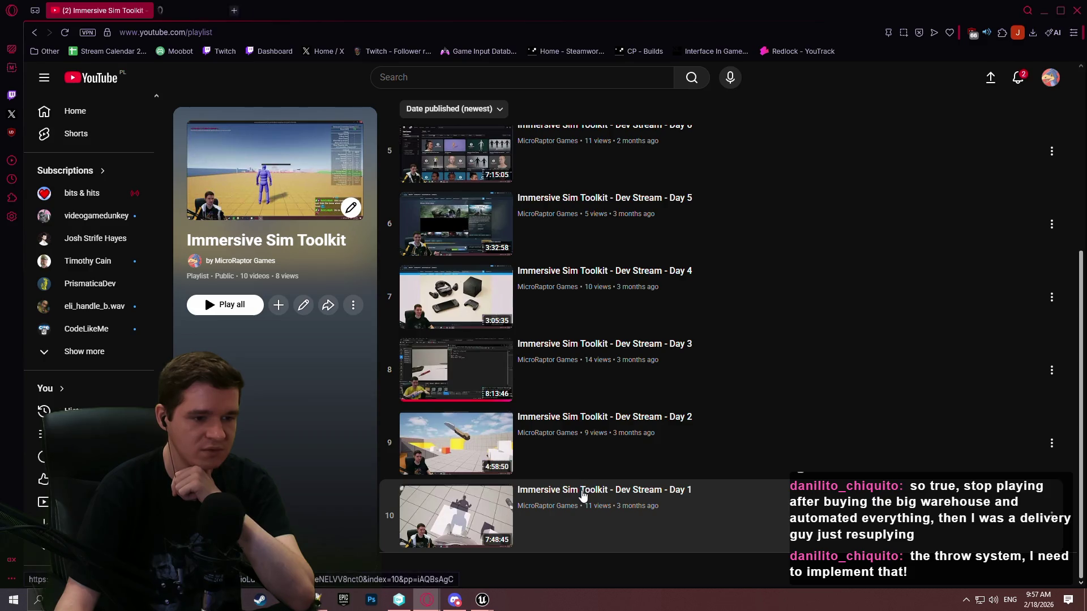
pyautogui.hotkey('ctrl', 'Tab')
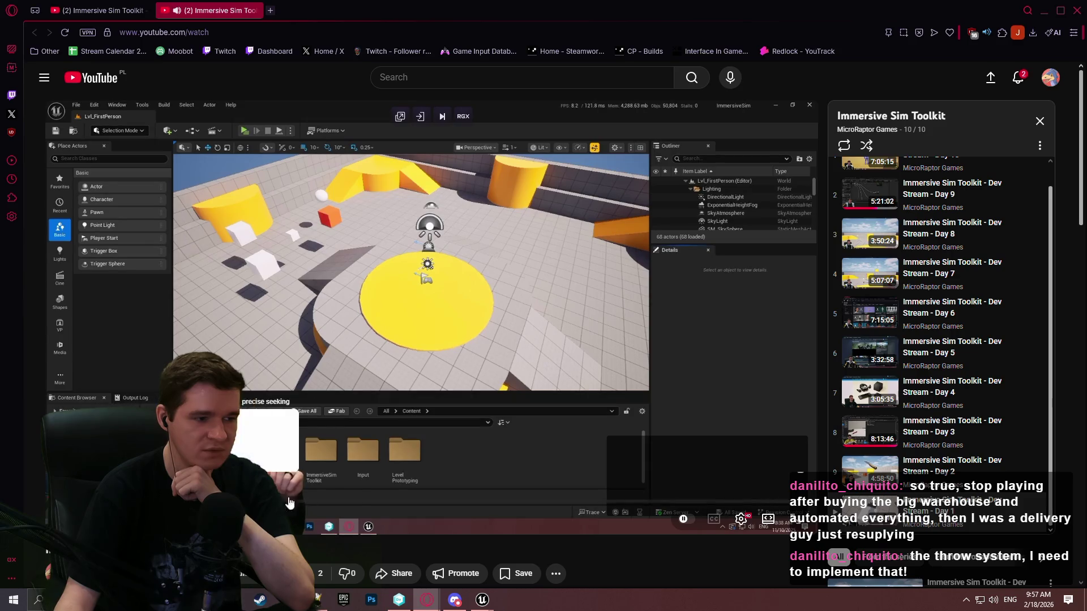
pyautogui.click(363, 500)
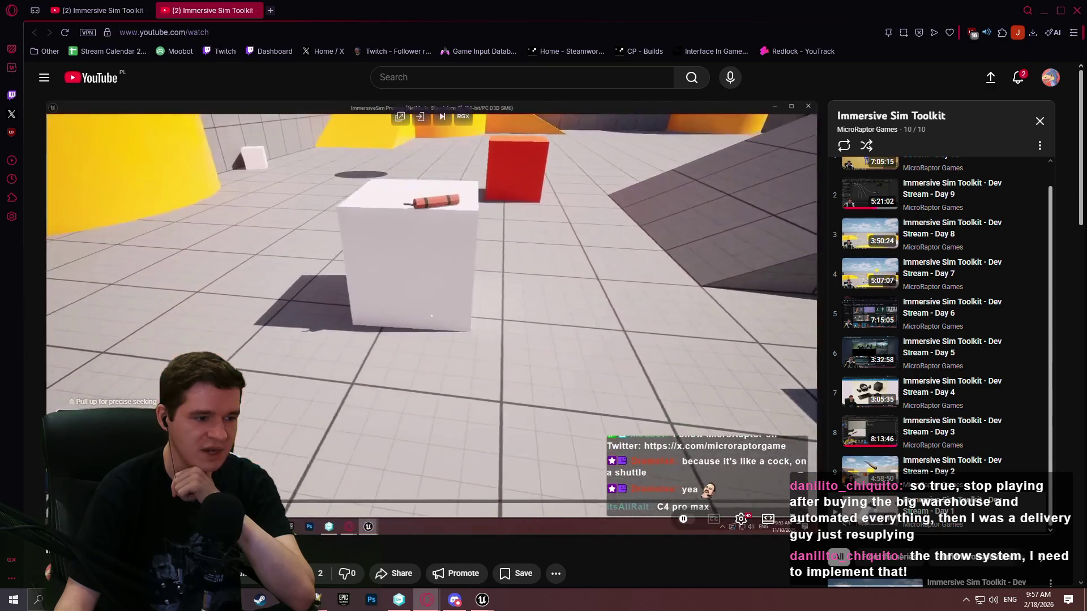
pyautogui.moveTo(346, 501)
pyautogui.mouseDown()
pyautogui.moveTo(111, 500)
pyautogui.moveTo(295, 501)
pyautogui.mouseUp()
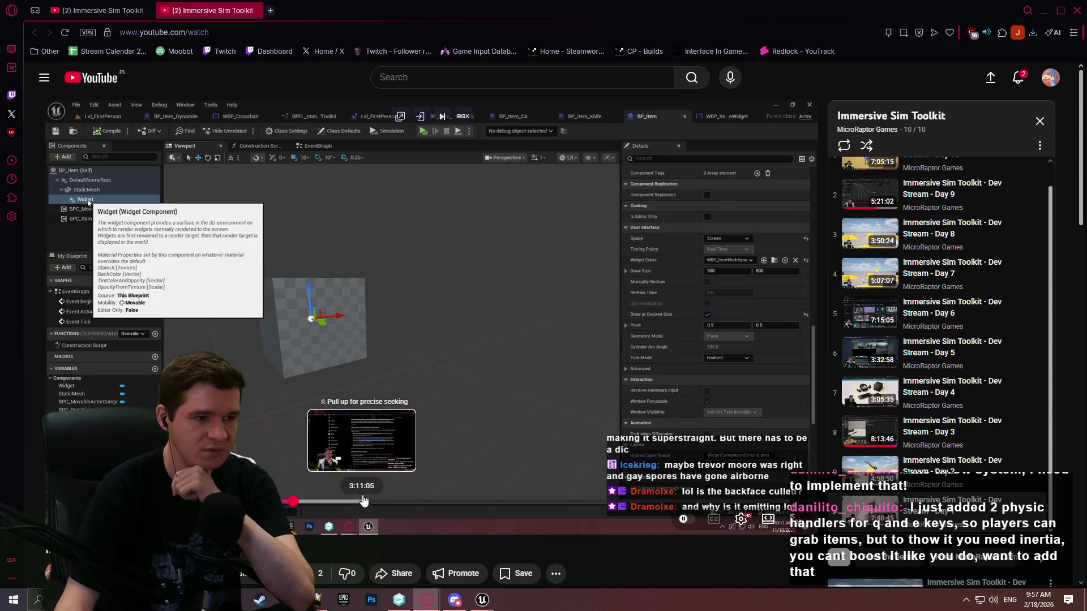
pyautogui.click(457, 420)
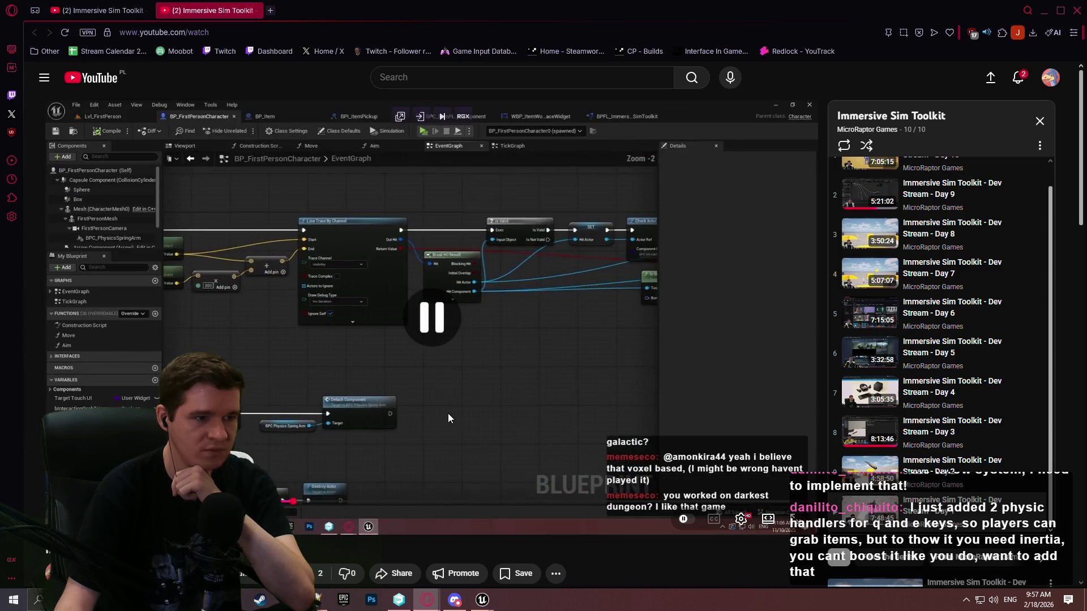
pyautogui.click(378, 321)
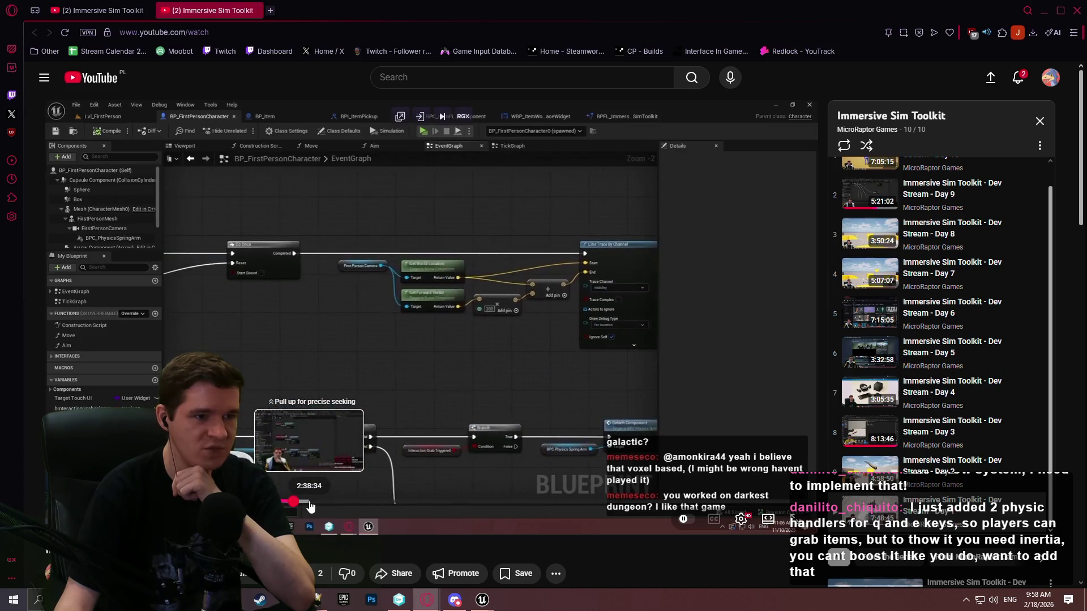
pyautogui.moveTo(311, 506); pyautogui.dragTo(514, 508)
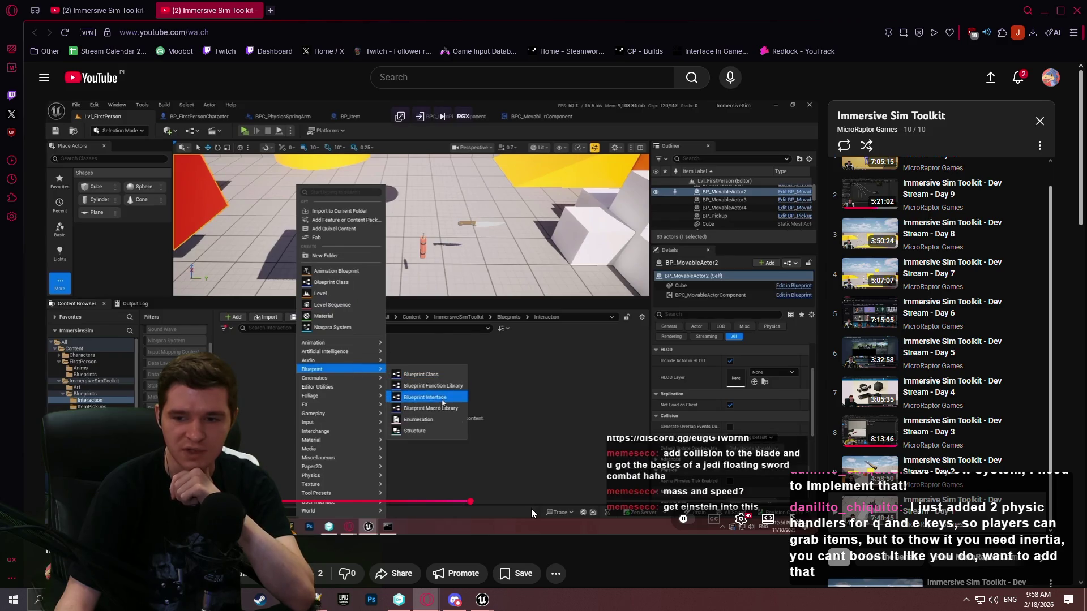
pyautogui.click(552, 502)
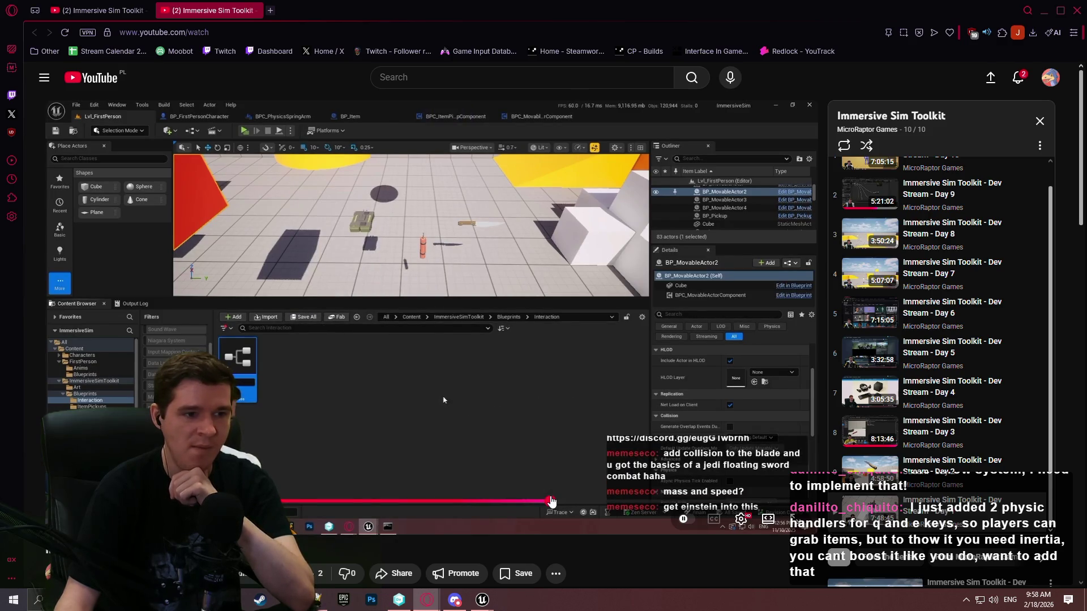
pyautogui.hotkey('ctrl', 'w')
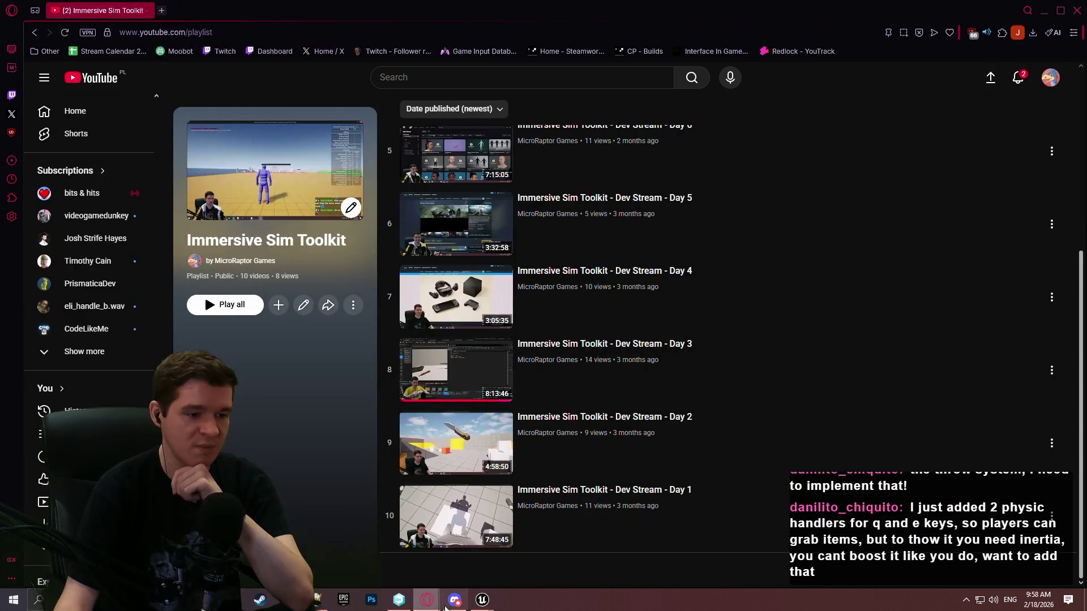
# Step: Browse to Content > ImmersiveSimToolkit > Blueprints > PhysicsSpringArm and open BPC_PhysicsSpringArm
pyautogui.click(483, 600)
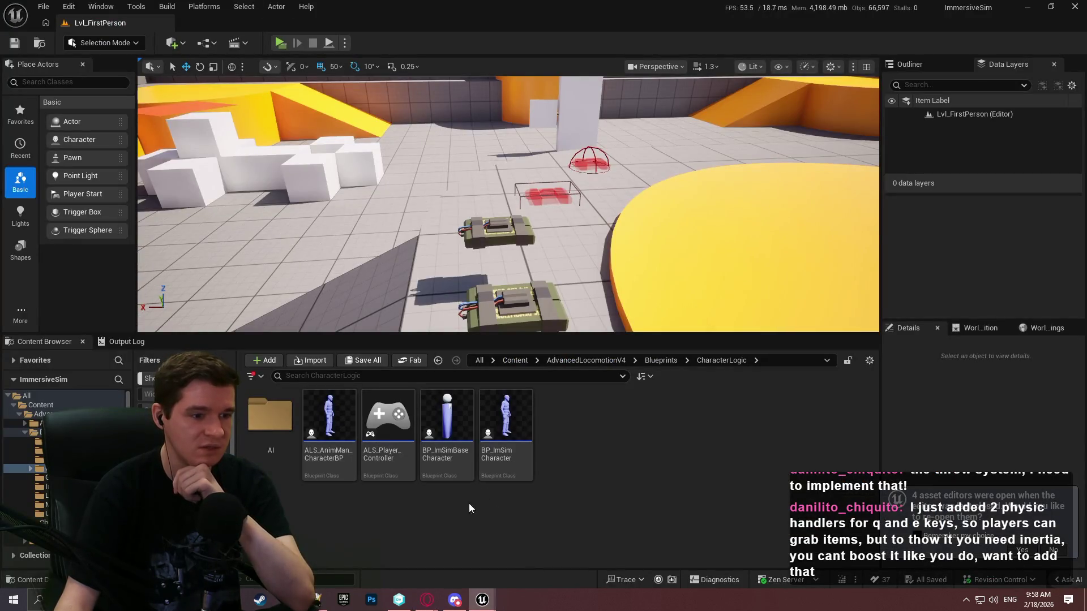
pyautogui.click(660, 361)
pyautogui.click(603, 362)
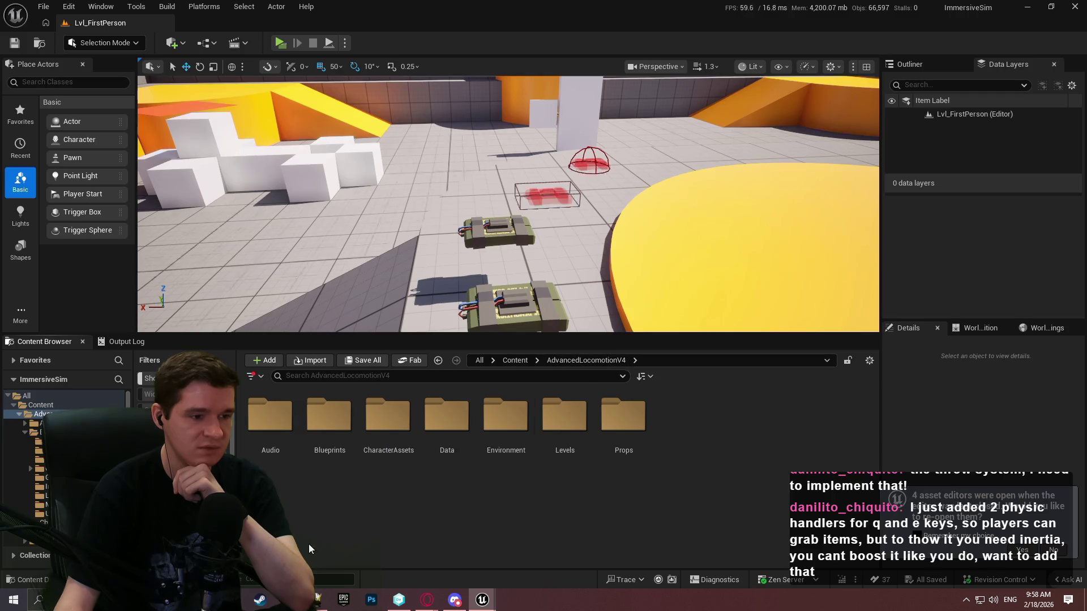
pyautogui.doubleClick(329, 416)
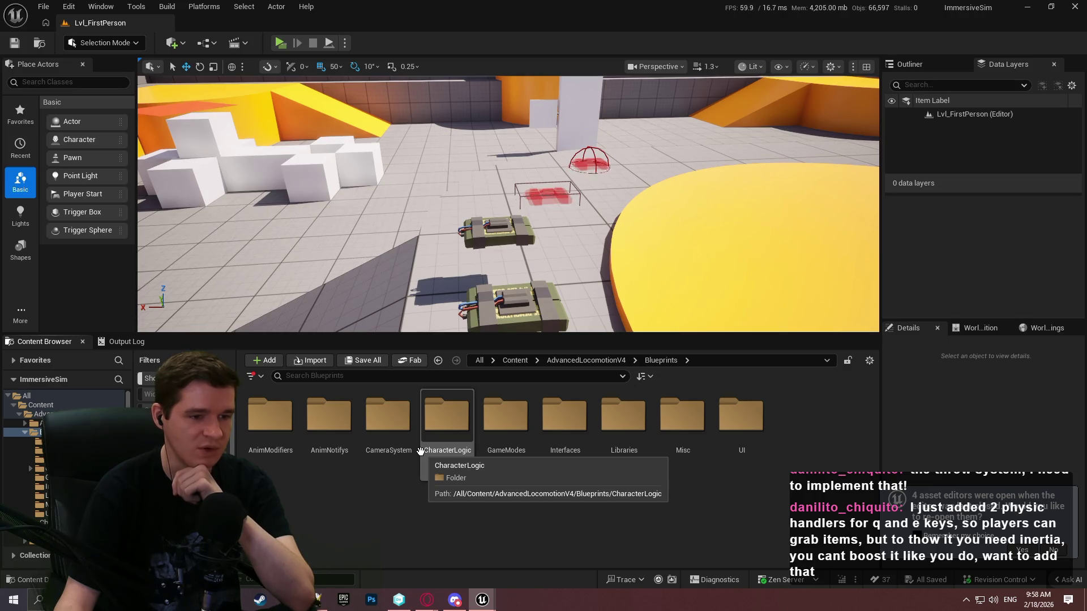
pyautogui.click(515, 360)
pyautogui.doubleClick(447, 416)
pyautogui.doubleClick(329, 416)
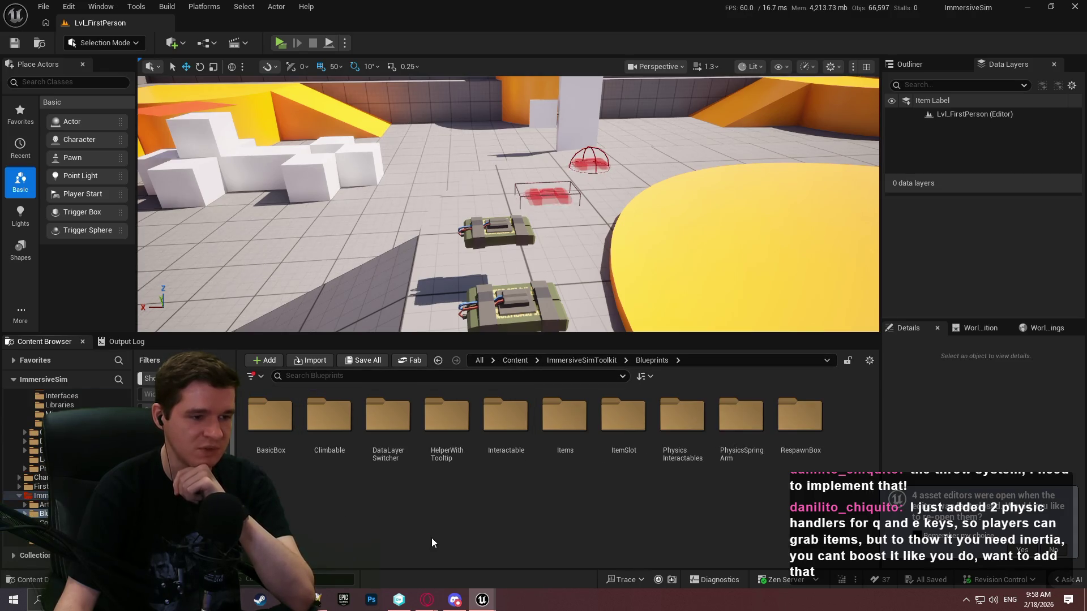
pyautogui.doubleClick(735, 461)
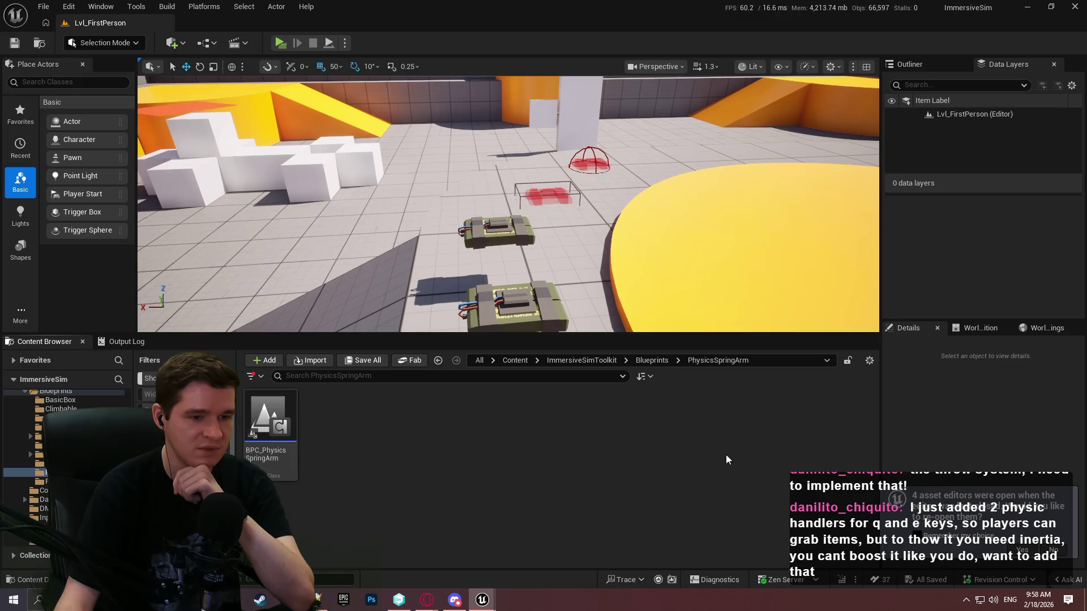
pyautogui.doubleClick(282, 447)
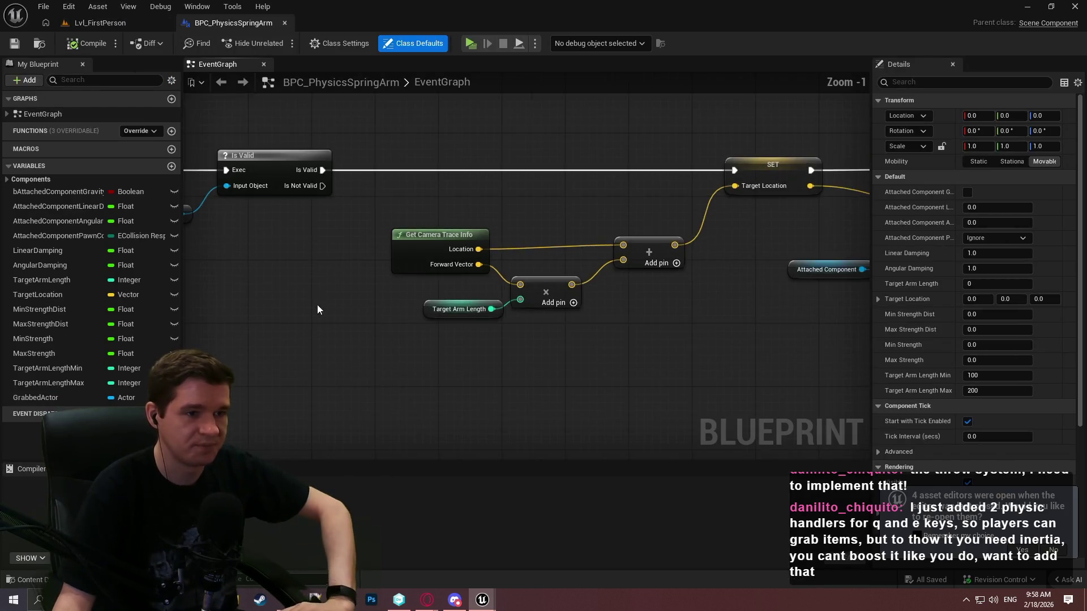
pyautogui.scroll(-6, 317, 309)
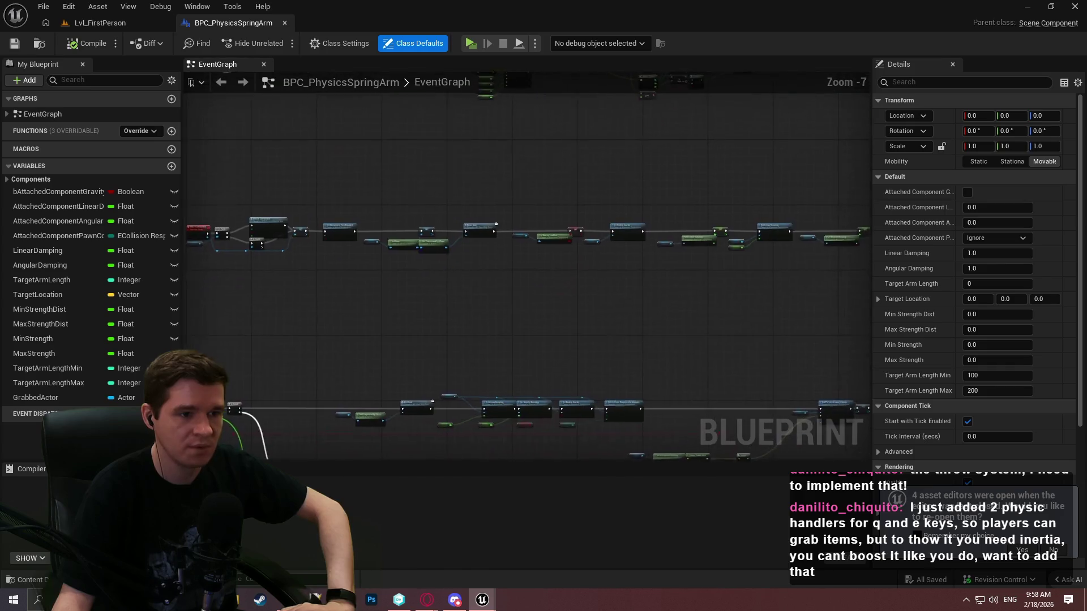
pyautogui.moveTo(191, 323); pyautogui.dragTo(416, 95)
pyautogui.scroll(5, 477, 172)
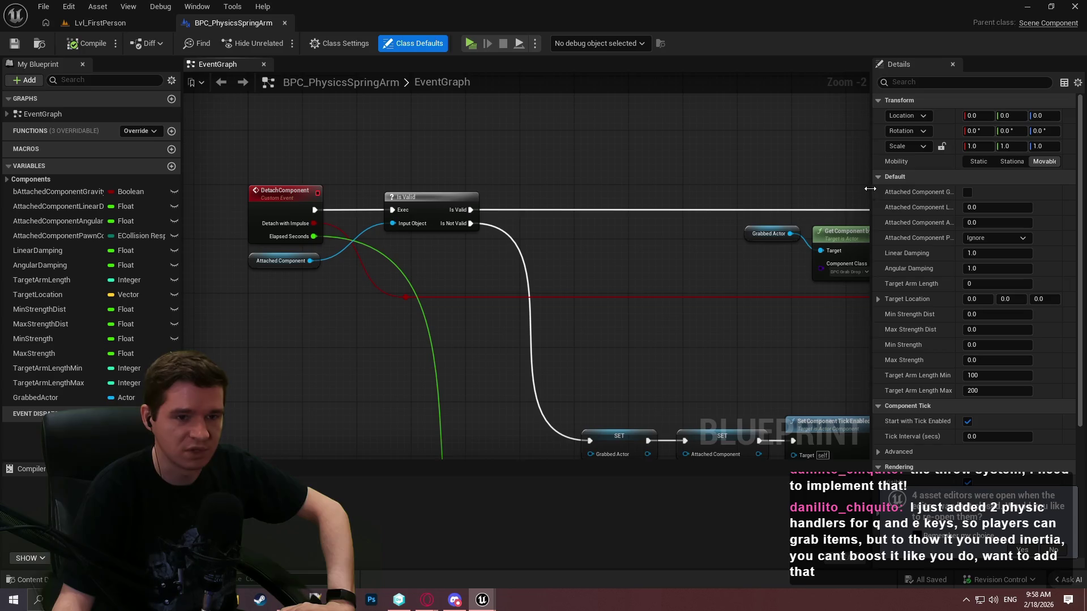
pyautogui.moveTo(870, 189); pyautogui.dragTo(978, 189)
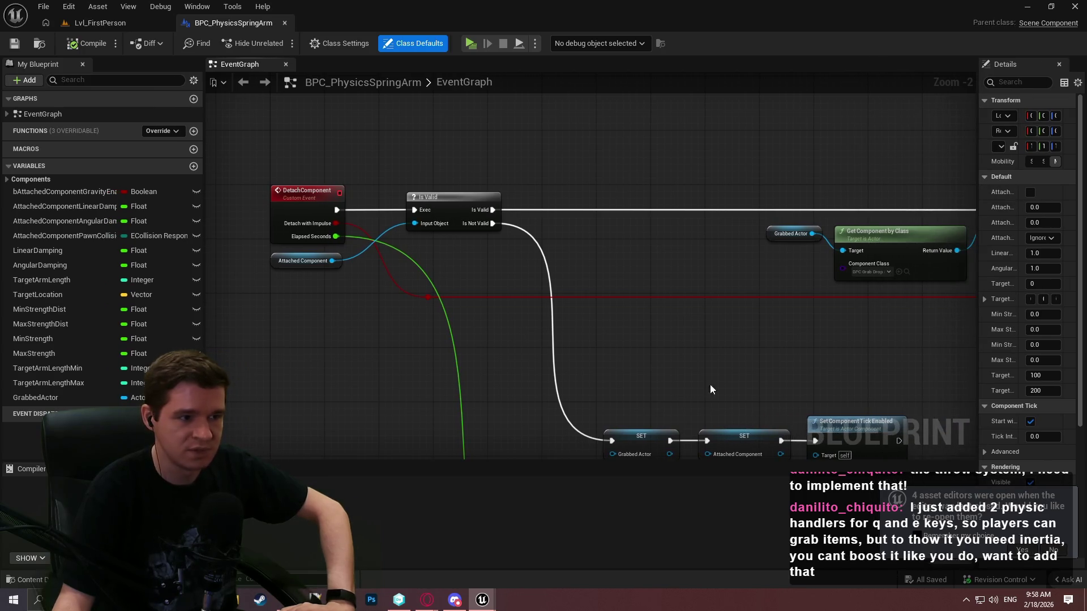
pyautogui.moveTo(711, 389)
pyautogui.mouseDown()
pyautogui.moveTo(211, 339)
pyautogui.moveTo(245, 347)
pyautogui.mouseUp()
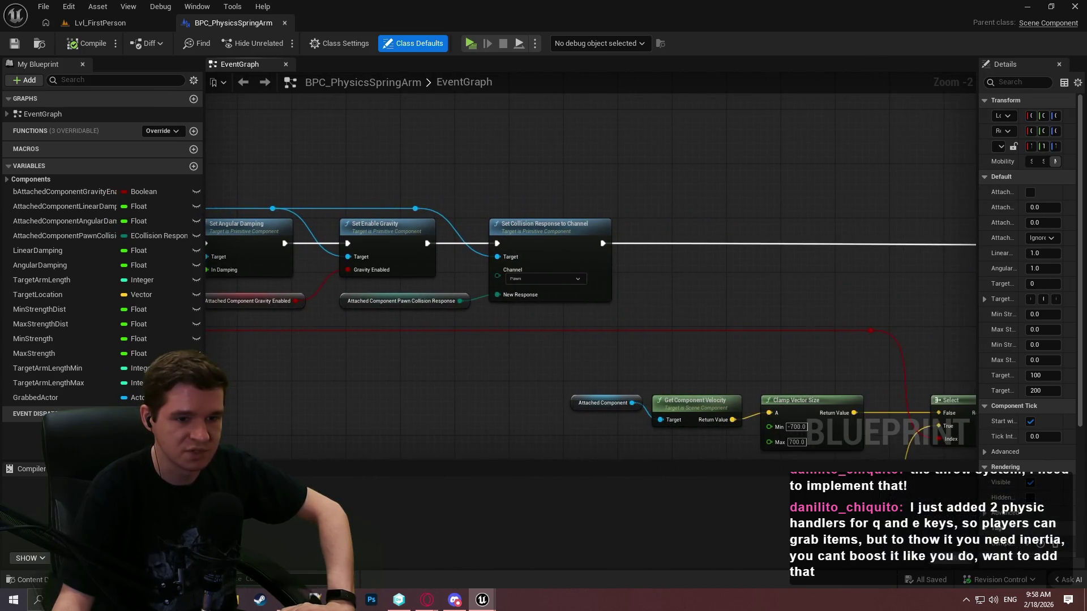
pyautogui.moveTo(962, 331); pyautogui.dragTo(633, 182)
pyautogui.moveTo(463, 215)
pyautogui.mouseDown()
pyautogui.moveTo(816, 126)
pyautogui.moveTo(895, 40)
pyautogui.moveTo(903, 44)
pyautogui.mouseUp()
pyautogui.moveTo(839, 42)
pyautogui.mouseDown()
pyautogui.moveTo(718, 235)
pyautogui.moveTo(867, 112)
pyautogui.moveTo(628, 189)
pyautogui.moveTo(415, 219)
pyautogui.moveTo(1029, 105)
pyautogui.mouseUp()
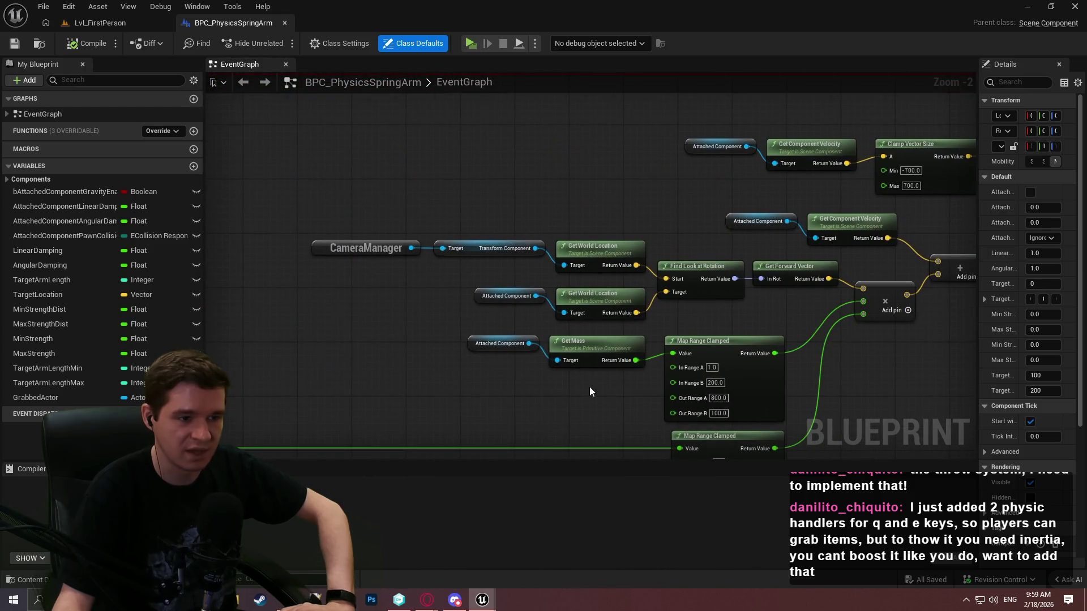
pyautogui.moveTo(607, 412); pyautogui.dragTo(376, 153)
pyautogui.rightClick(594, 161)
pyautogui.moveTo(535, 167); pyautogui.dragTo(524, 314)
pyautogui.scroll(2, 483, 288)
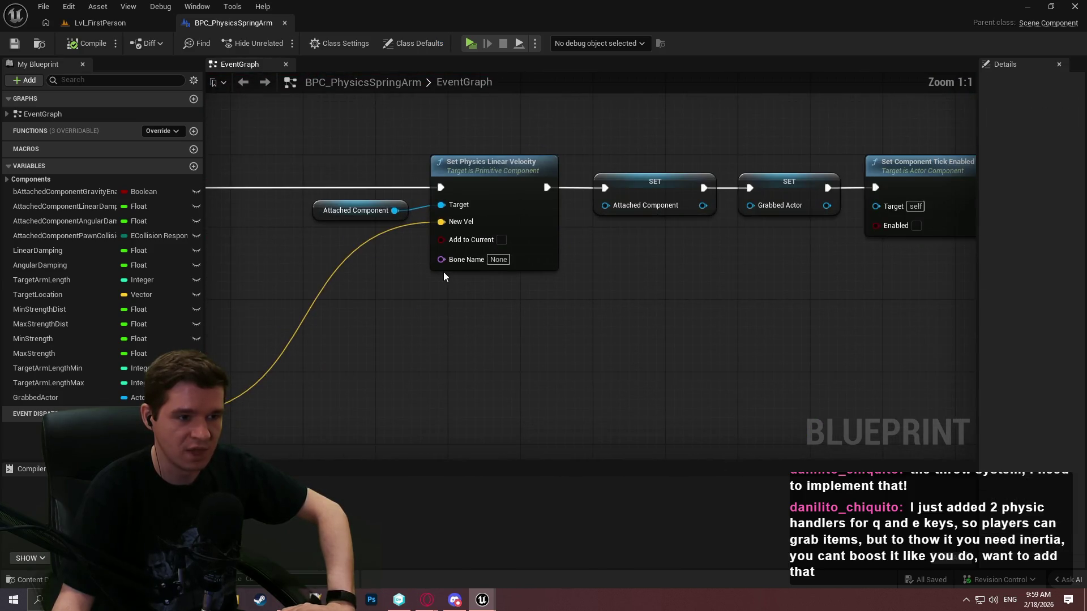
pyautogui.click(669, 331)
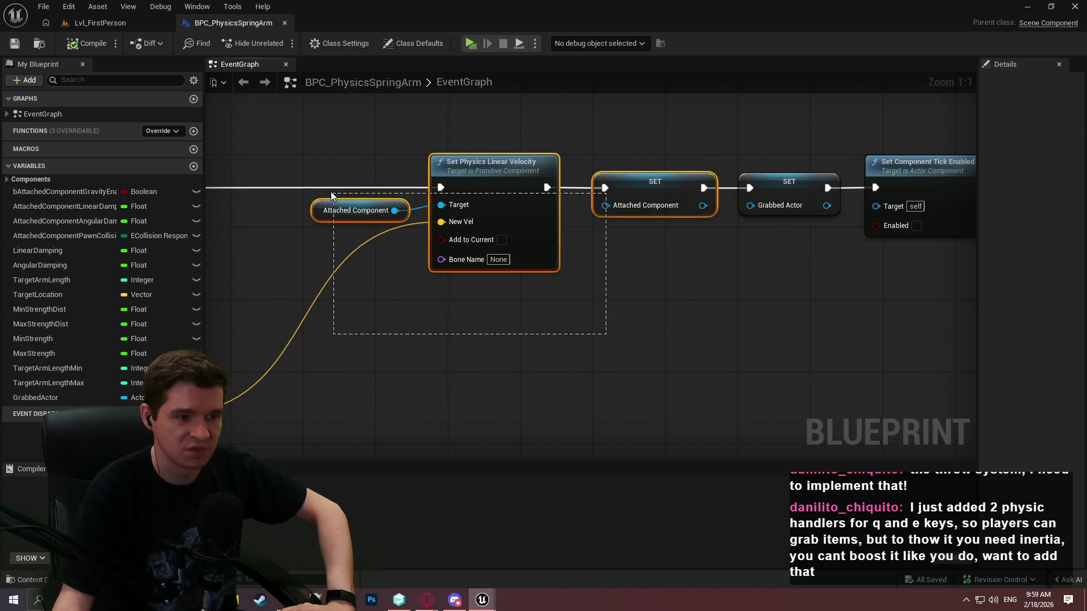
pyautogui.moveTo(512, 317); pyautogui.dragTo(317, 195)
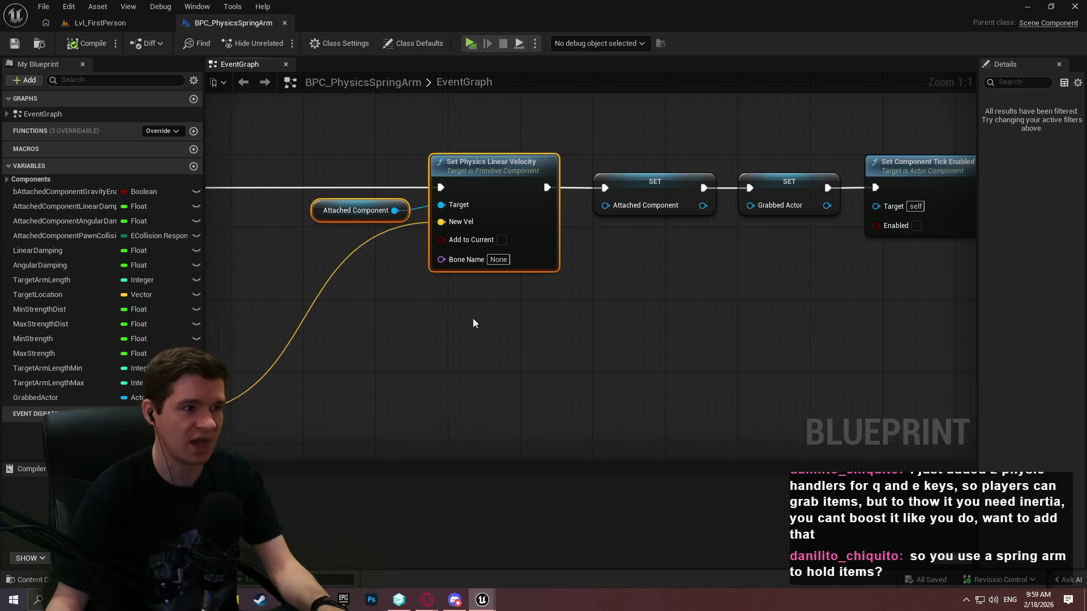
pyautogui.click(475, 46)
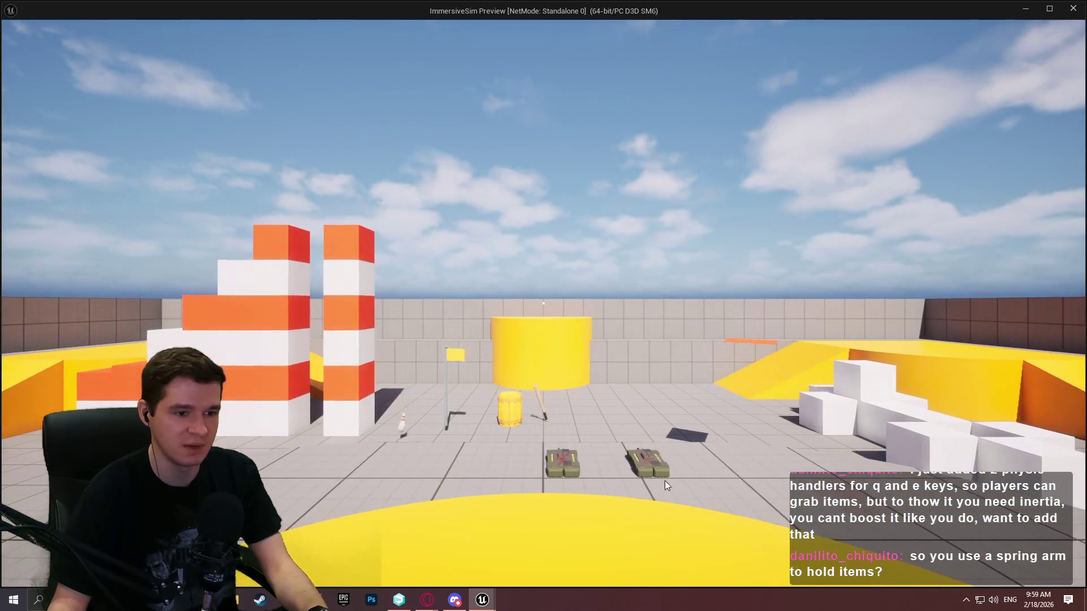
pyautogui.press('w')
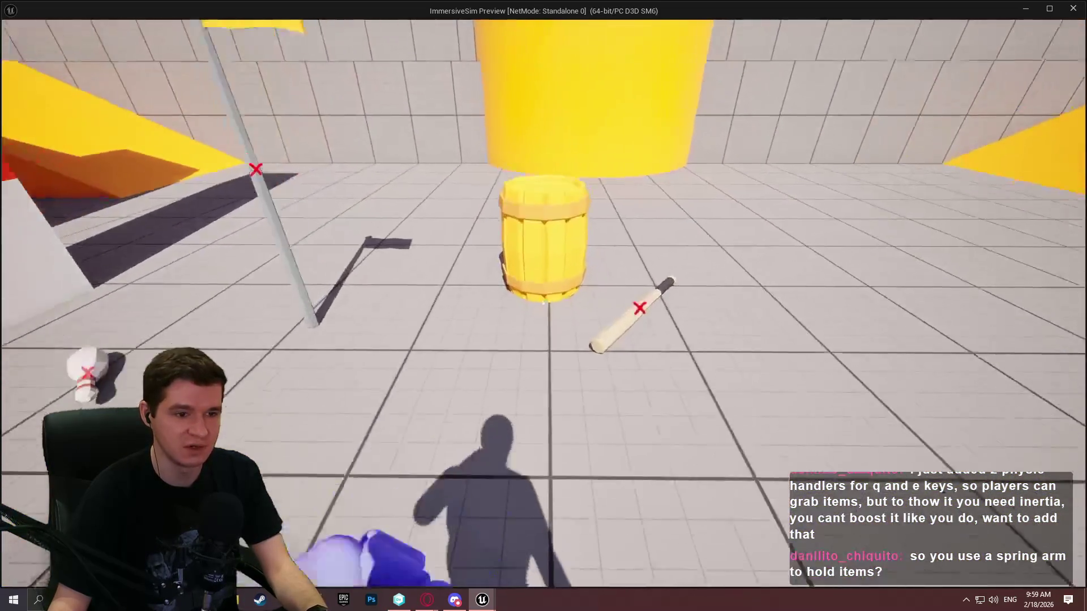
pyautogui.press('s')
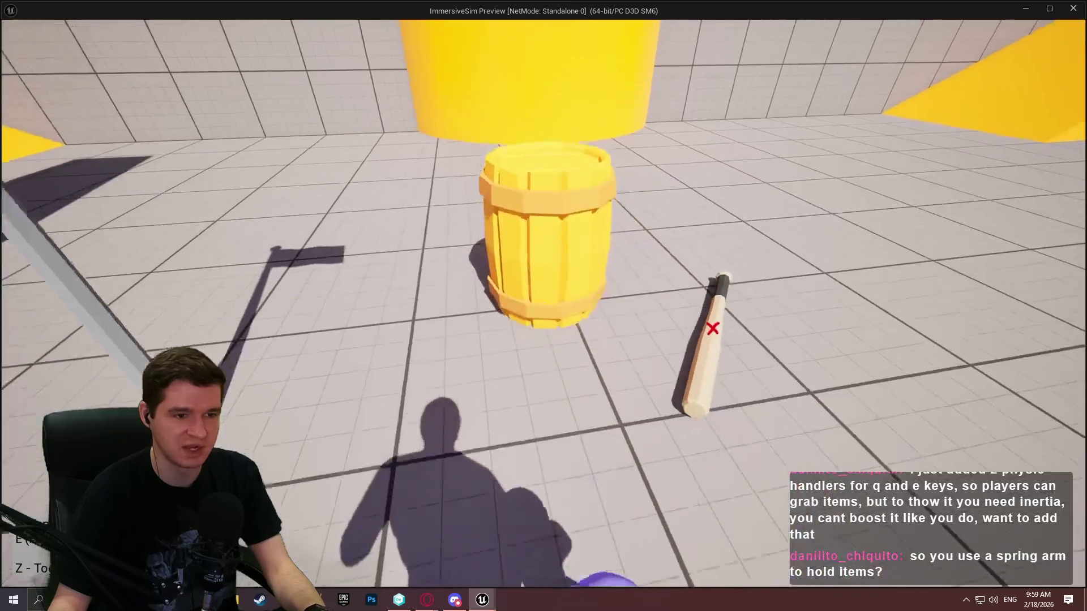
pyautogui.press('d')
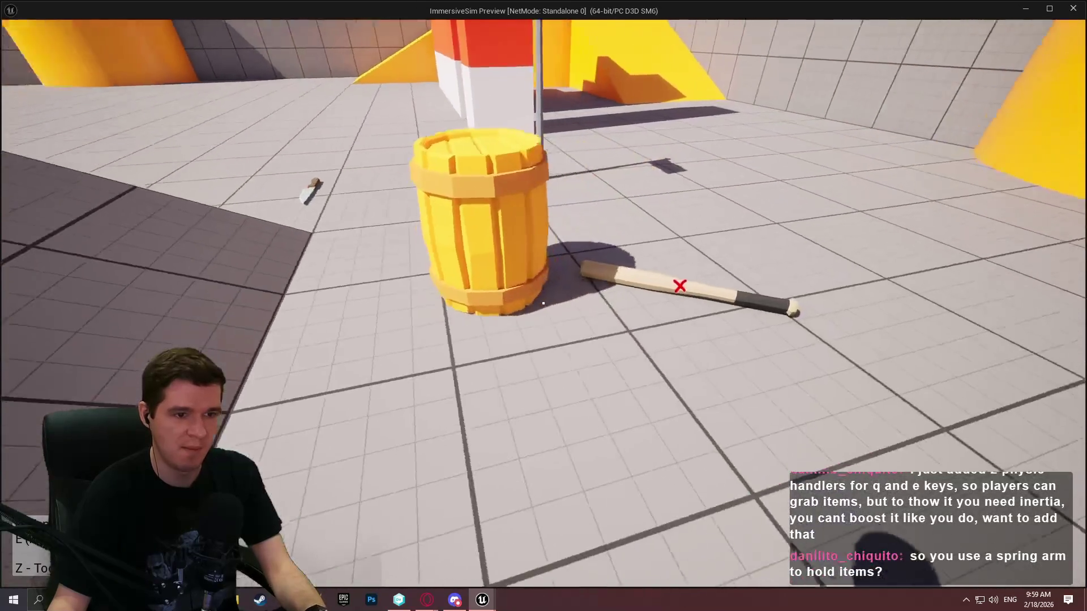
pyautogui.press('w')
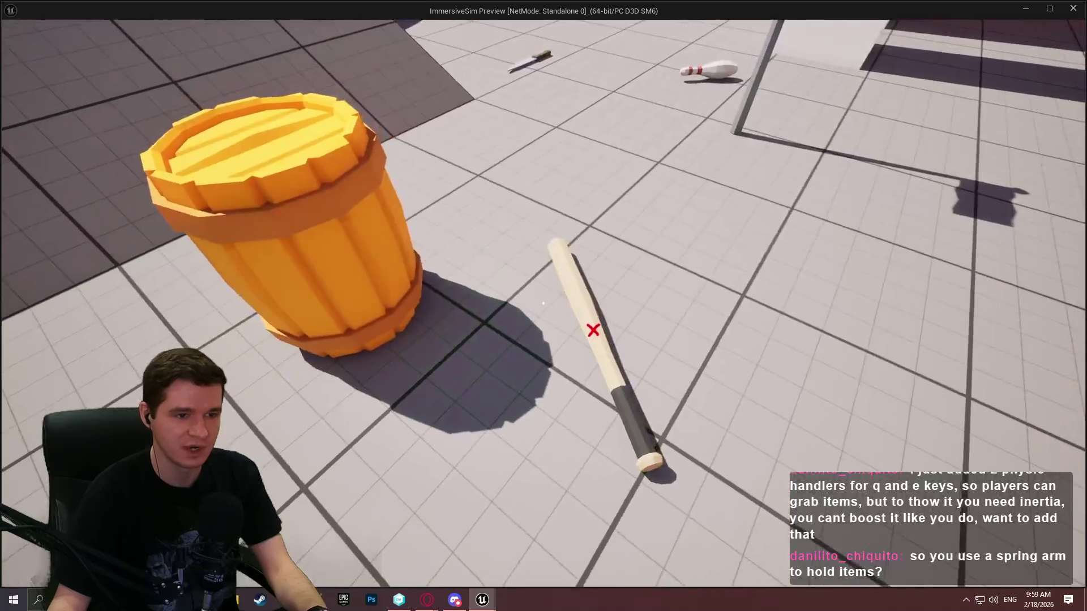
pyautogui.press('w')
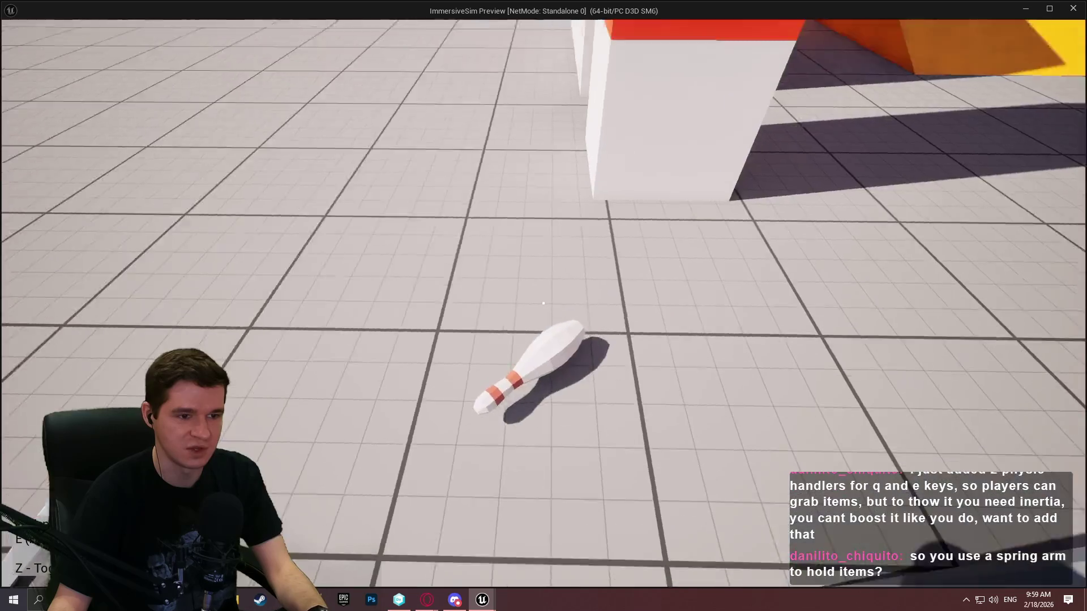
pyautogui.press('e')
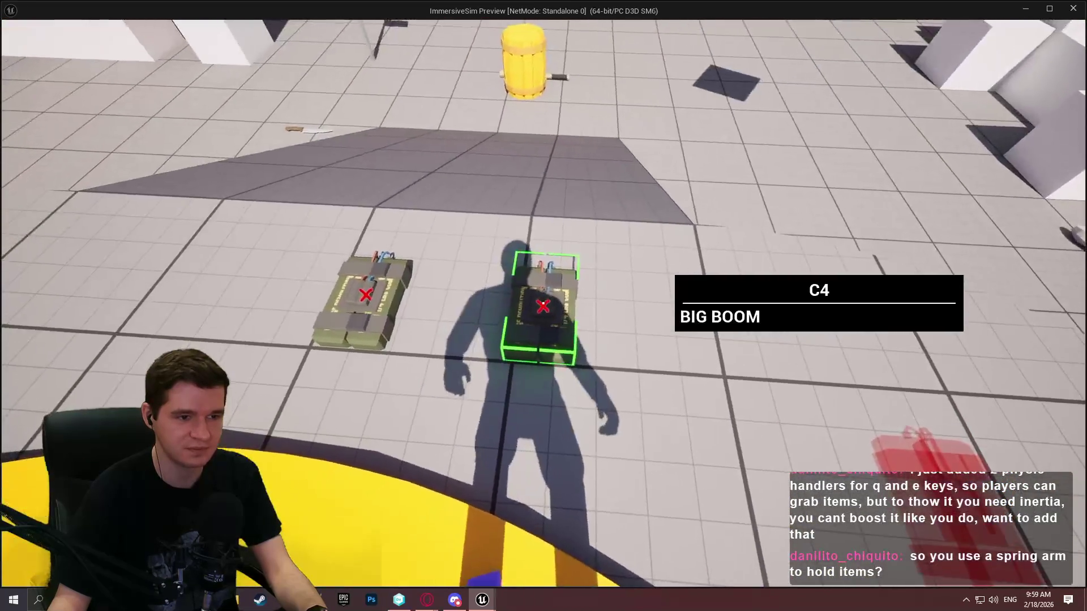
pyautogui.press('e')
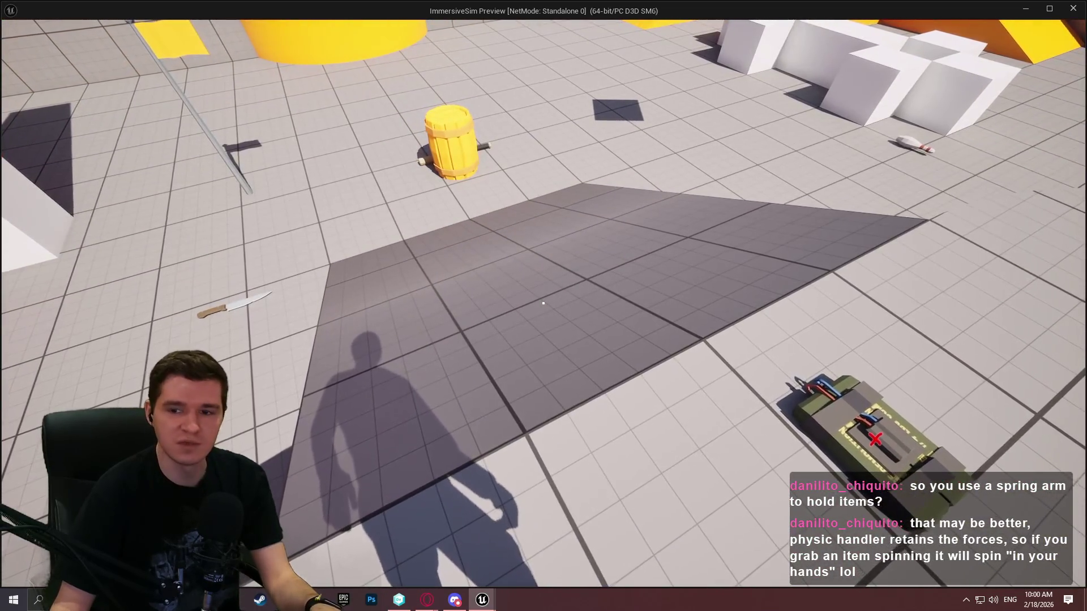
pyautogui.press('Escape')
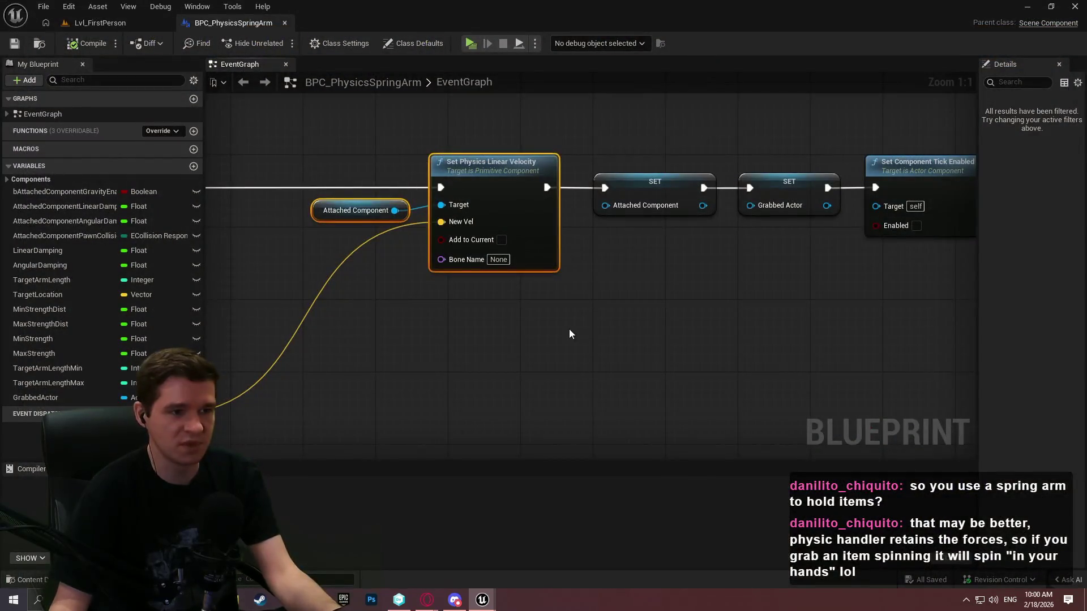
# Step: Adjust the selection of the Attached Component and Set Physics Linear Velocity nodes, then clear it
pyautogui.moveTo(549, 312); pyautogui.dragTo(456, 146)
pyautogui.moveTo(513, 348); pyautogui.dragTo(428, 173)
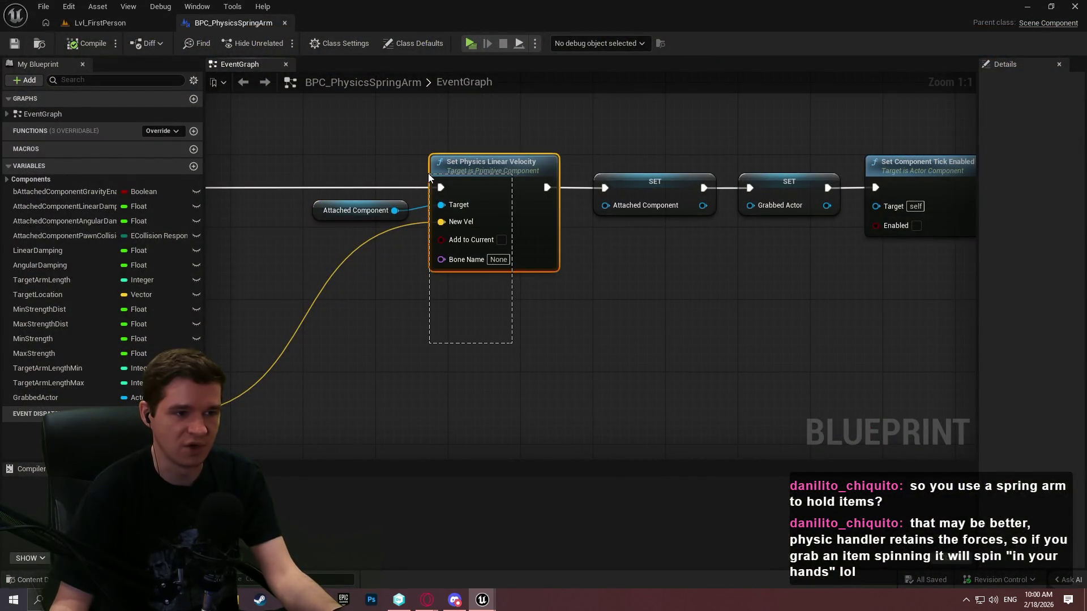
pyautogui.click(517, 306)
# Step: Add a Set Physics Angular Velocity in Degrees node from Attached Component, delete it, and return to Lvl_FirstPerson
pyautogui.moveTo(395, 211); pyautogui.dragTo(433, 328)
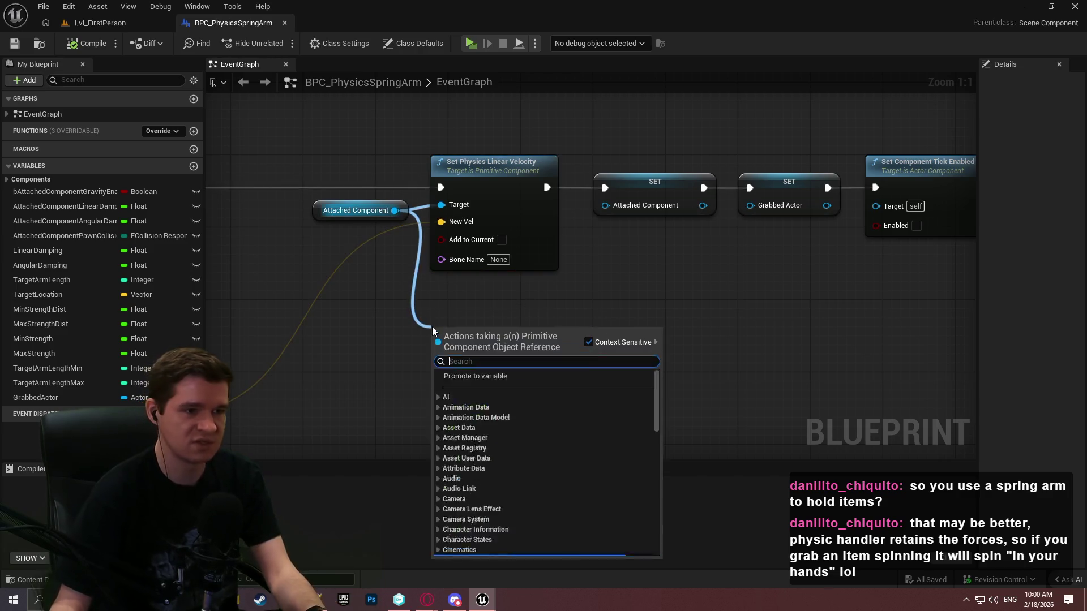
pyautogui.write('set physics ang')
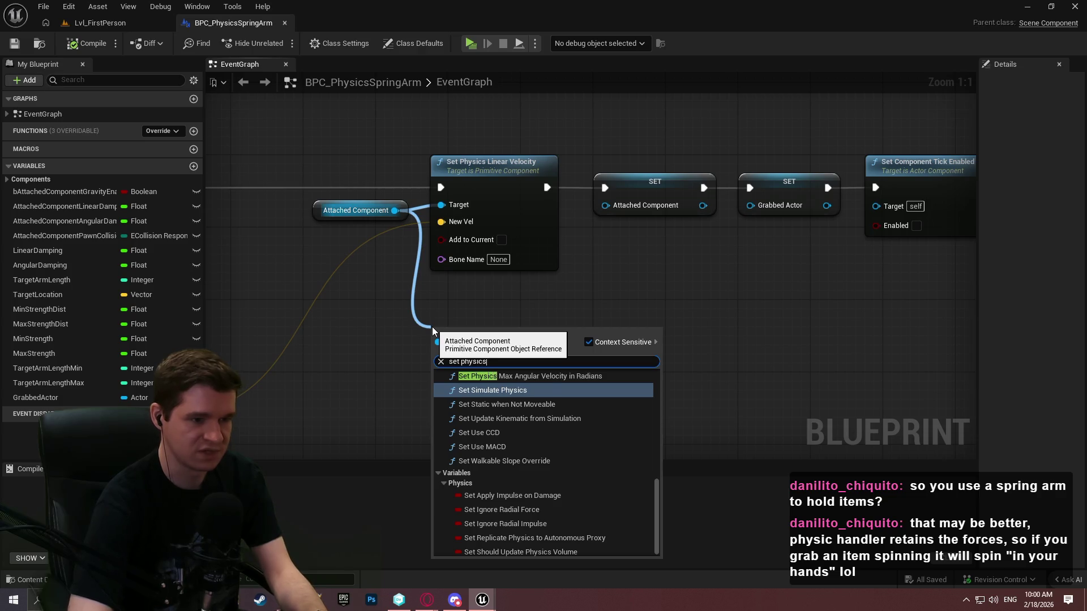
pyautogui.press('Down')
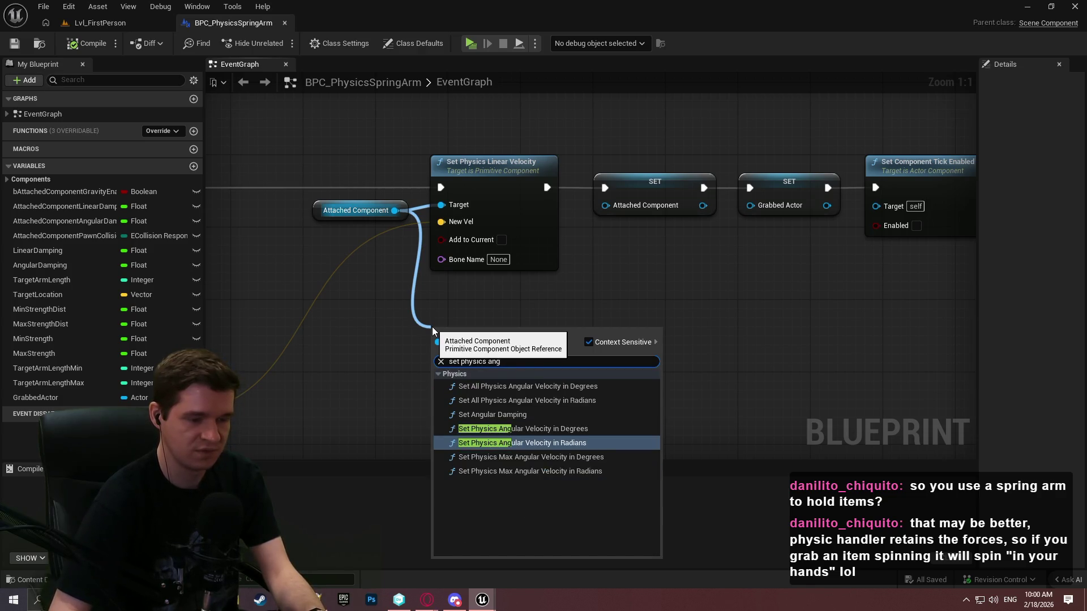
pyautogui.press('Up')
pyautogui.press('Return')
pyautogui.moveTo(683, 382); pyautogui.dragTo(686, 248)
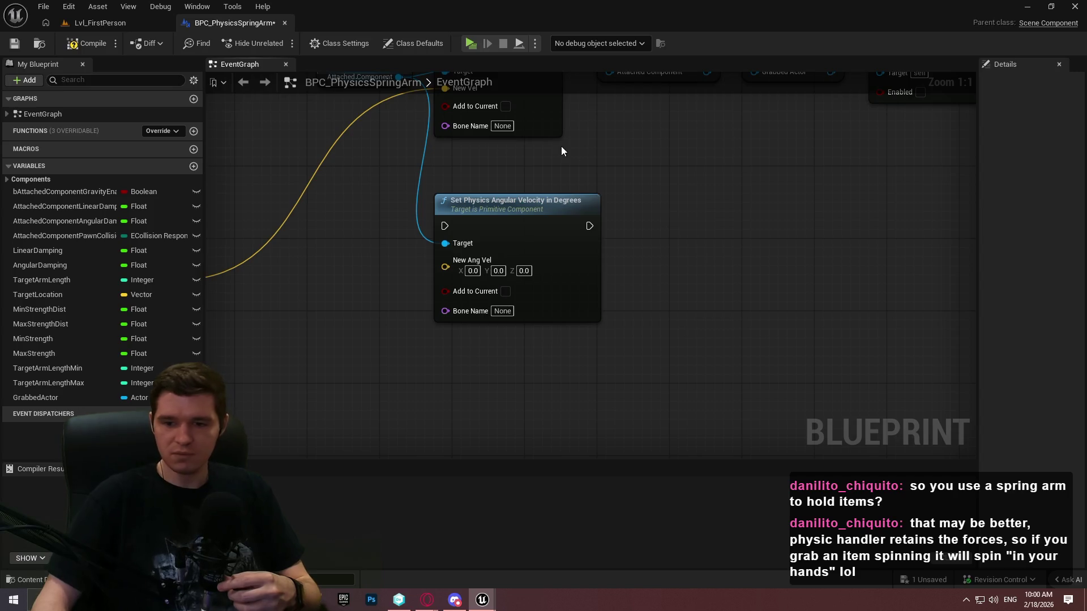
pyautogui.press('Delete')
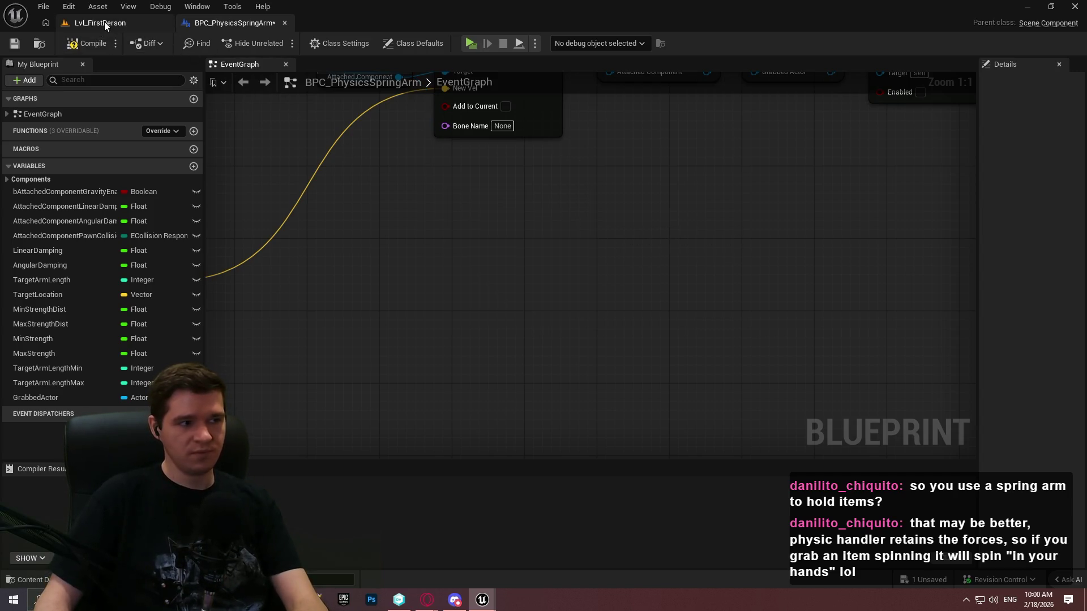
pyautogui.click(104, 21)
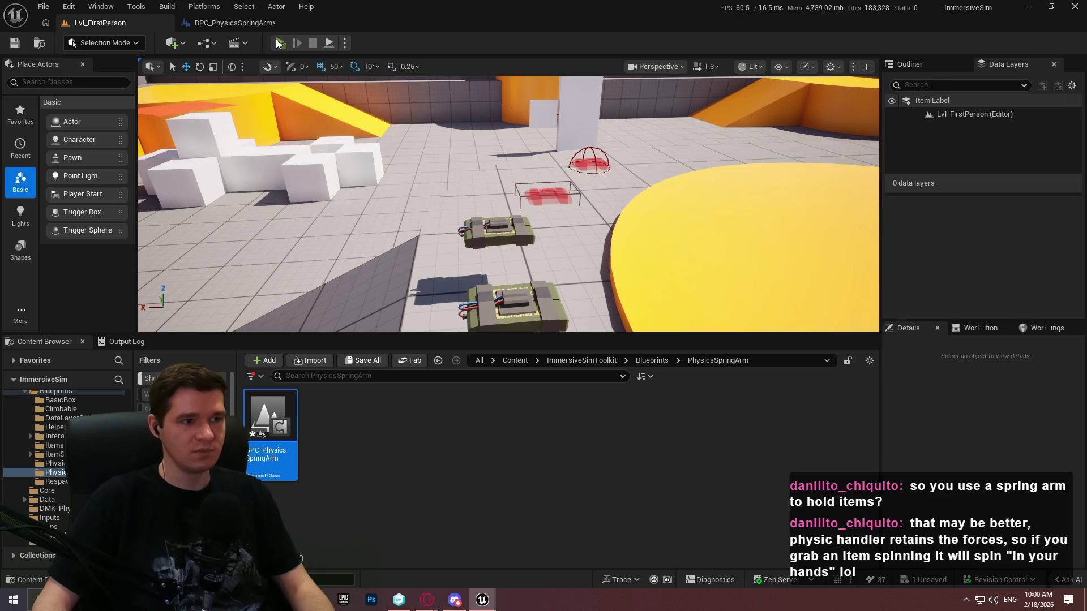
# Step: Launch the game preview, pick up the C4 charge and throw it
pyautogui.click(278, 44)
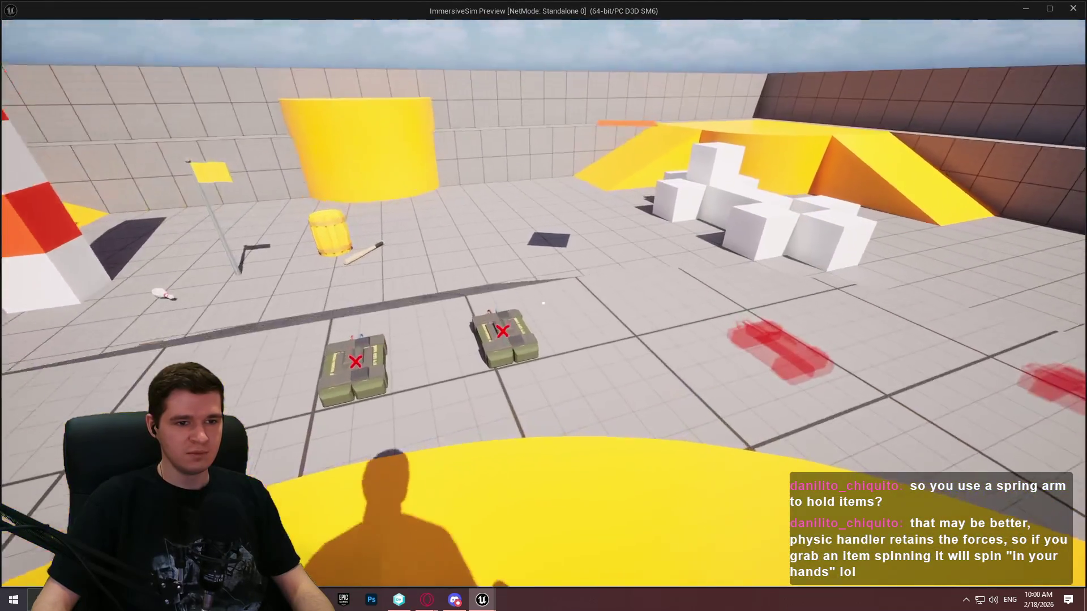
pyautogui.moveTo(543, 303)
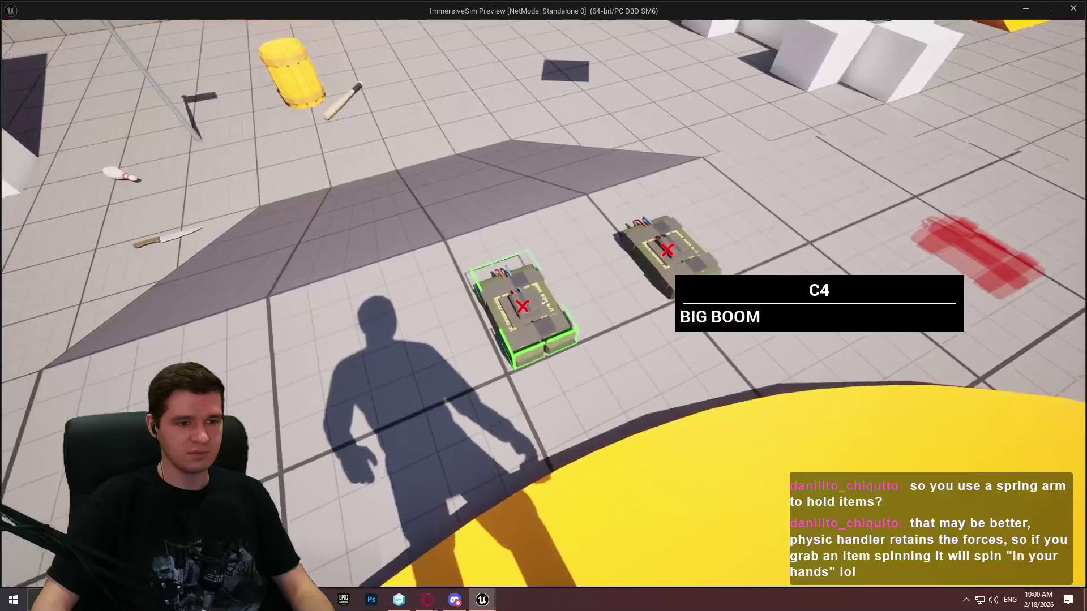
pyautogui.press('e')
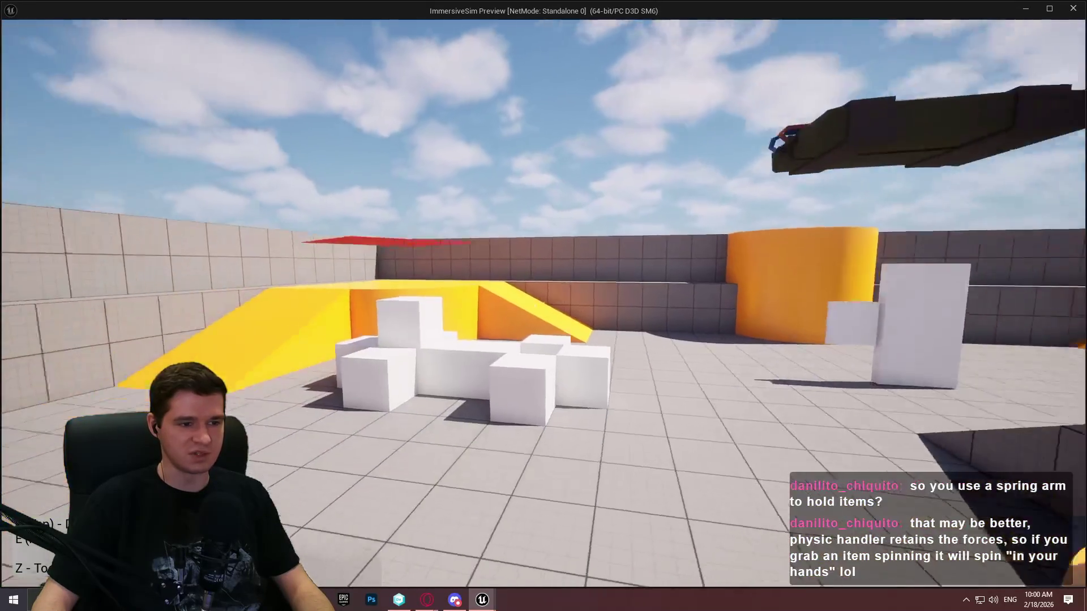
pyautogui.click(543, 304)
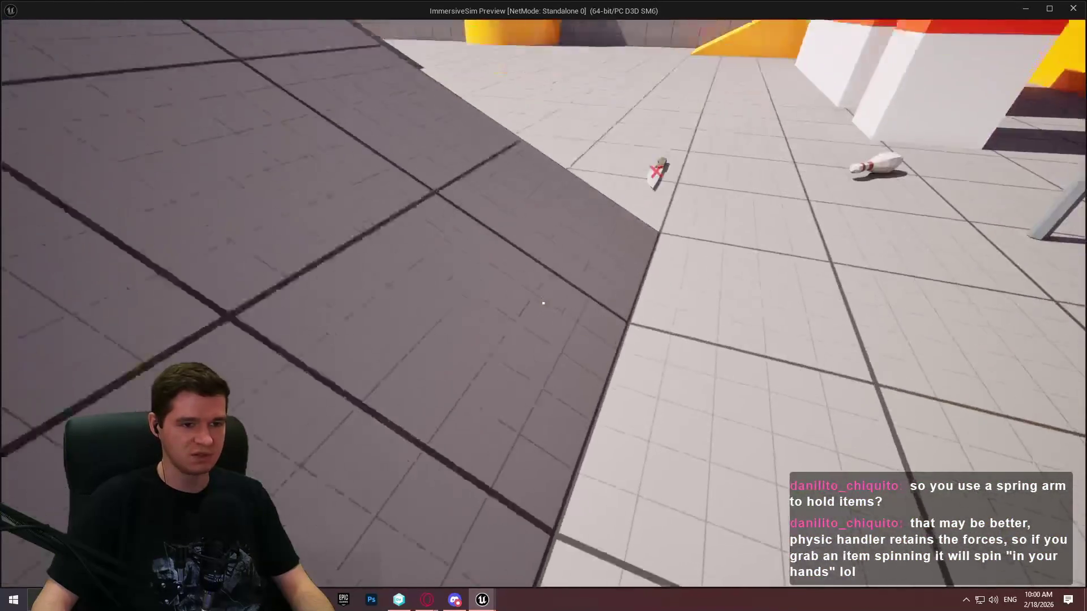
# Step: Walk over to the knife, pick it up and throw it
pyautogui.press('w')
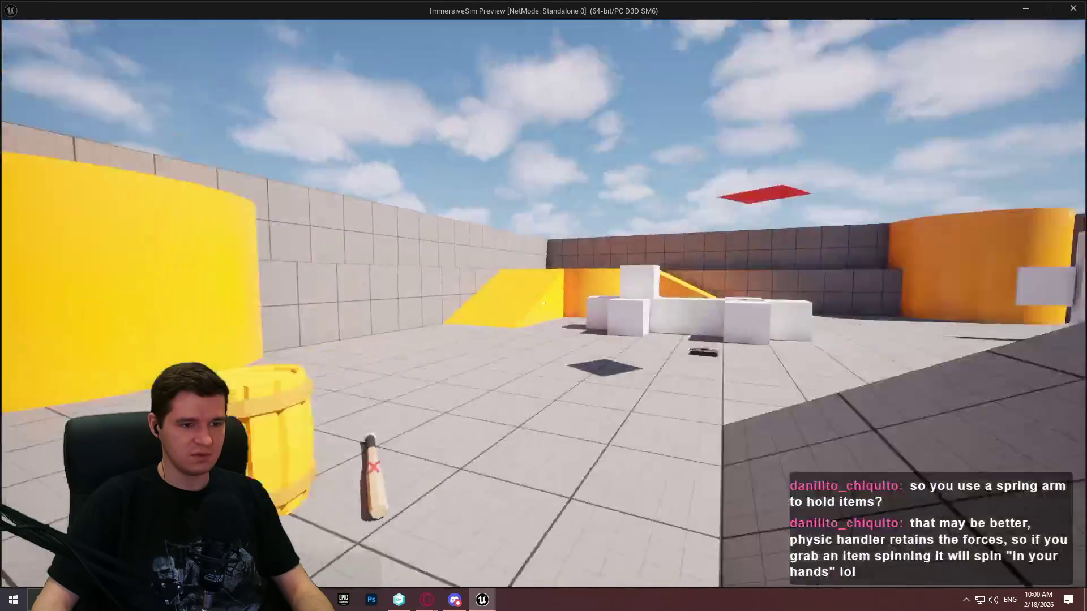
pyautogui.press('w')
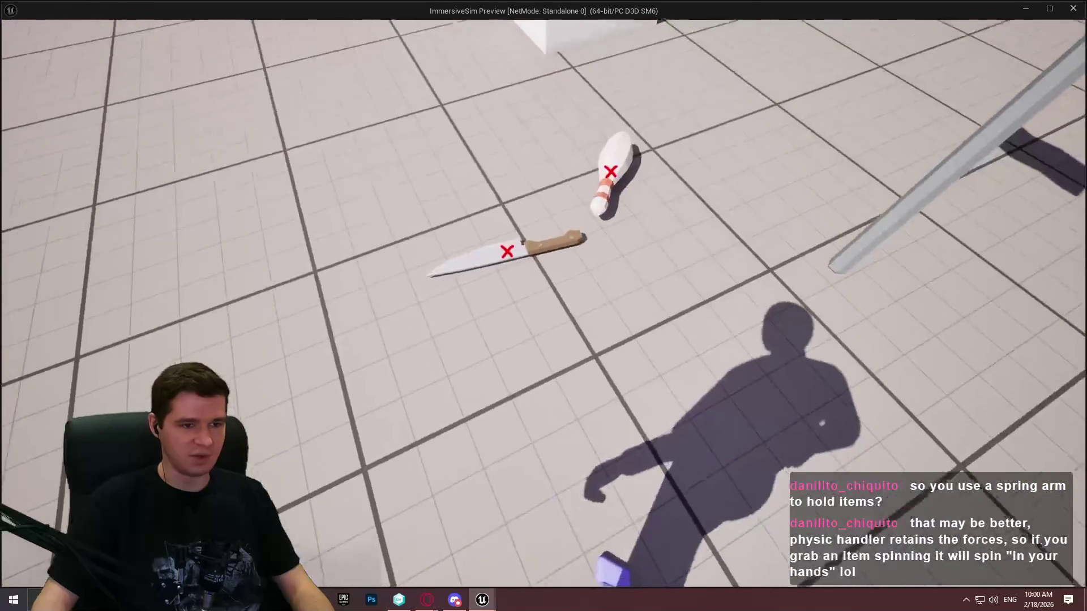
pyautogui.press('e')
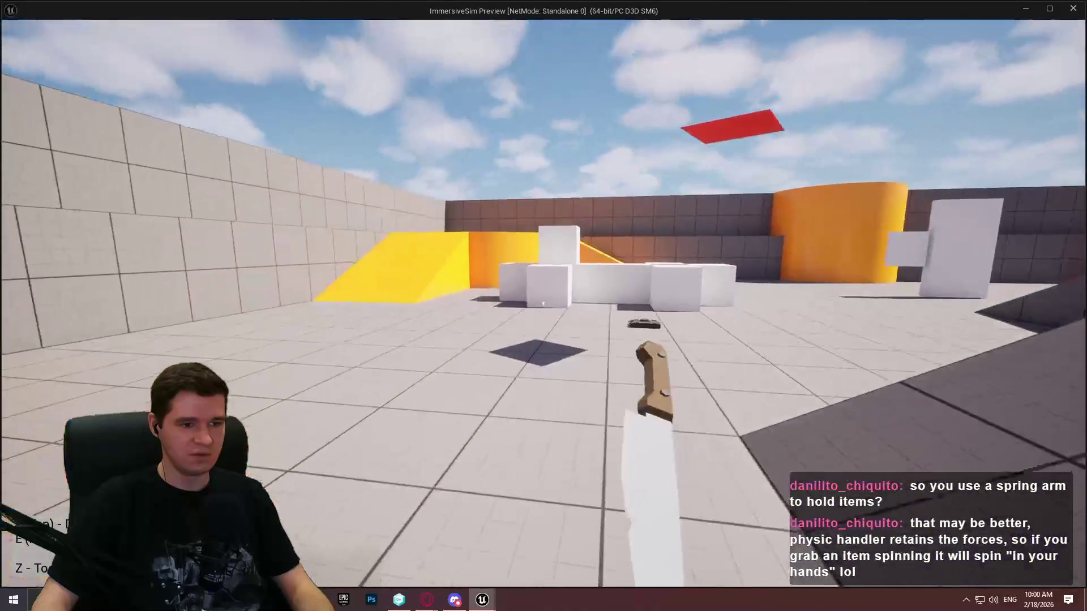
pyautogui.click(543, 304)
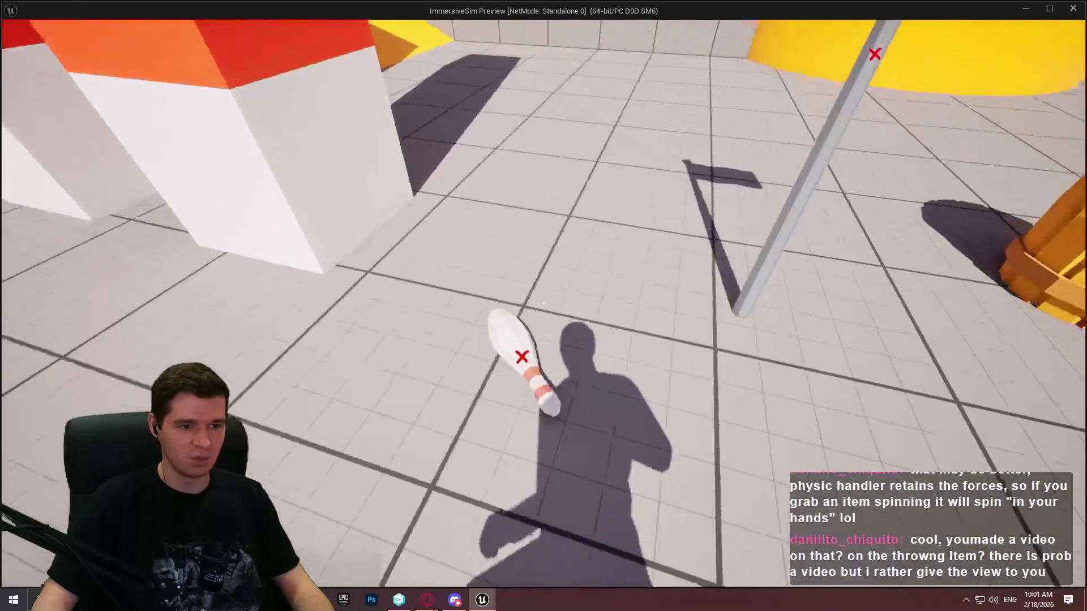
# Step: Approach the bowling pin, fling it, grab it again and charge another throw
pyautogui.press('s')
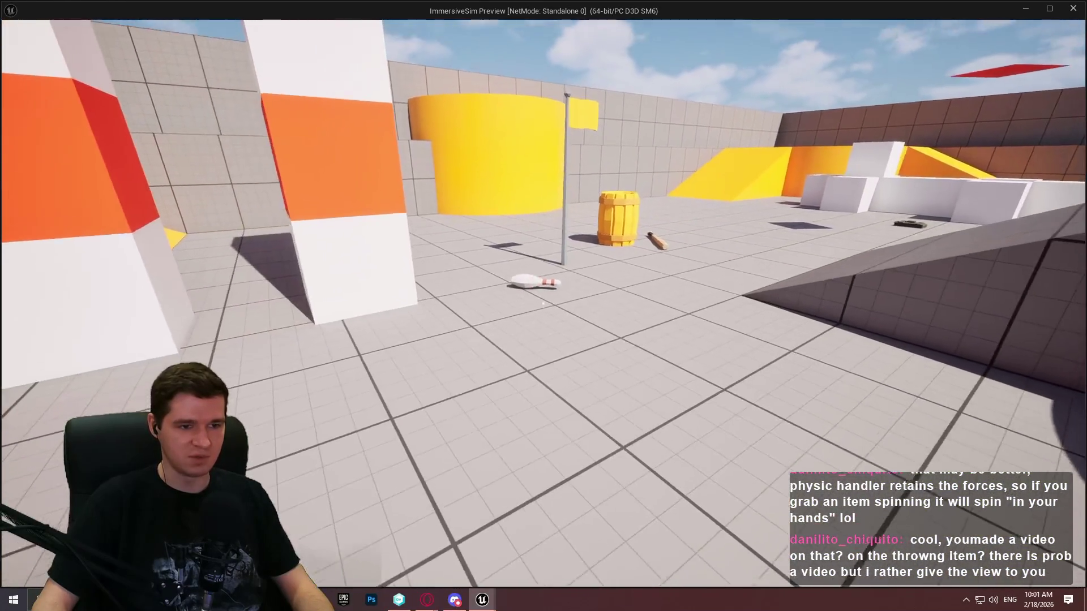
pyautogui.press('w')
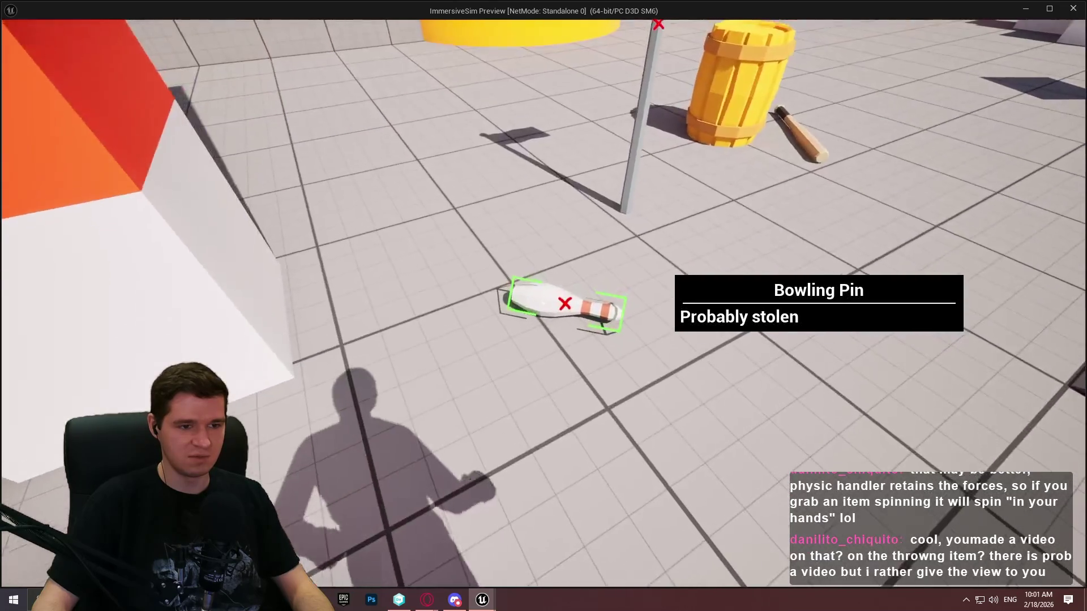
pyautogui.press('w')
pyautogui.click(544, 306)
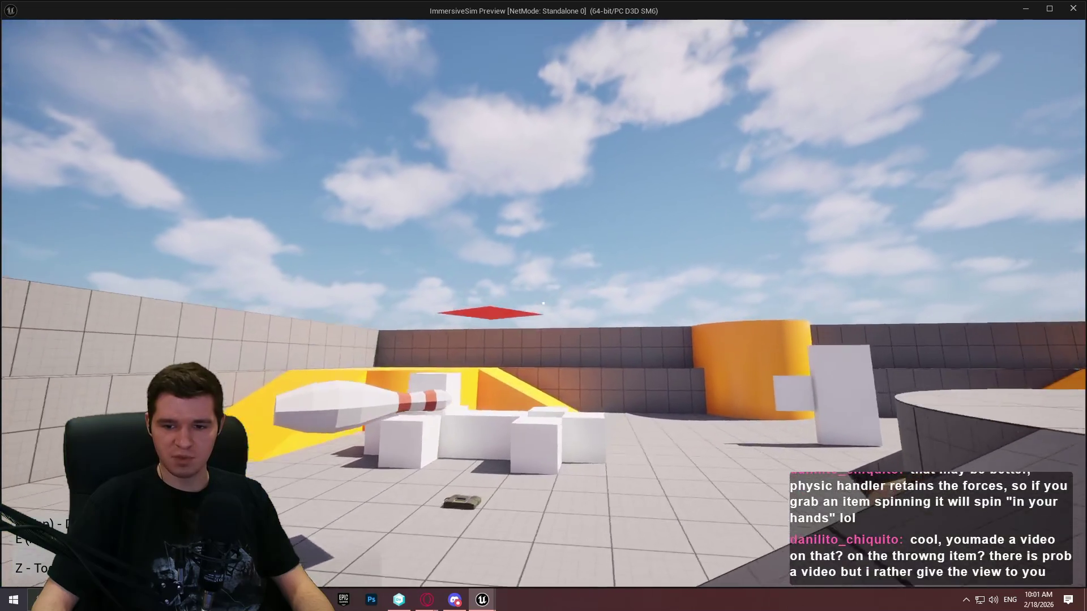
pyautogui.press('w')
pyautogui.click(543, 305)
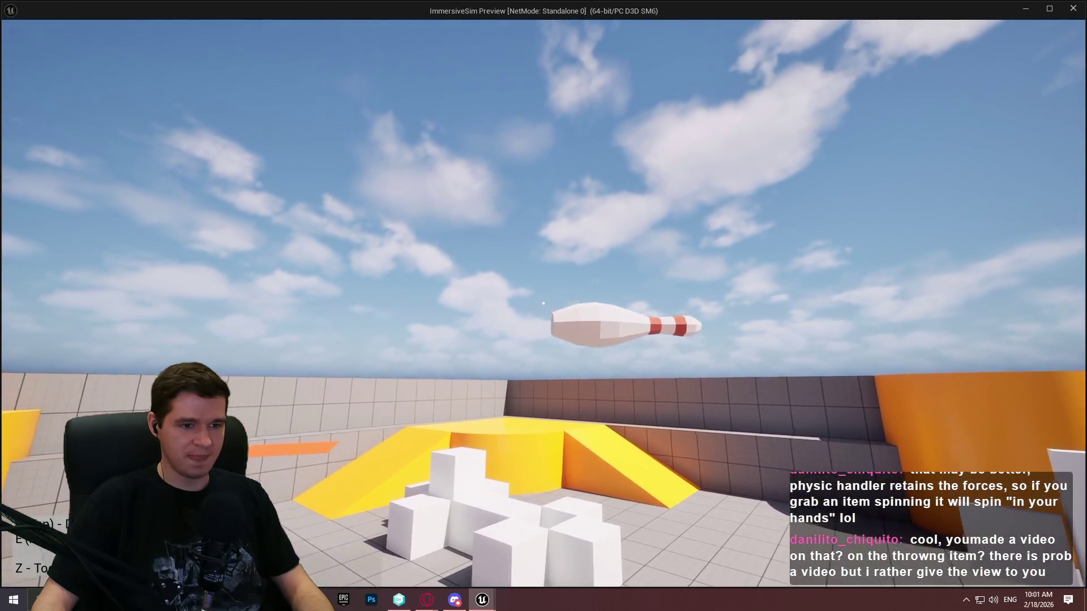
pyautogui.click(544, 306)
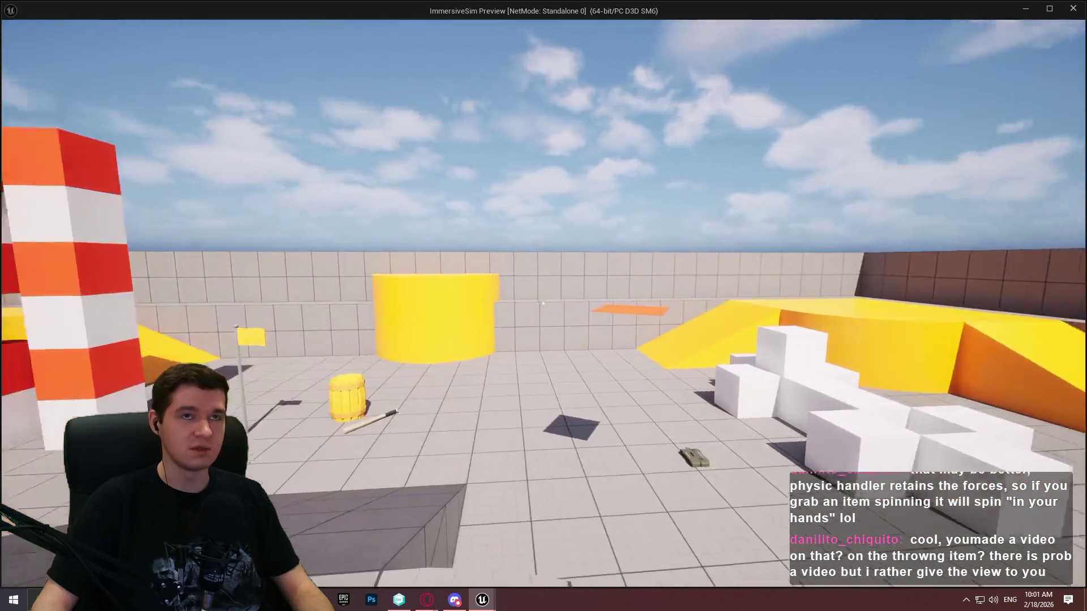
# Step: Pick up the C4 from the floor and throw it farther away
pyautogui.press('w')
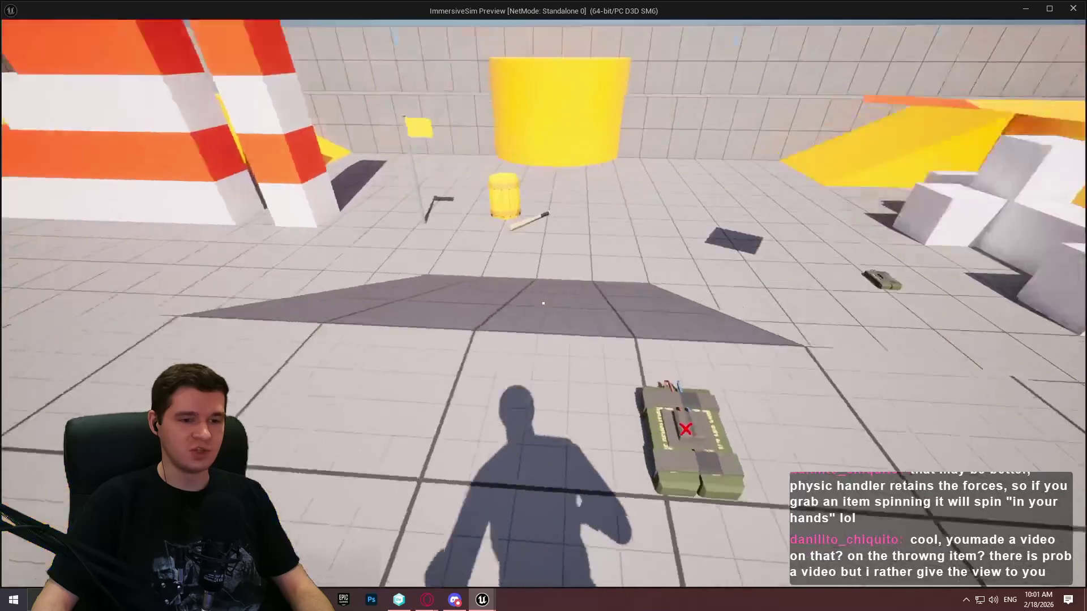
pyautogui.press('e')
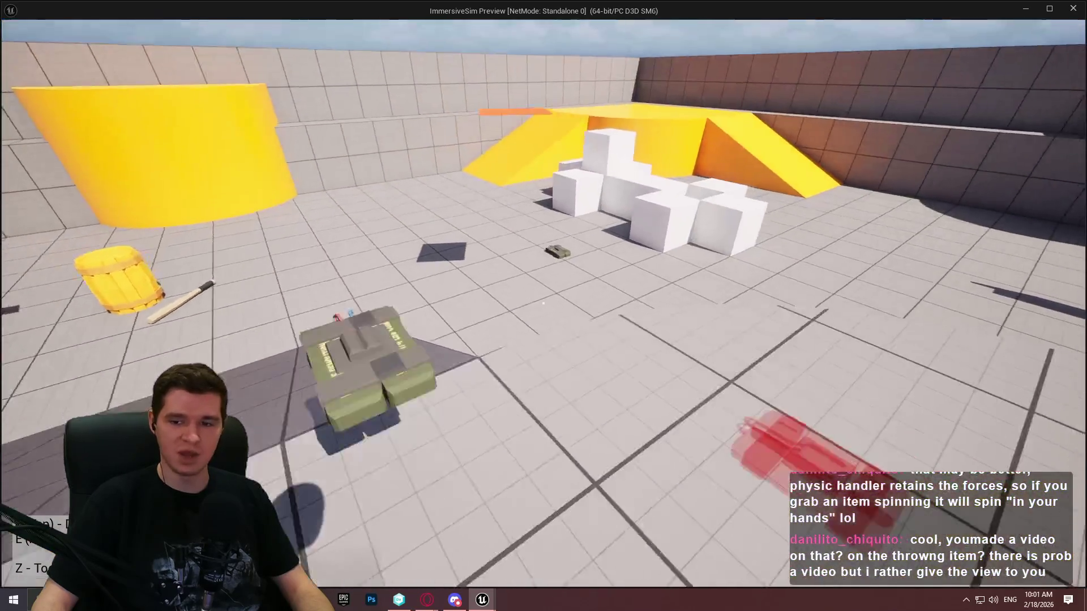
pyautogui.press('s')
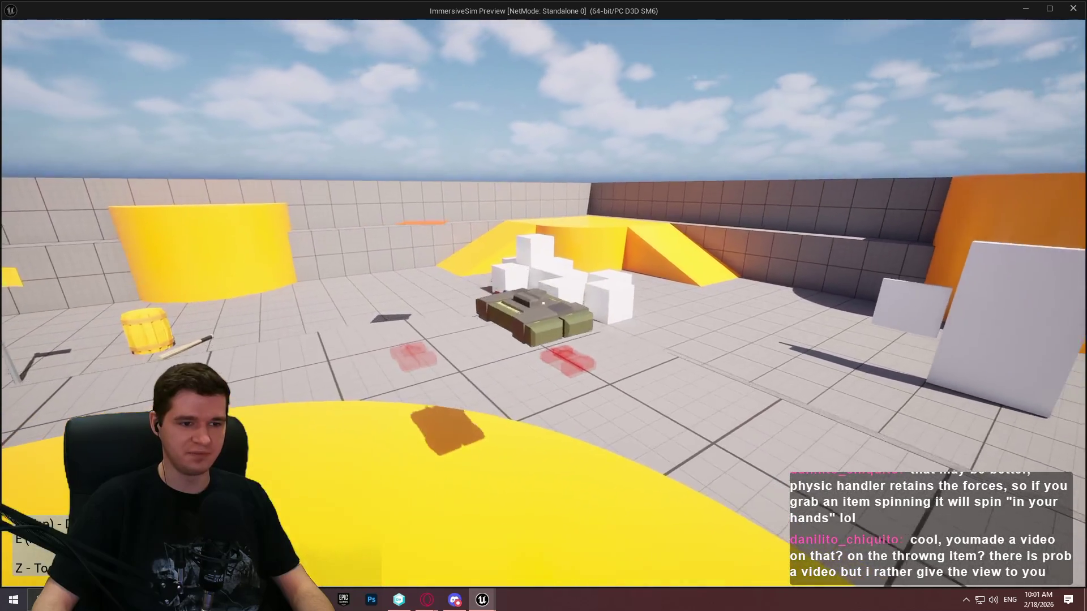
pyautogui.click(543, 304)
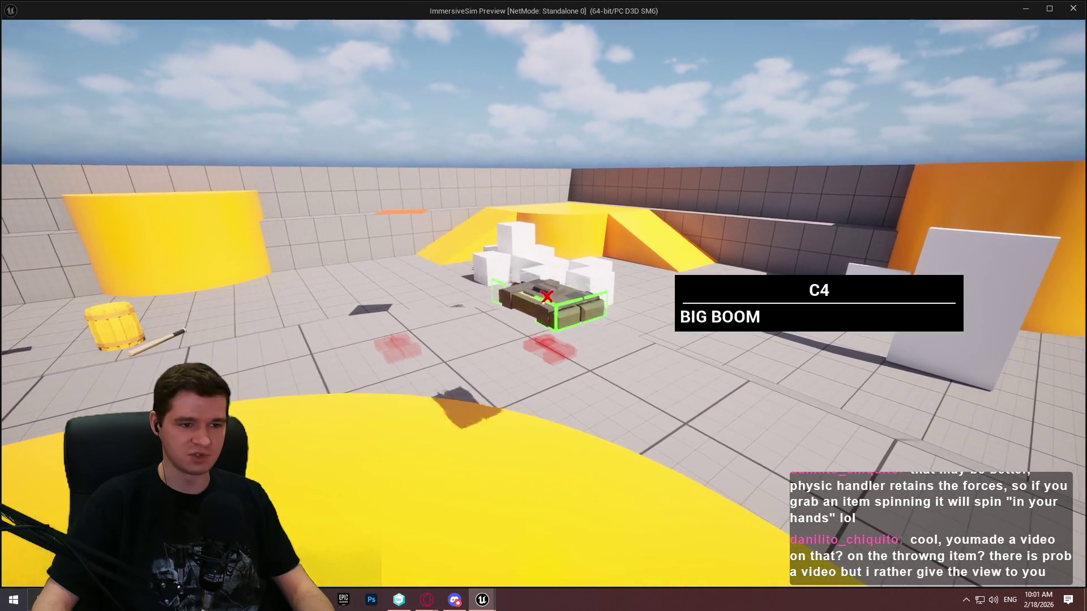
pyautogui.press('w')
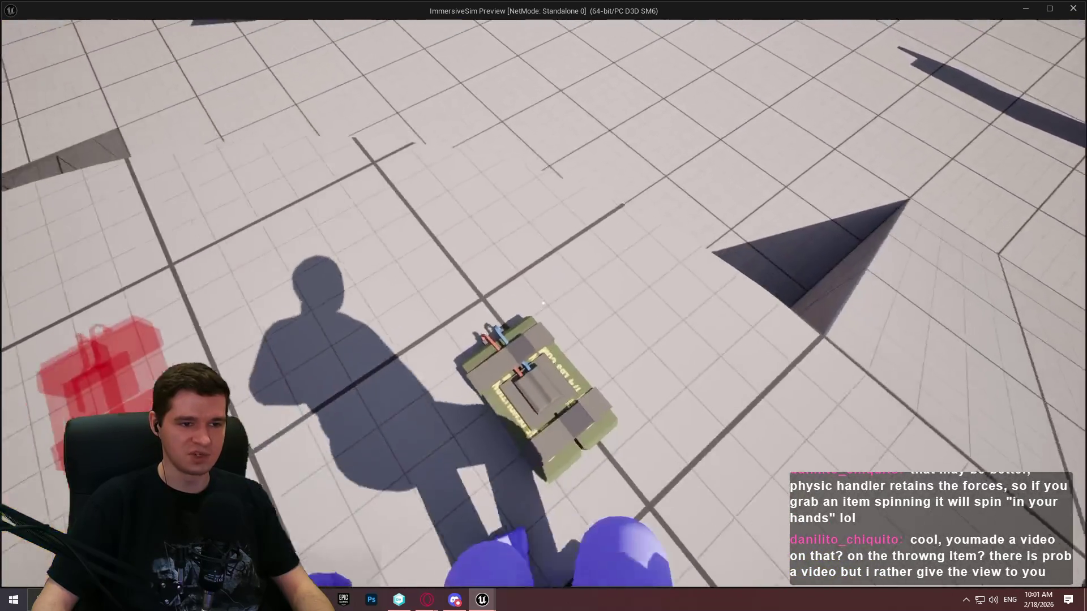
pyautogui.click(543, 303)
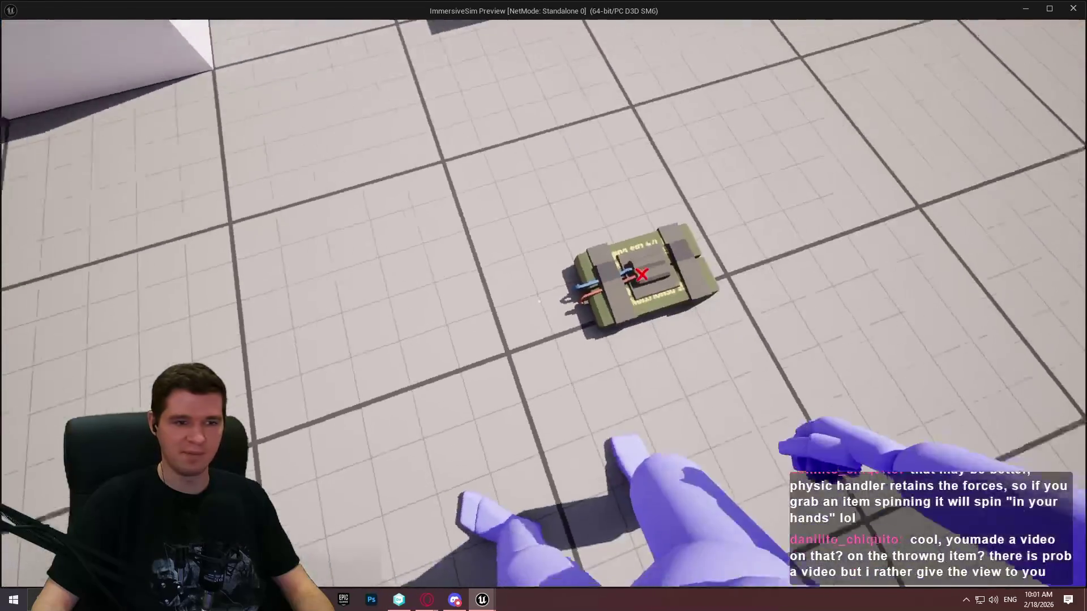
# Step: Throw the C4 onto the white blocks twice, then end the play session with Esc
pyautogui.press('w')
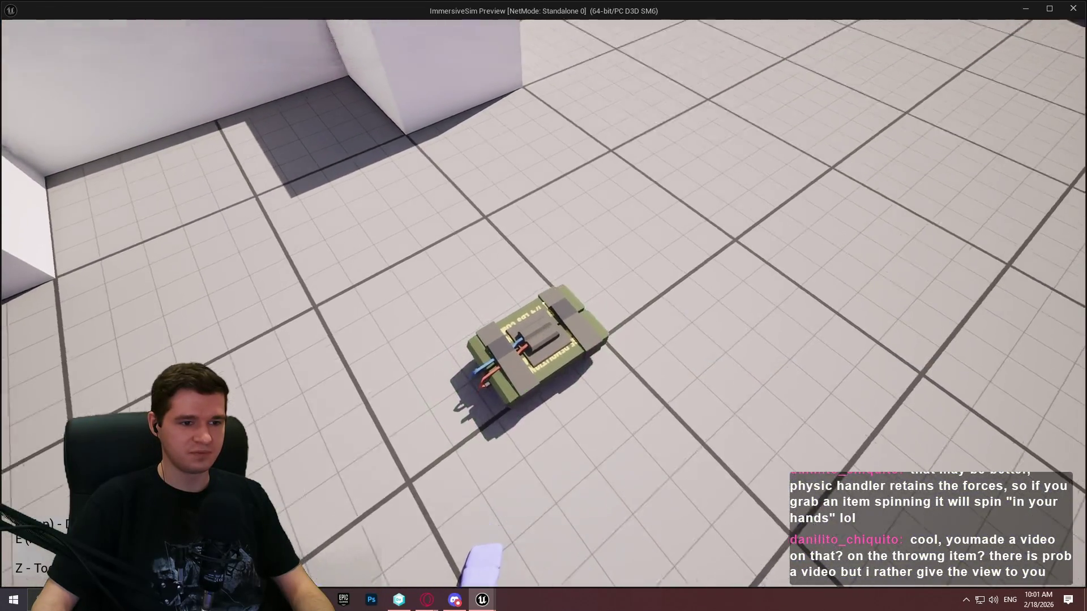
pyautogui.press('e')
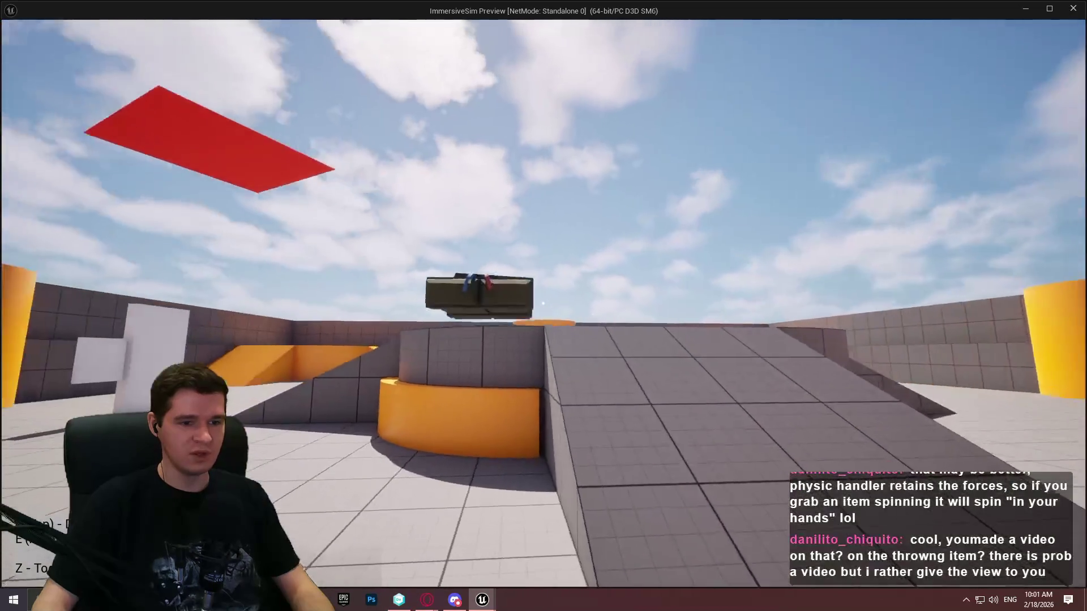
pyautogui.click(543, 303)
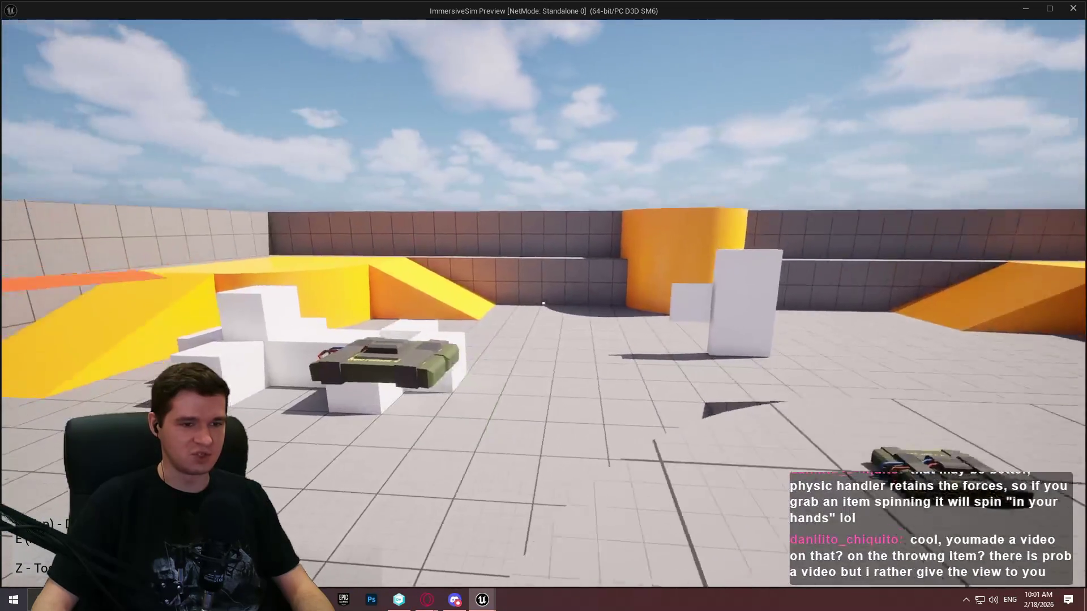
pyautogui.press('e')
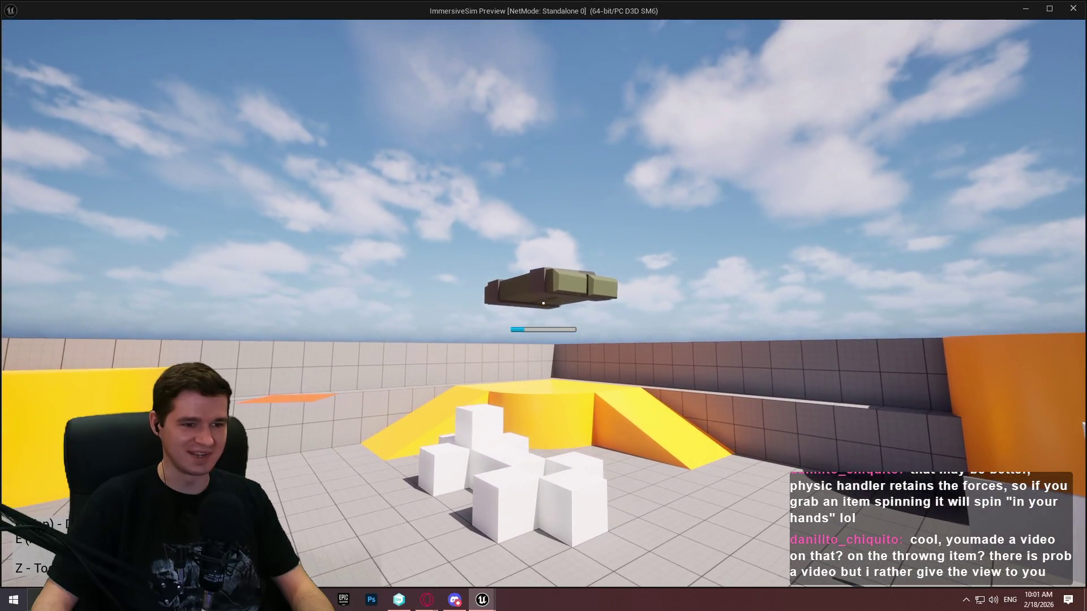
pyautogui.click(543, 304)
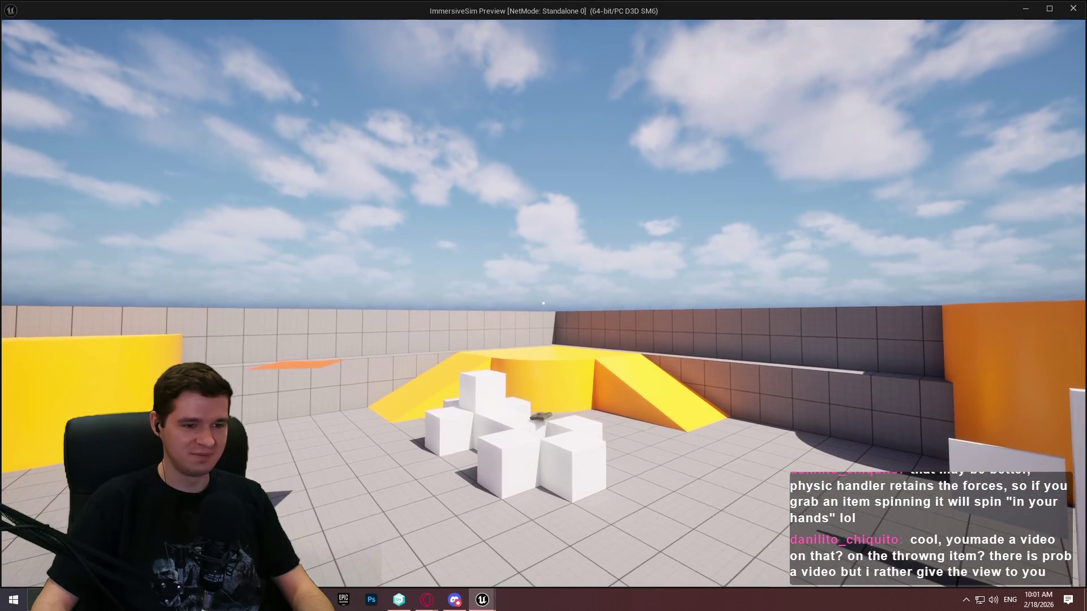
pyautogui.press('Escape')
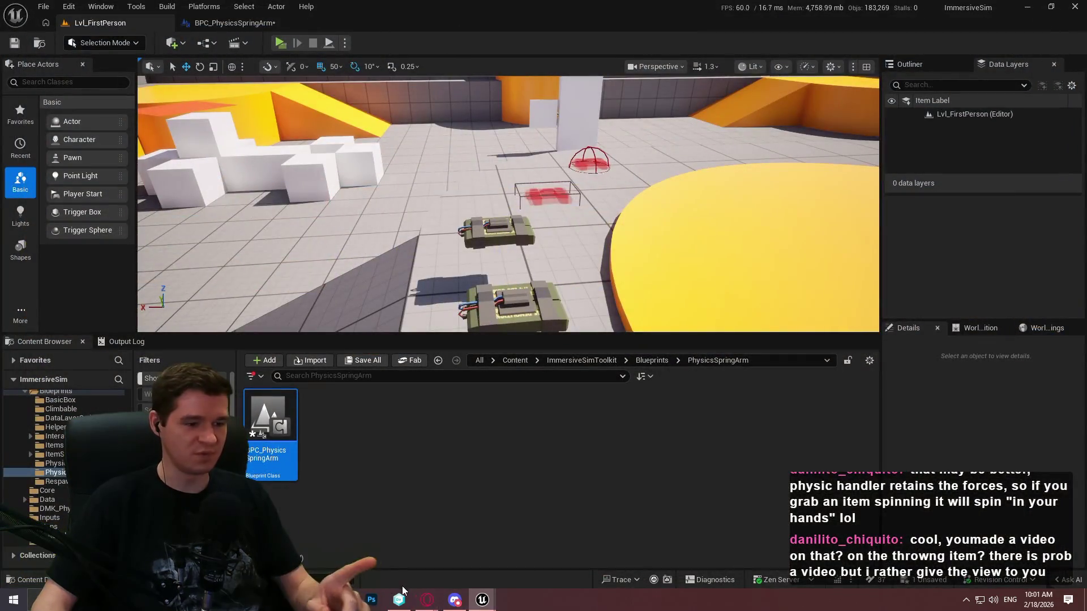
pyautogui.moveTo(427, 599)
pyautogui.click(514, 570)
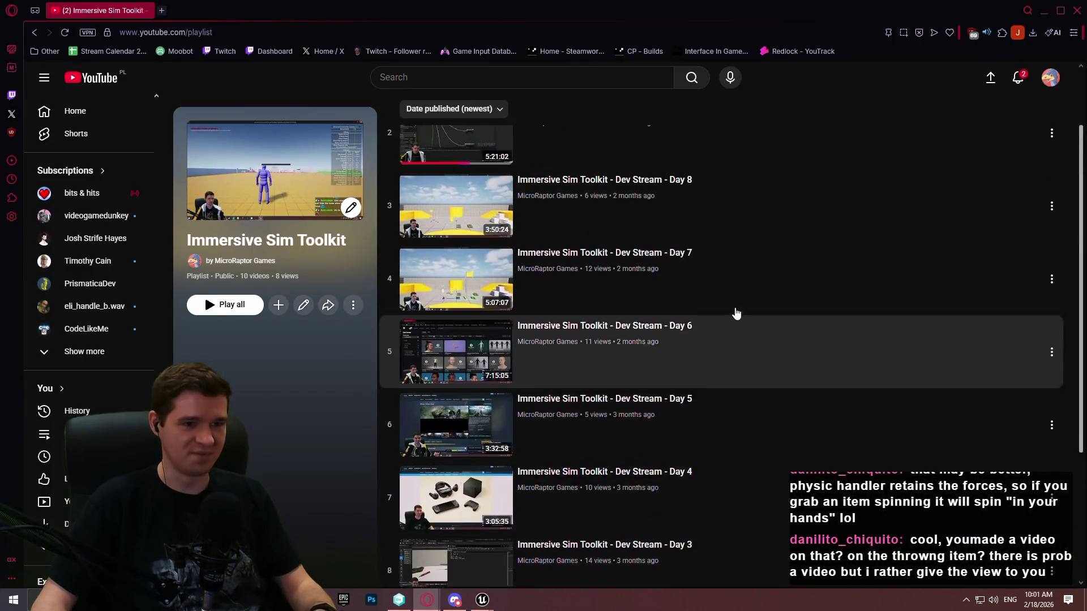
pyautogui.scroll(2, 730, 289)
pyautogui.scroll(-5, 697, 278)
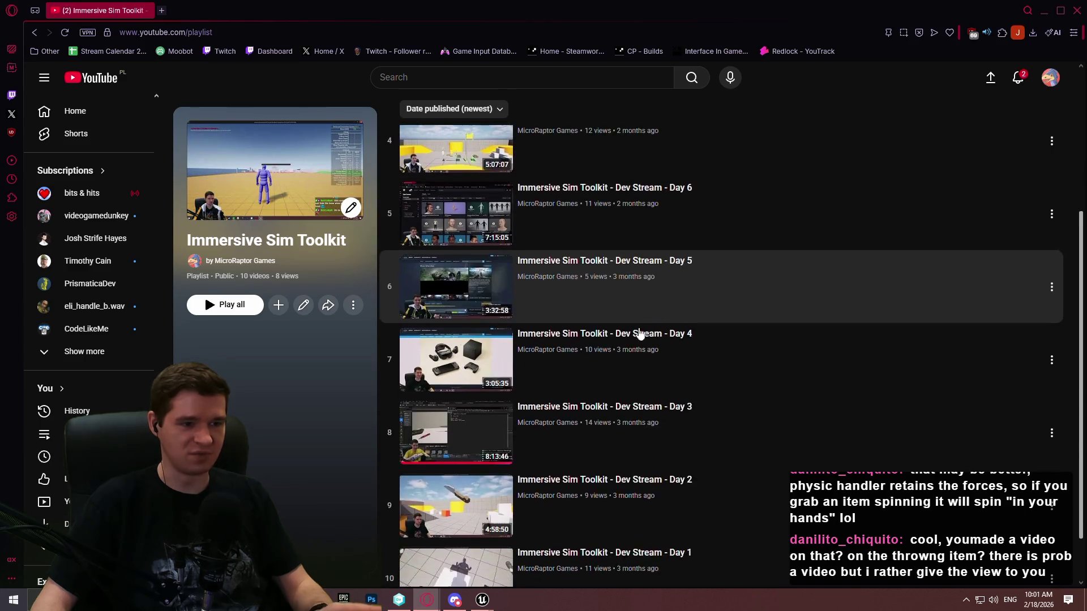
pyautogui.middleClick(573, 503)
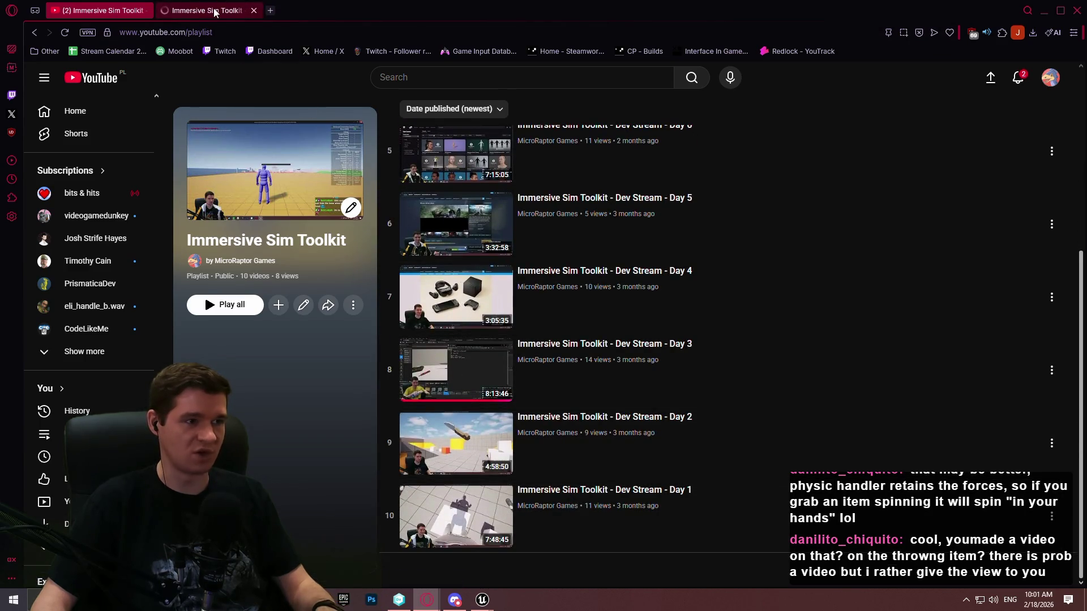
pyautogui.click(215, 13)
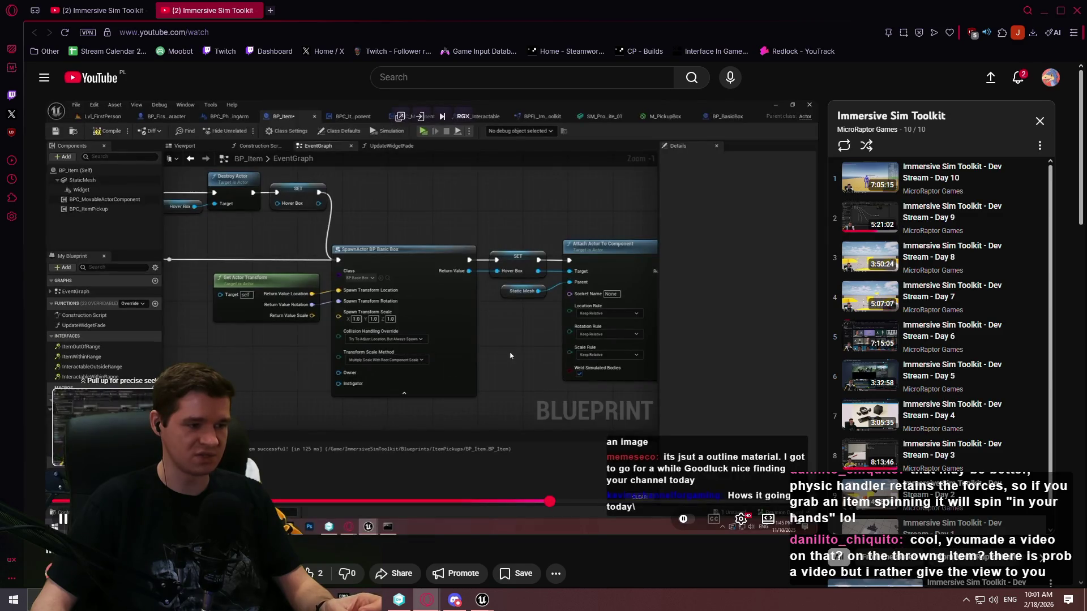
pyautogui.moveTo(550, 502); pyautogui.dragTo(70, 502)
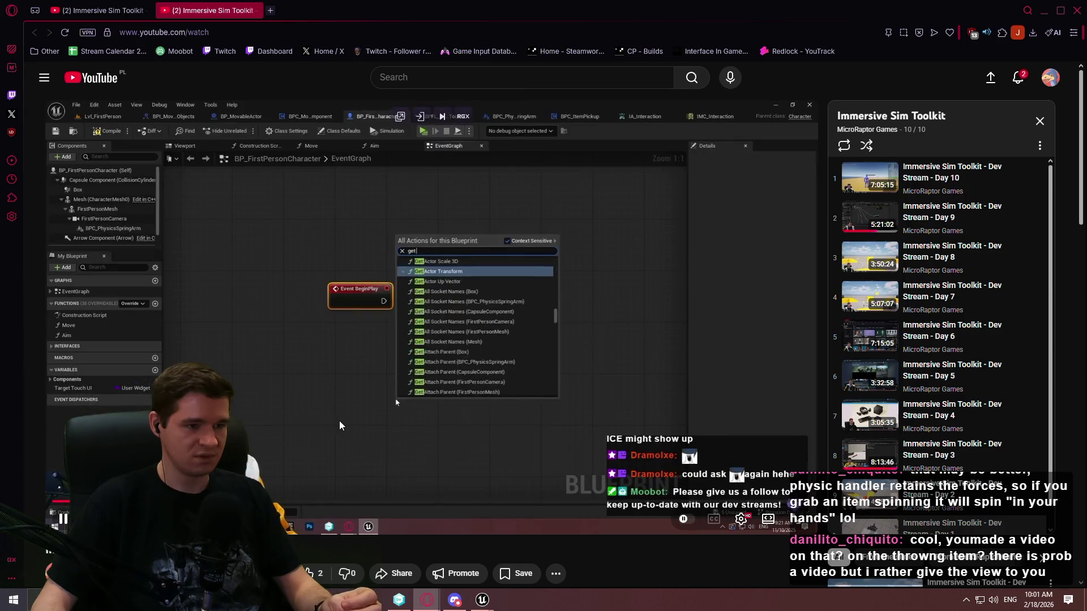
pyautogui.click(334, 422)
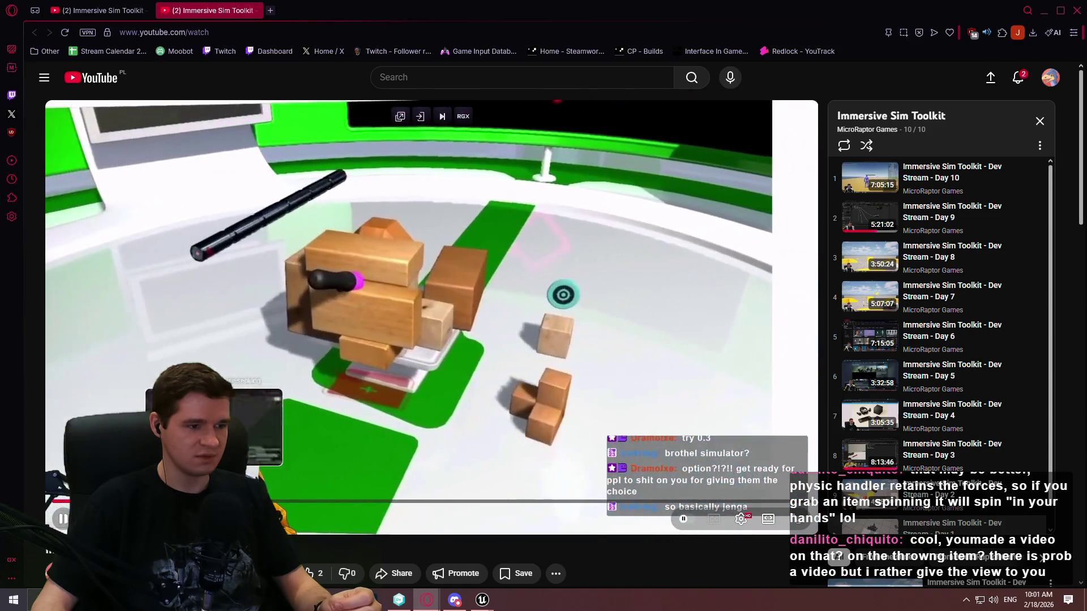
pyautogui.moveTo(270, 502); pyautogui.dragTo(340, 503)
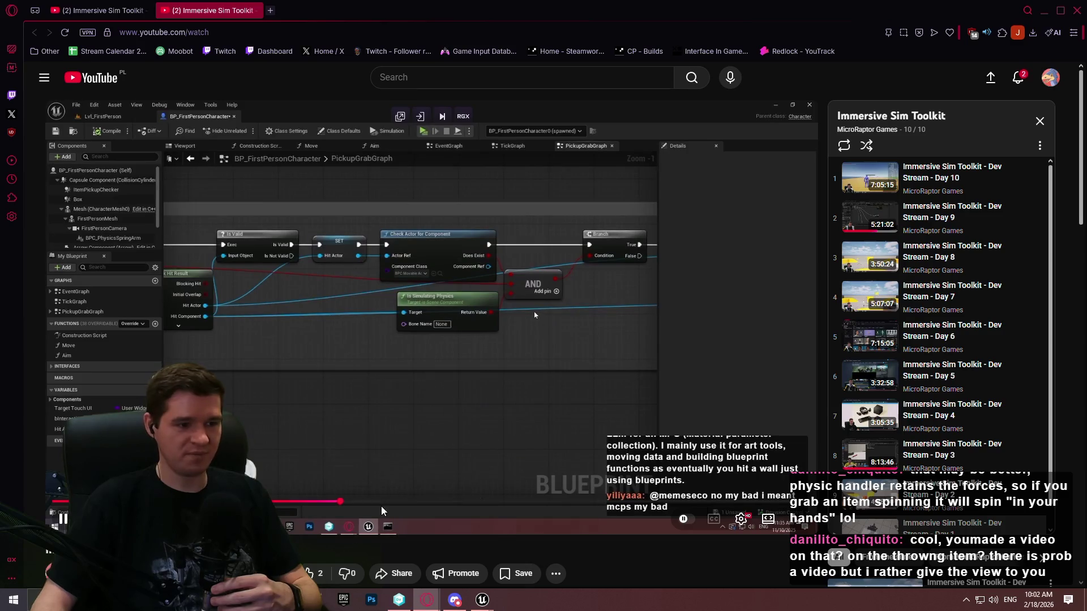
pyautogui.click(431, 502)
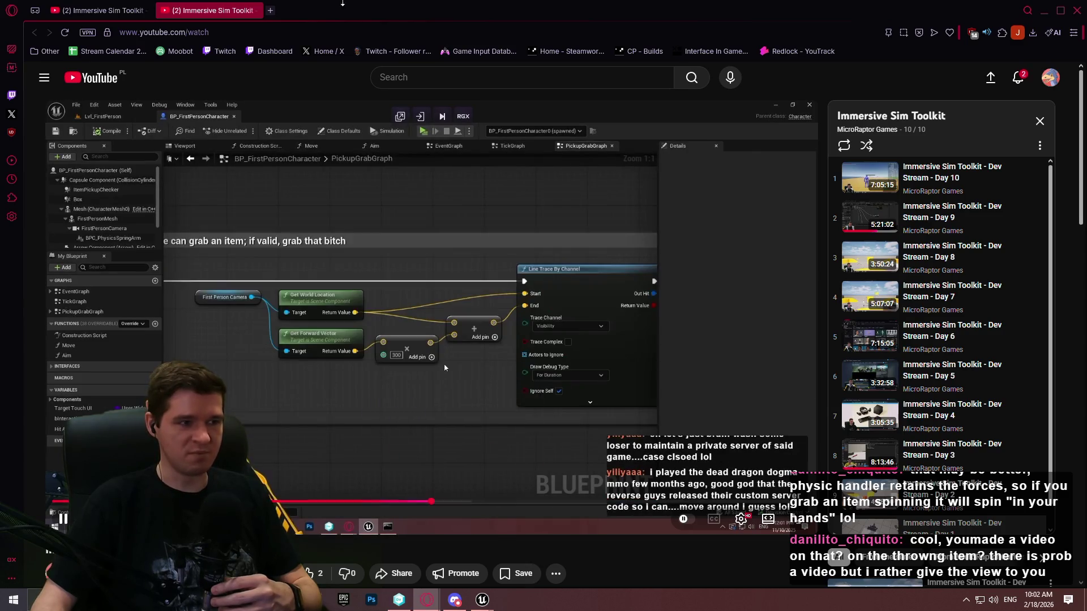
pyautogui.click(35, 32)
pyautogui.click(314, 33)
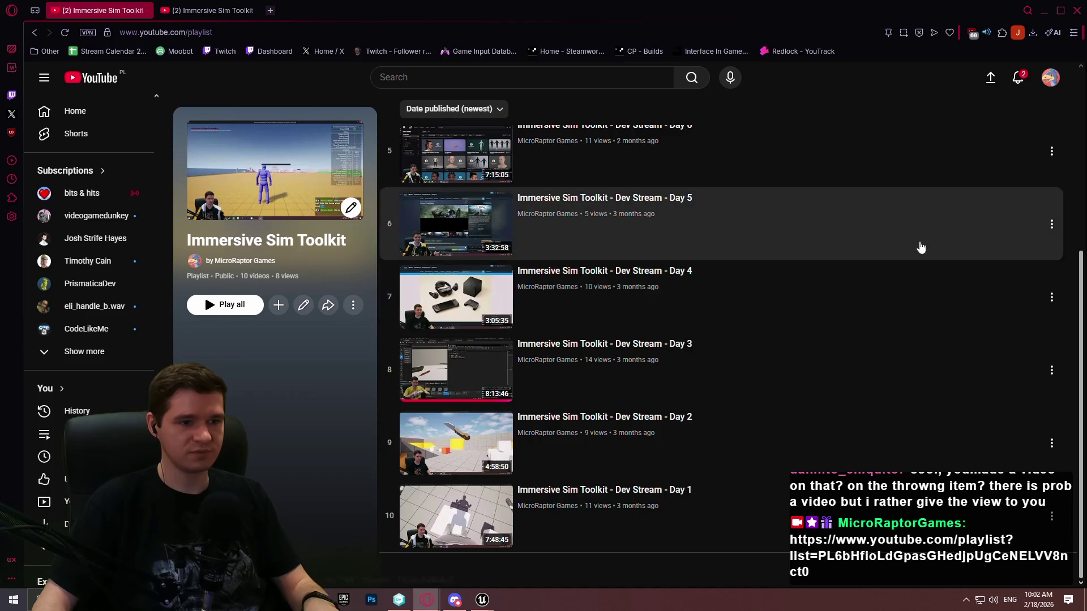
pyautogui.scroll(6, 736, 357)
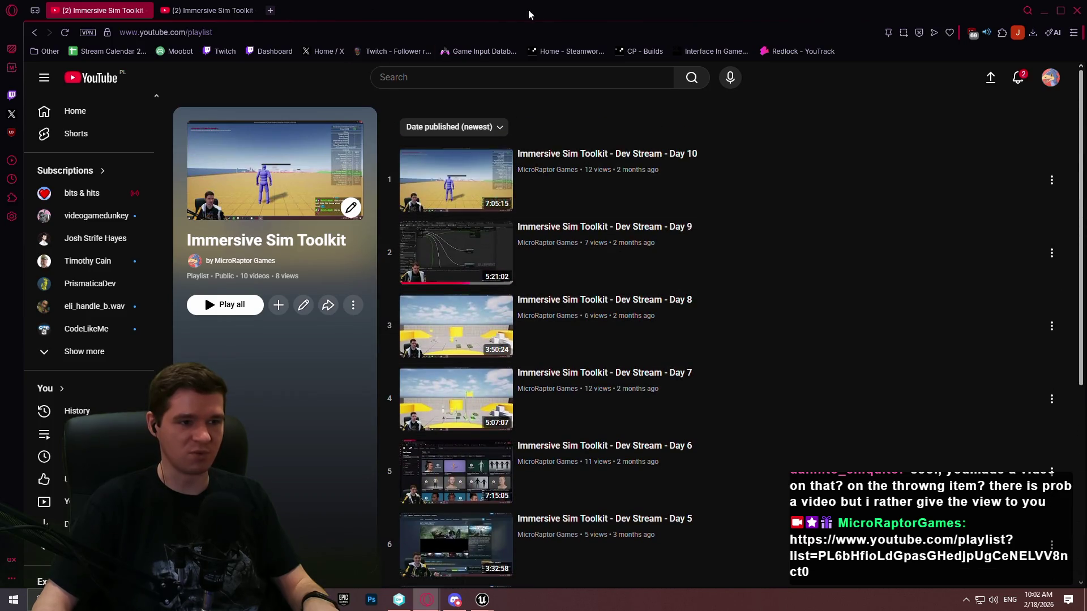
pyautogui.click(1078, 12)
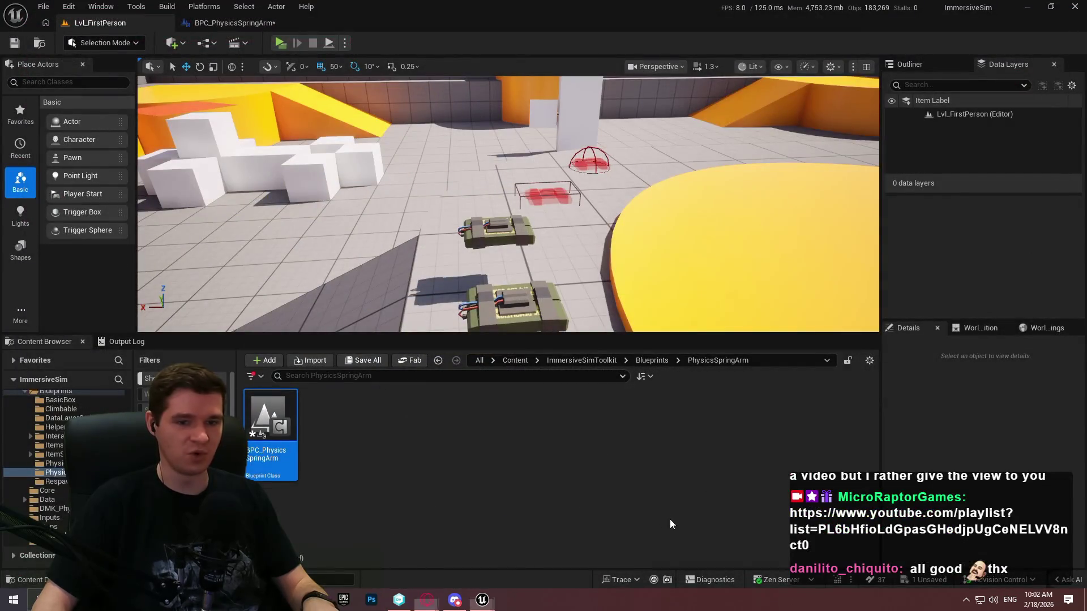
# Step: Enlarge the level viewport and play-test picking up and throwing the C4
pyautogui.moveTo(715, 336); pyautogui.dragTo(715, 390)
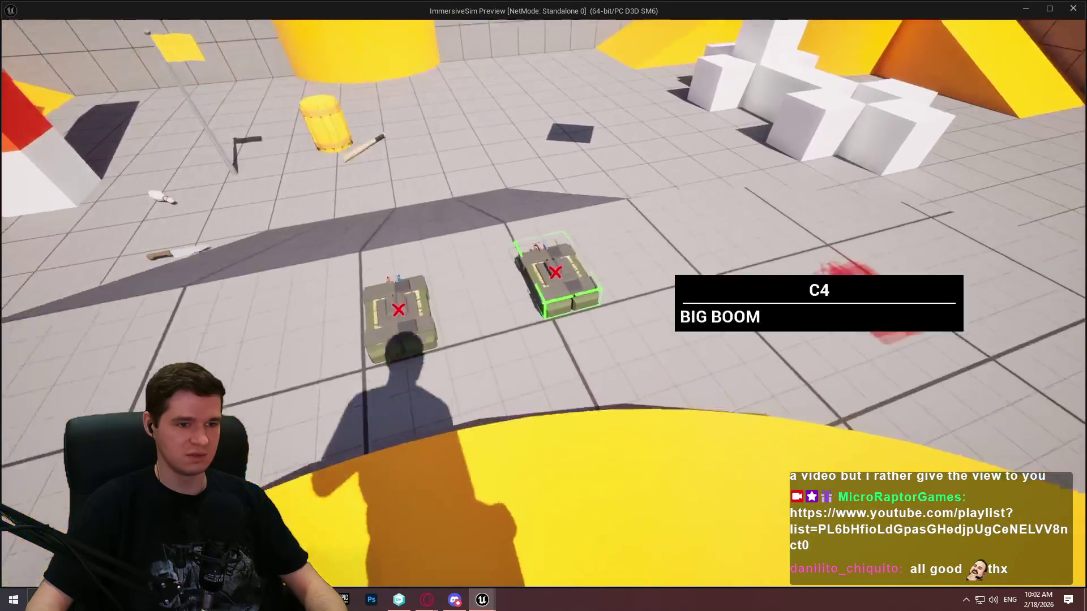
pyautogui.press('e')
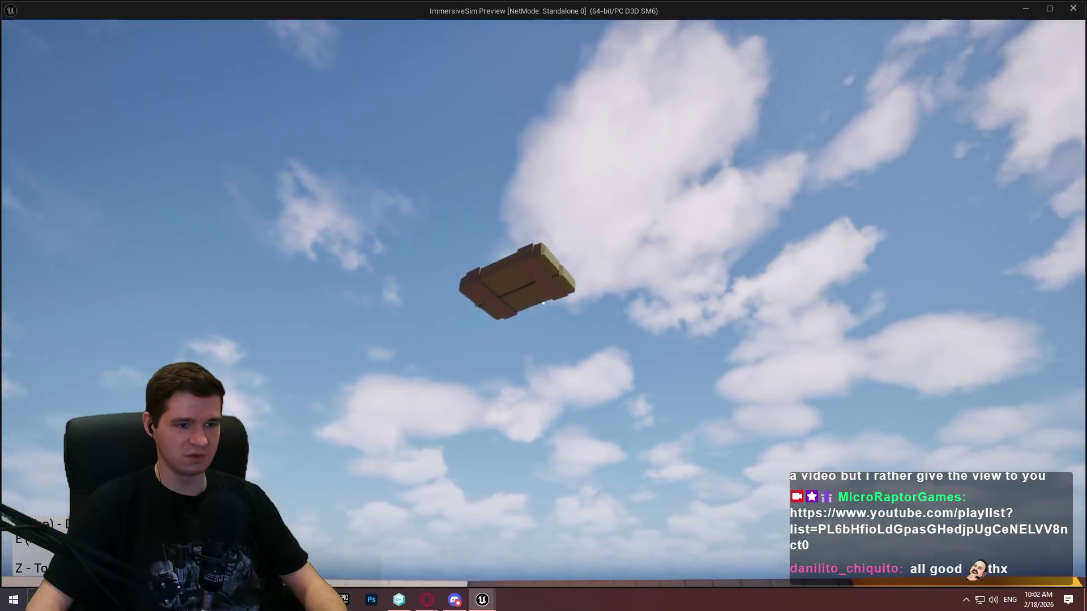
pyautogui.moveTo(543, 303); pyautogui.dragTo(544, 304)
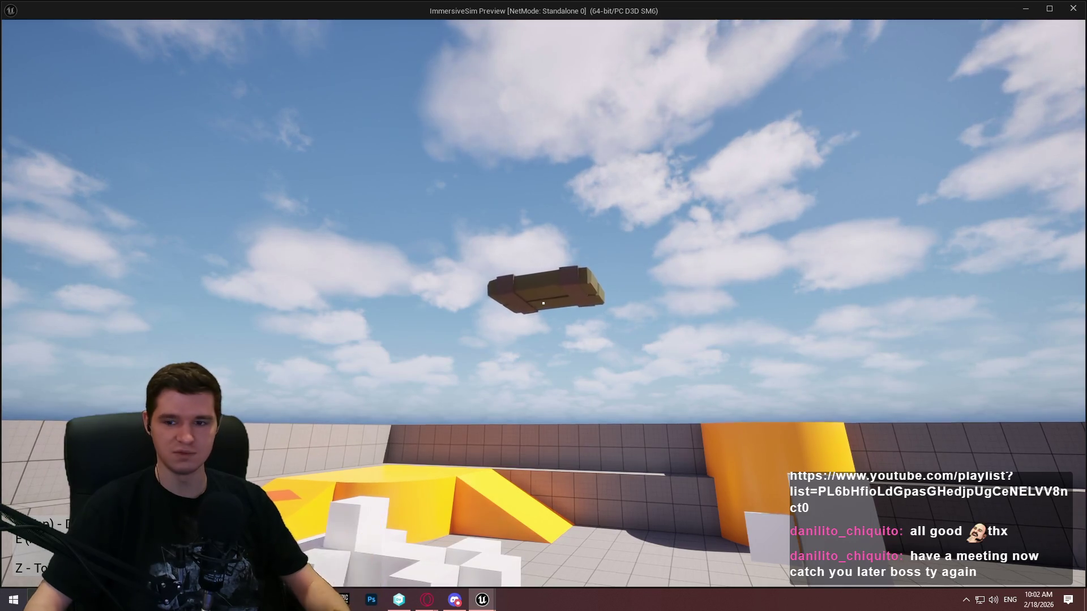
pyautogui.click(544, 303)
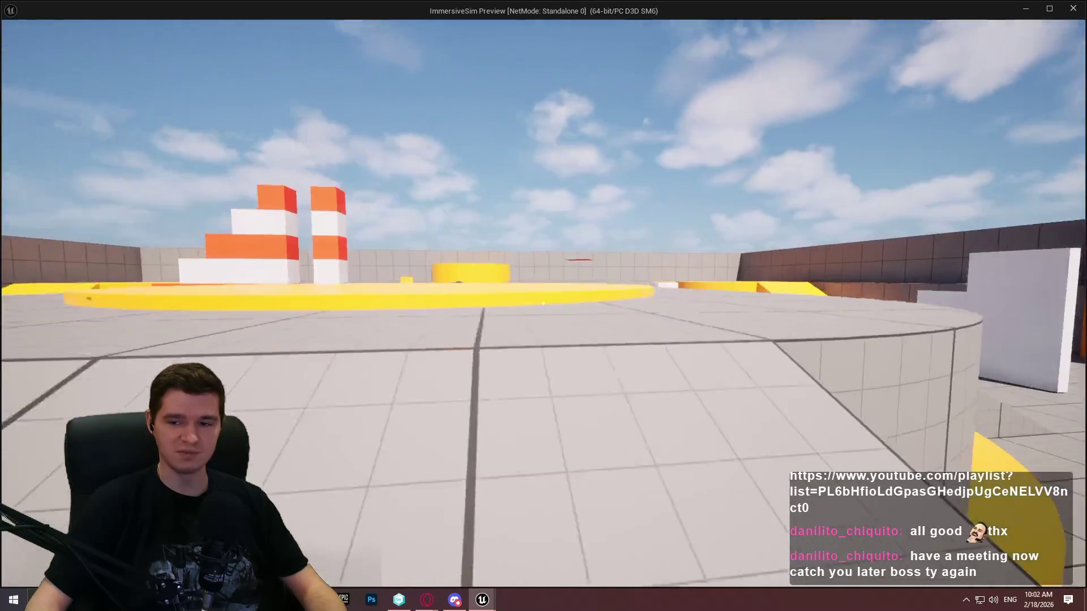
pyautogui.press('Escape')
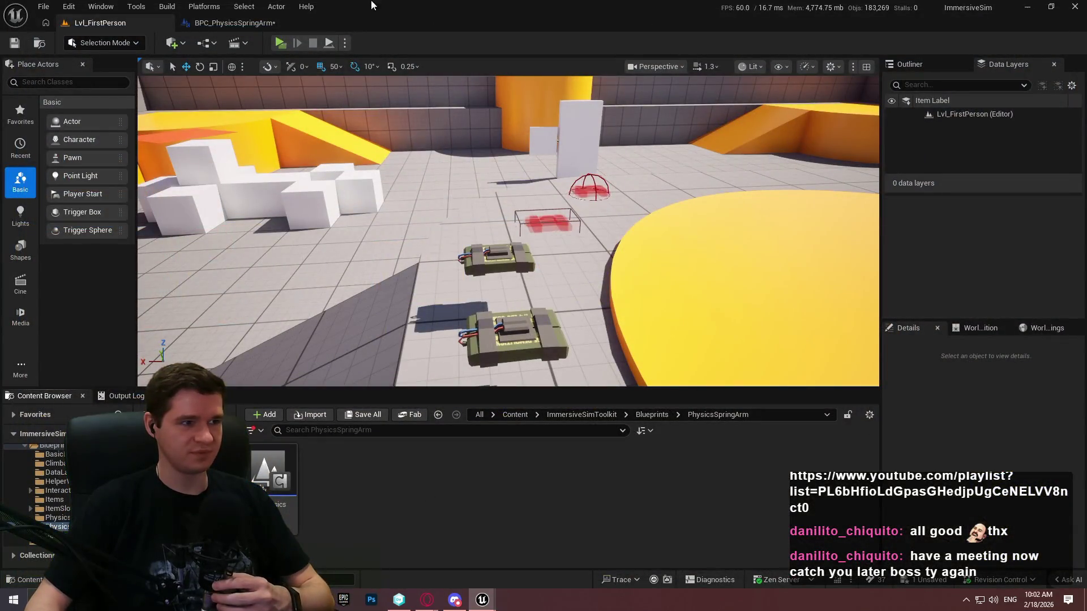
# Step: Close the level editor, dismissing the Save Content prompt, and bring BPC_ExosuitAbilities forward
pyautogui.click(1075, 6)
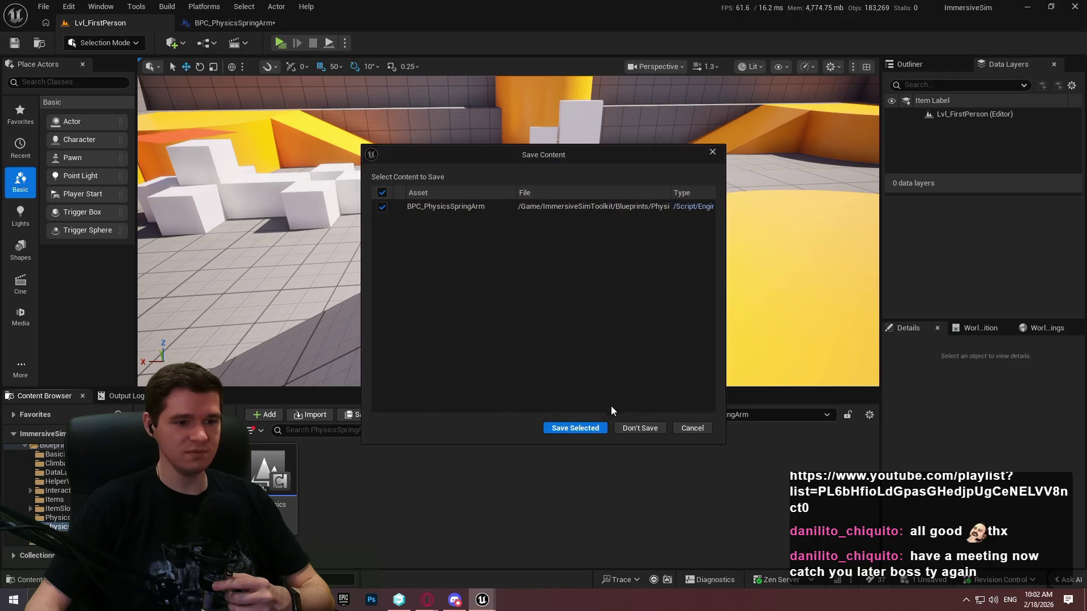
pyautogui.click(639, 429)
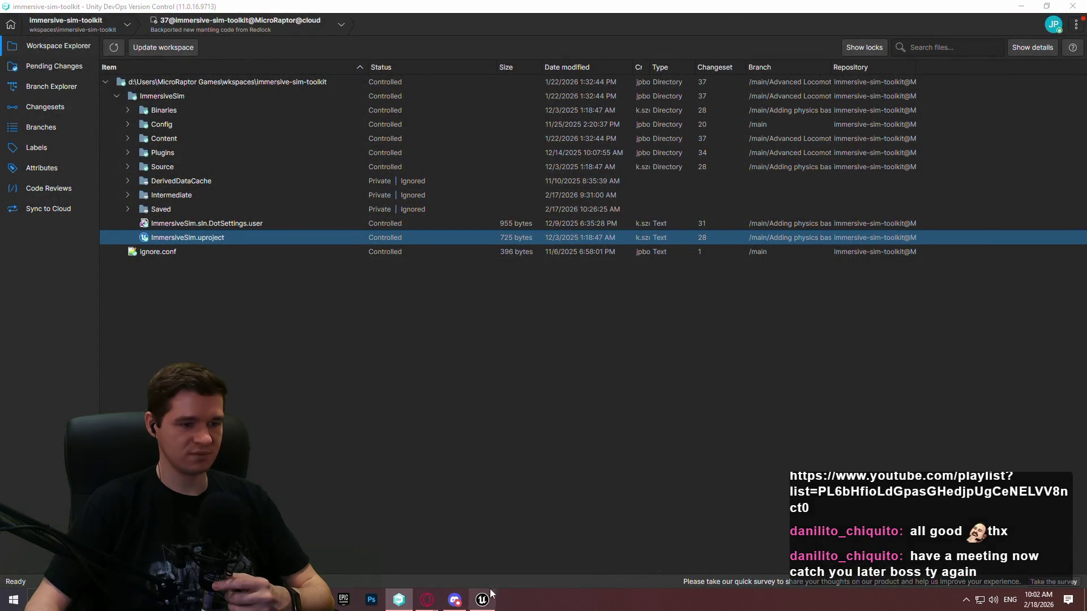
pyautogui.click(495, 600)
pyautogui.scroll(-5, 544, 313)
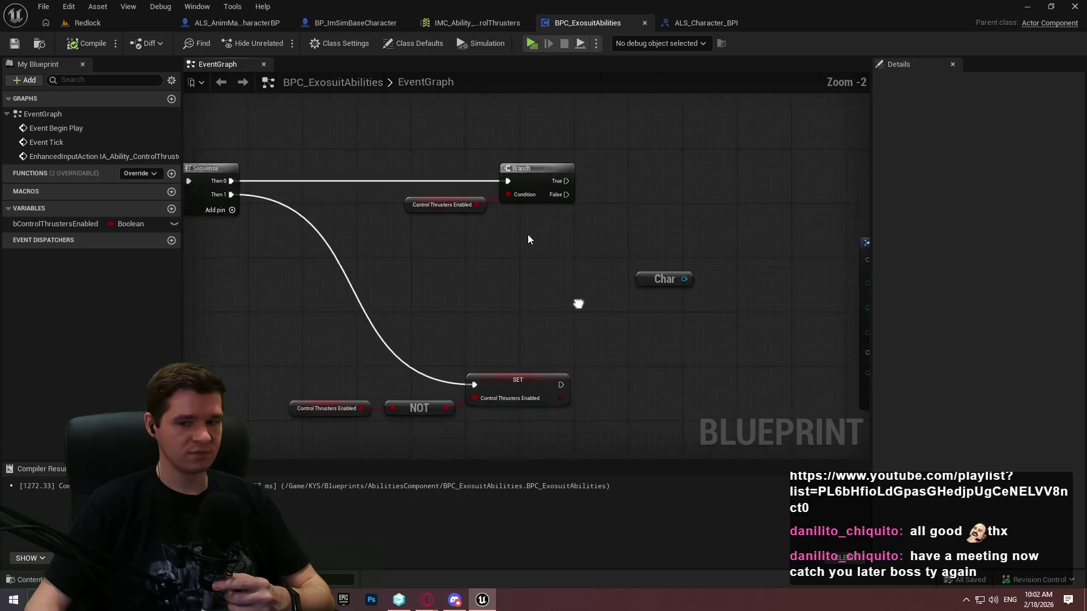
# Step: Pull a wire from the Char node to browse its actions, then switch to the ALS_Character_BPI interface
pyautogui.scroll(2, 372, 216)
pyautogui.scroll(1, 399, 270)
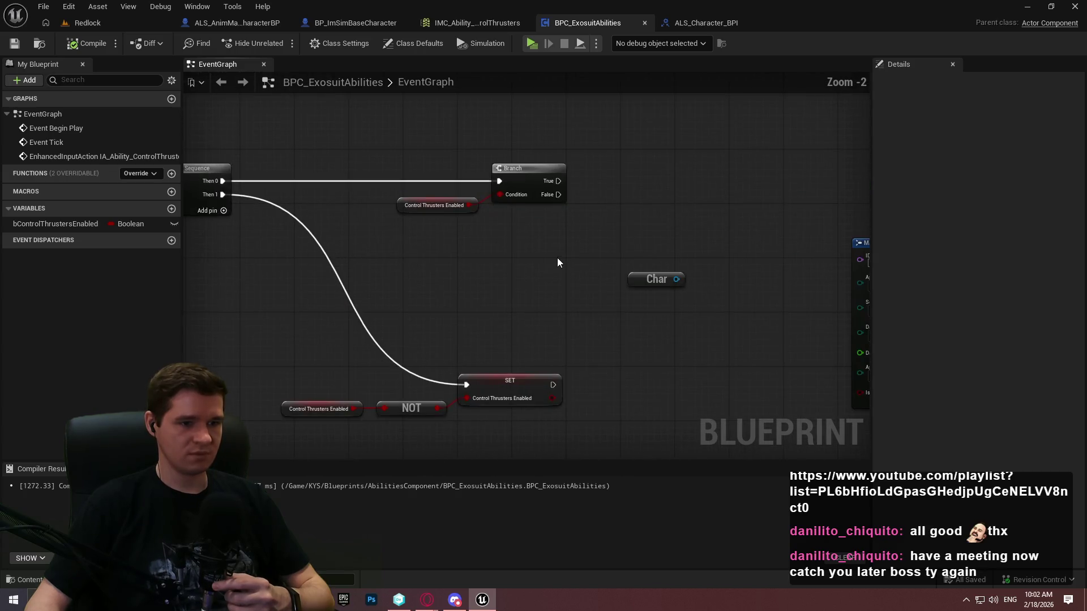
pyautogui.scroll(1, 367, 236)
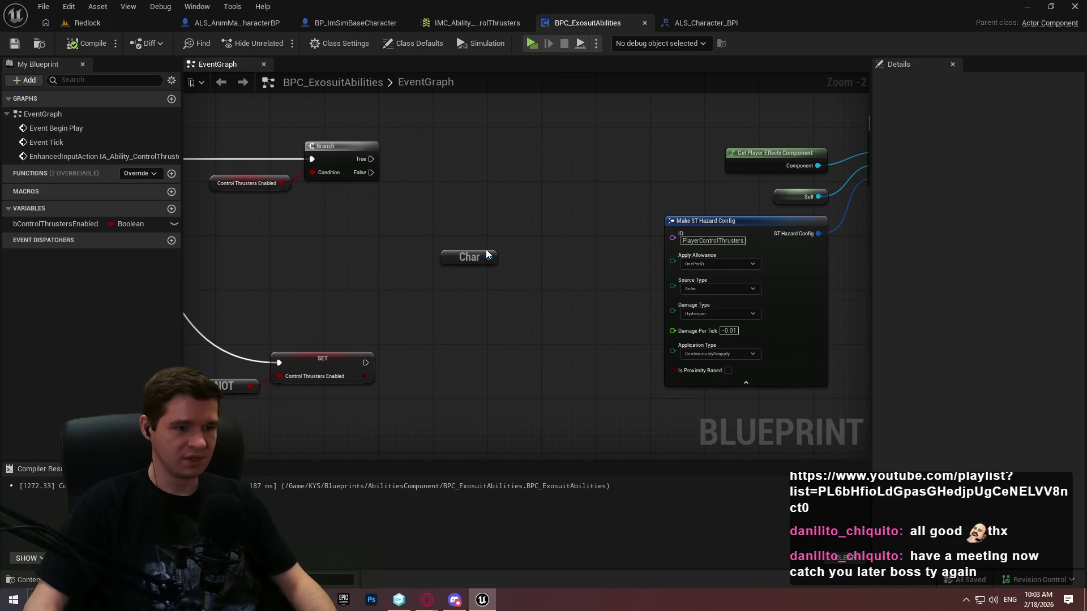
pyautogui.moveTo(488, 257); pyautogui.dragTo(520, 209)
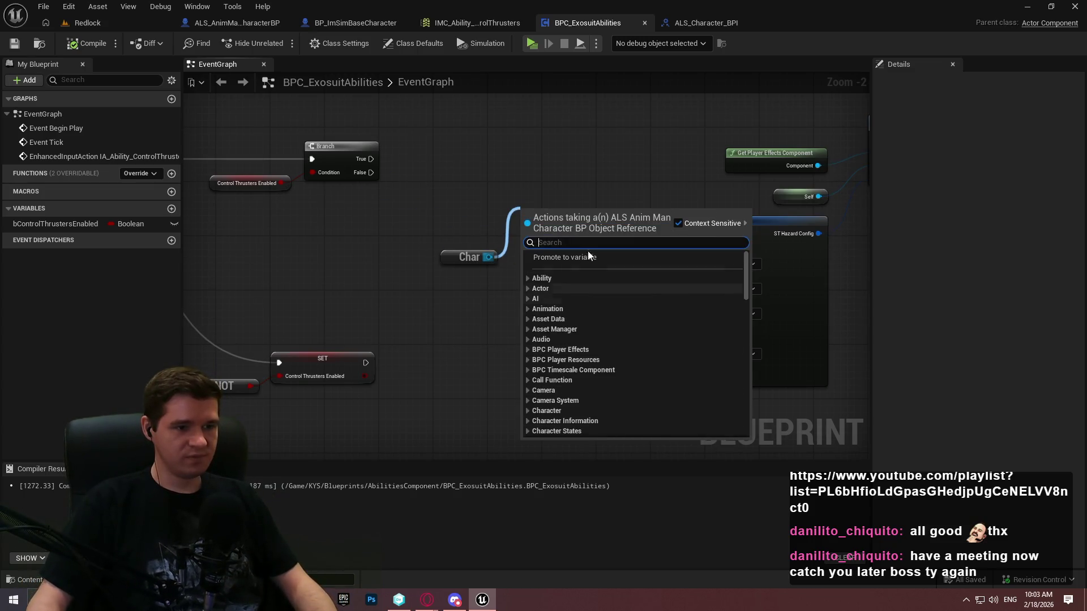
pyautogui.click(707, 23)
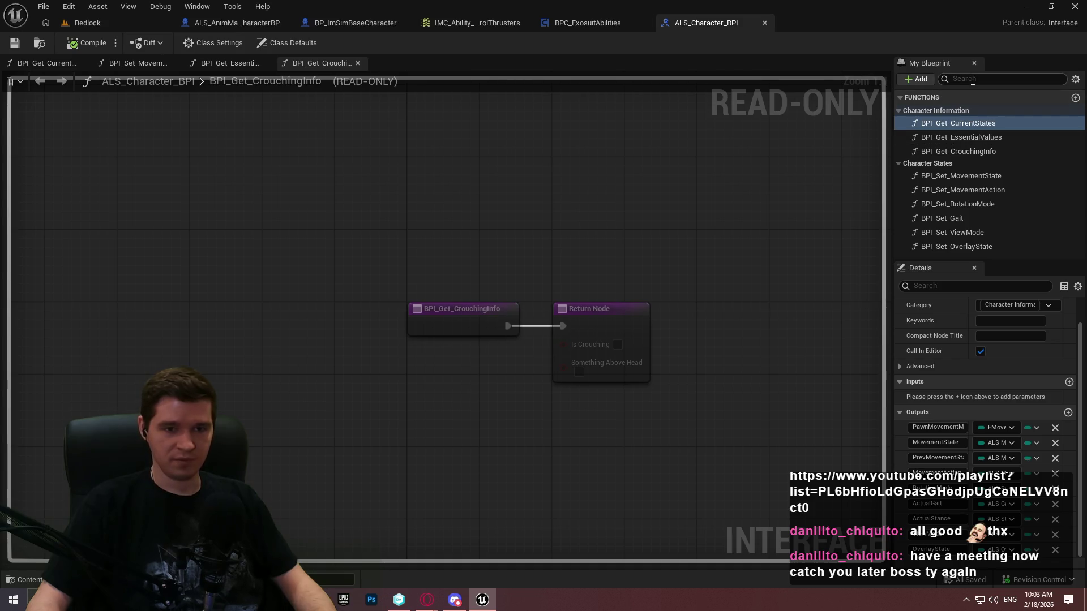
# Step: Add a BPI_Get_MovementInputState function to the interface under Character States
pyautogui.click(909, 79)
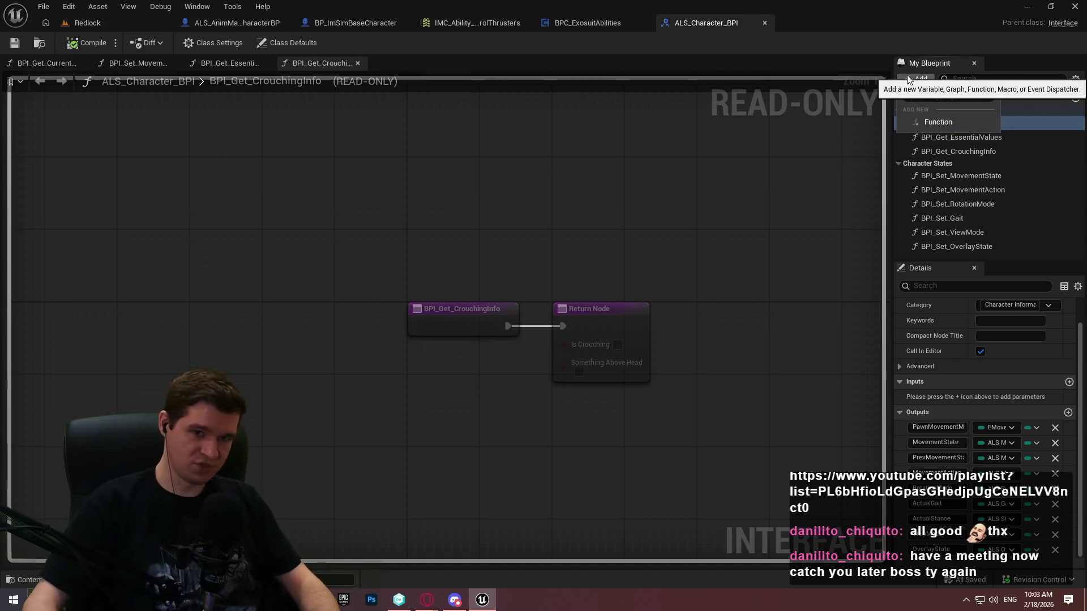
pyautogui.click(928, 120)
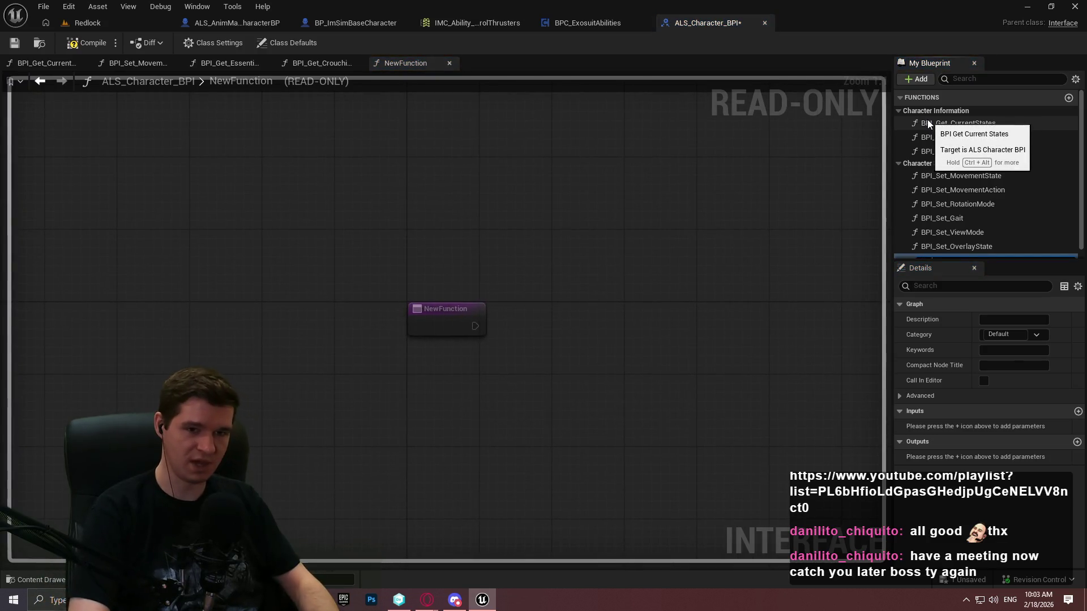
pyautogui.scroll(-1, 940, 181)
pyautogui.write('BPI_Get')
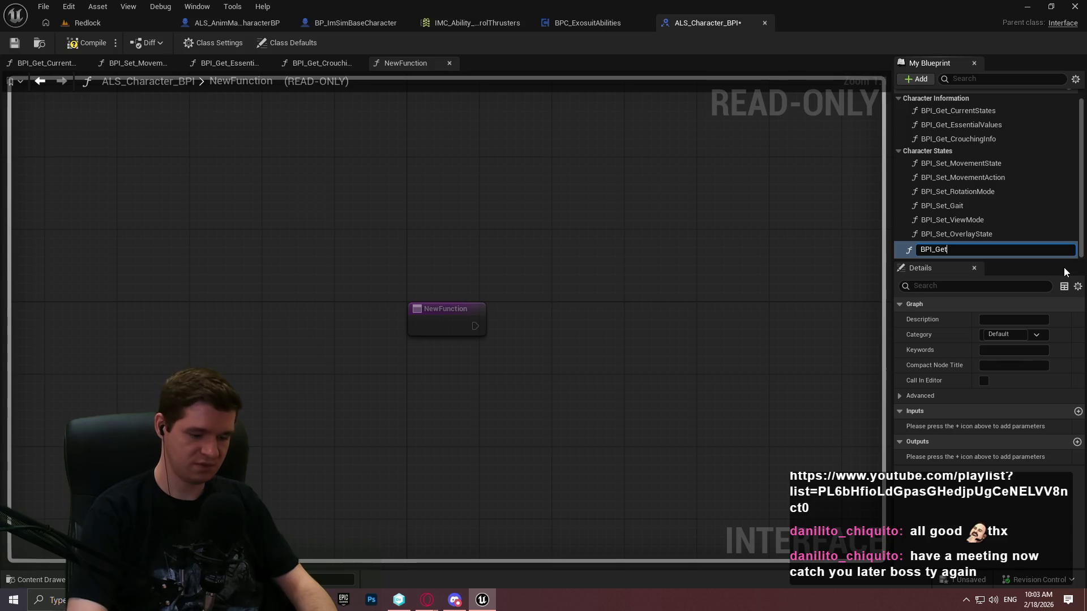
pyautogui.write('_Movement')
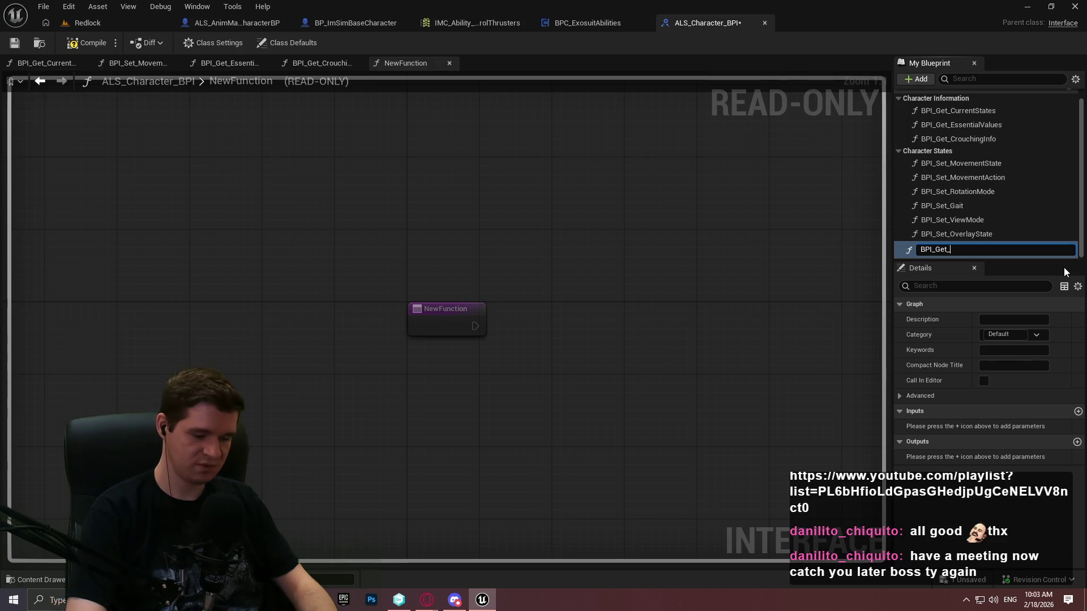
pyautogui.write('InputState')
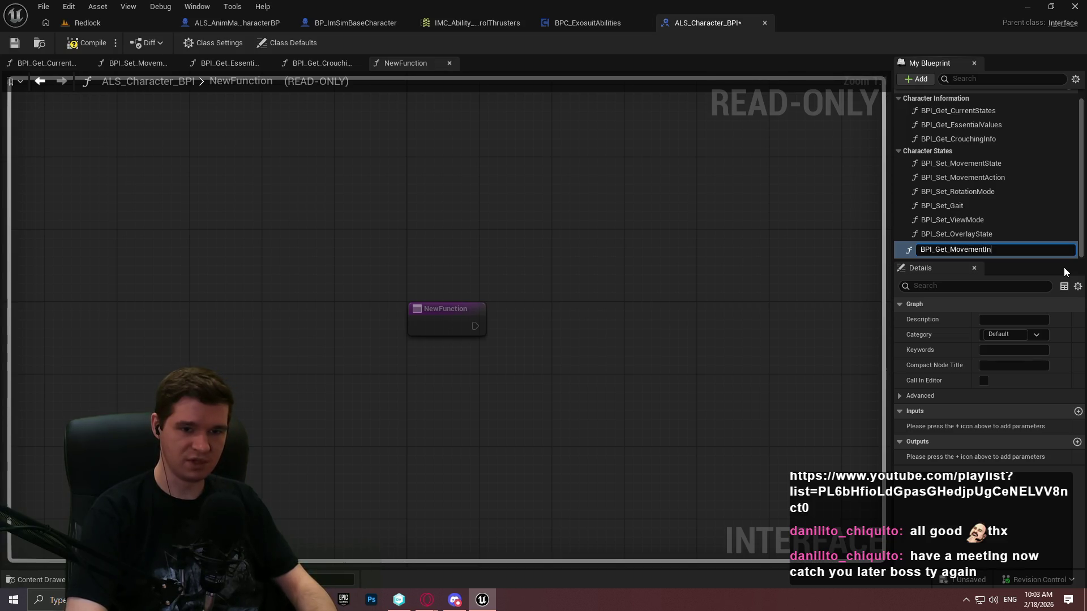
pyautogui.press('Return')
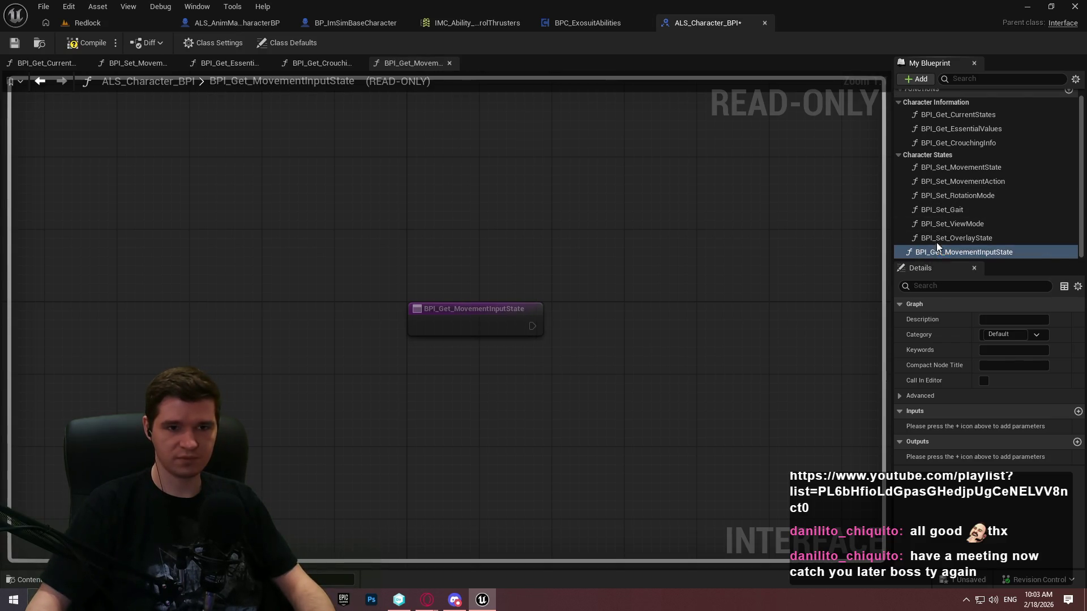
pyautogui.moveTo(937, 250)
pyautogui.mouseDown()
pyautogui.moveTo(933, 100)
pyautogui.moveTo(935, 154)
pyautogui.mouseUp()
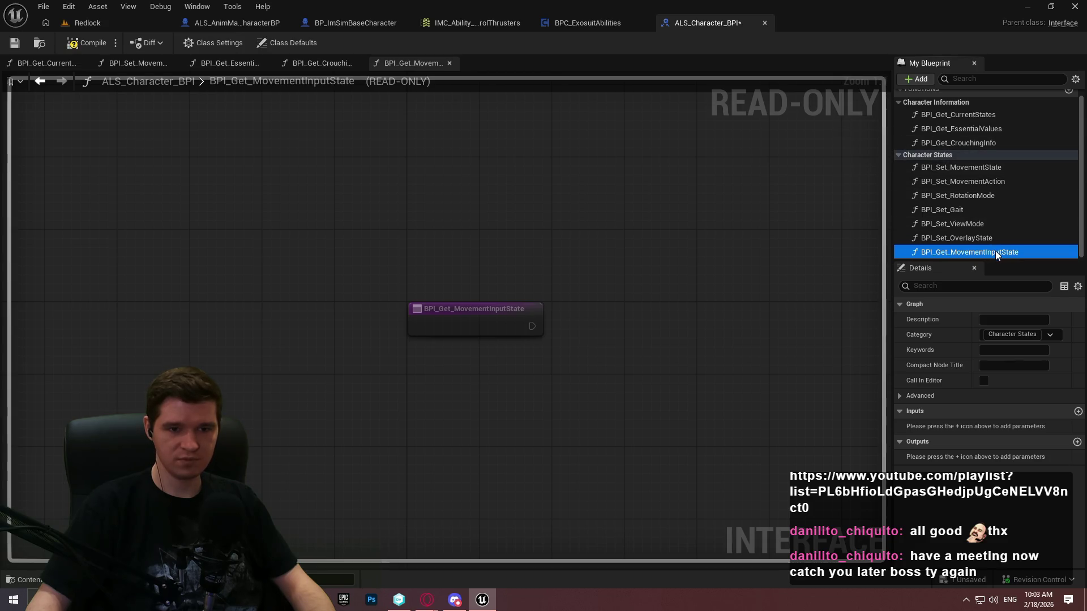
# Step: Give the function an output parameter of type ALS Input State instead of an input
pyautogui.click(1078, 412)
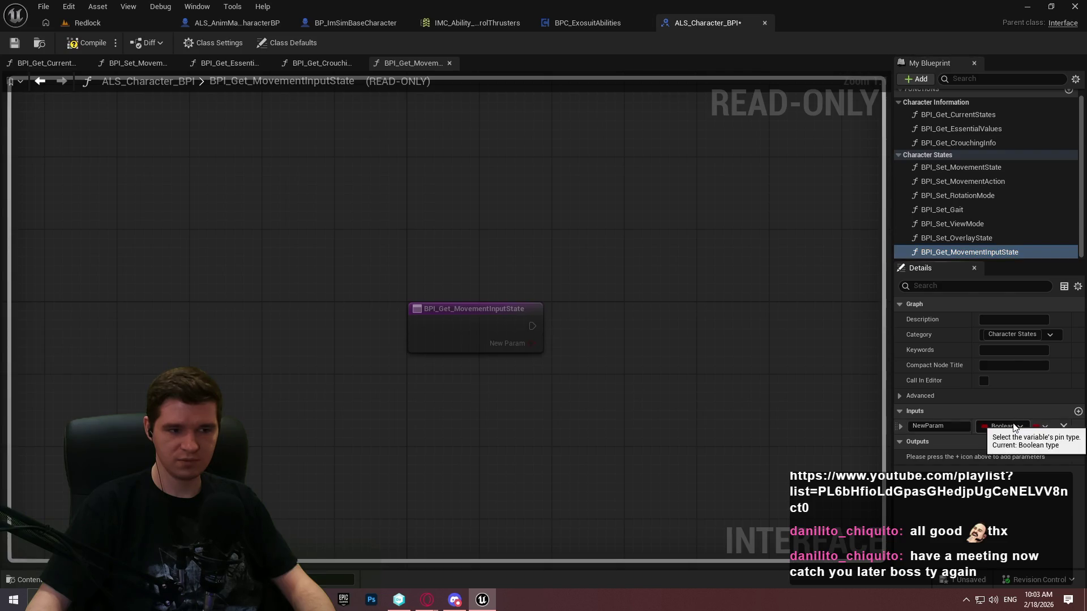
pyautogui.click(1063, 427)
pyautogui.click(1078, 442)
pyautogui.click(1003, 457)
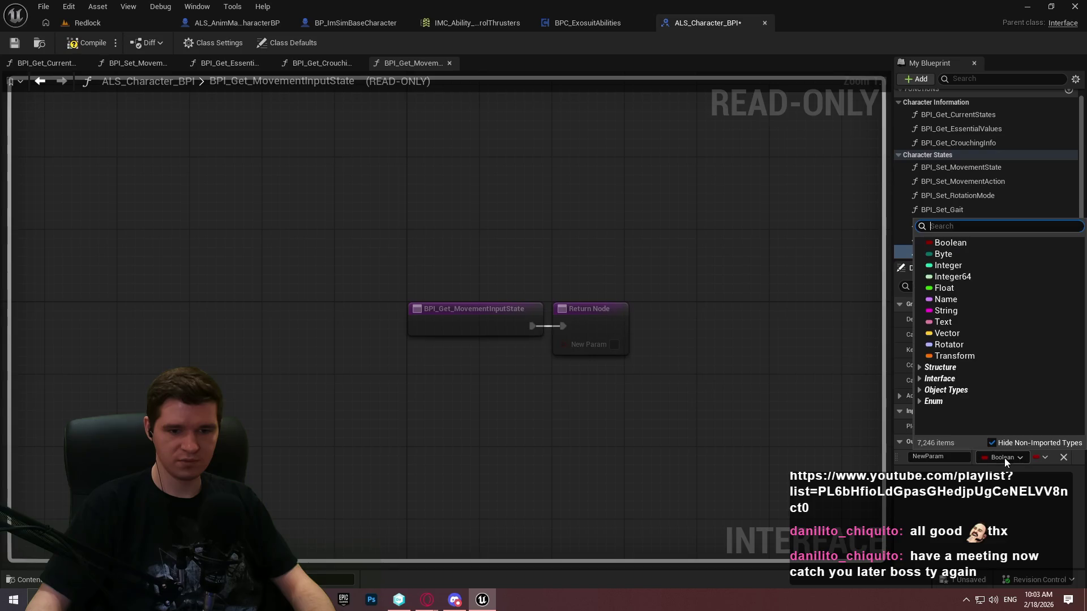
pyautogui.write('movement')
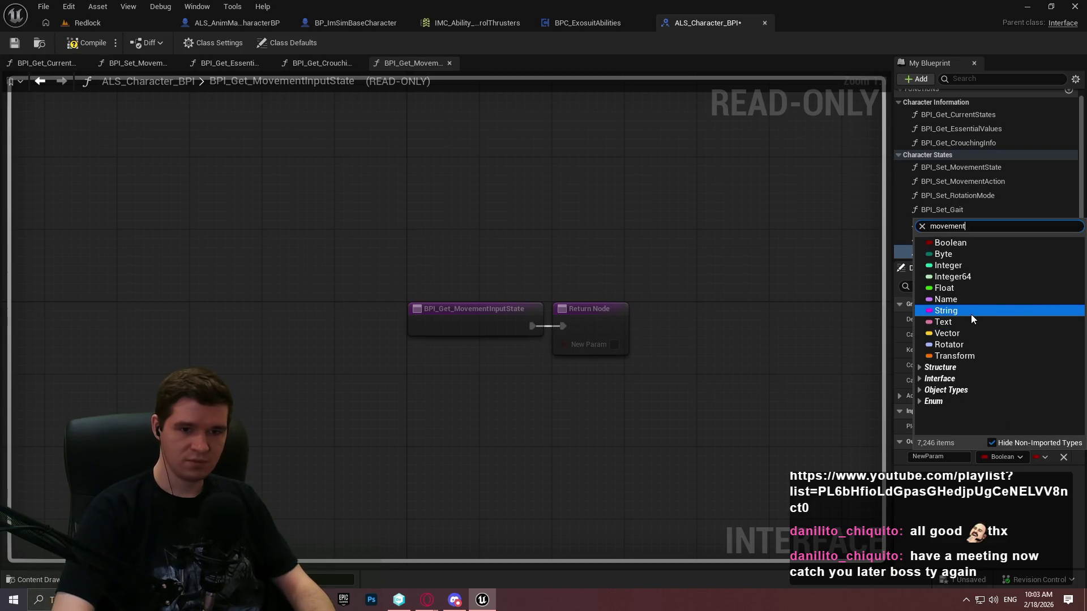
pyautogui.scroll(-3, 970, 311)
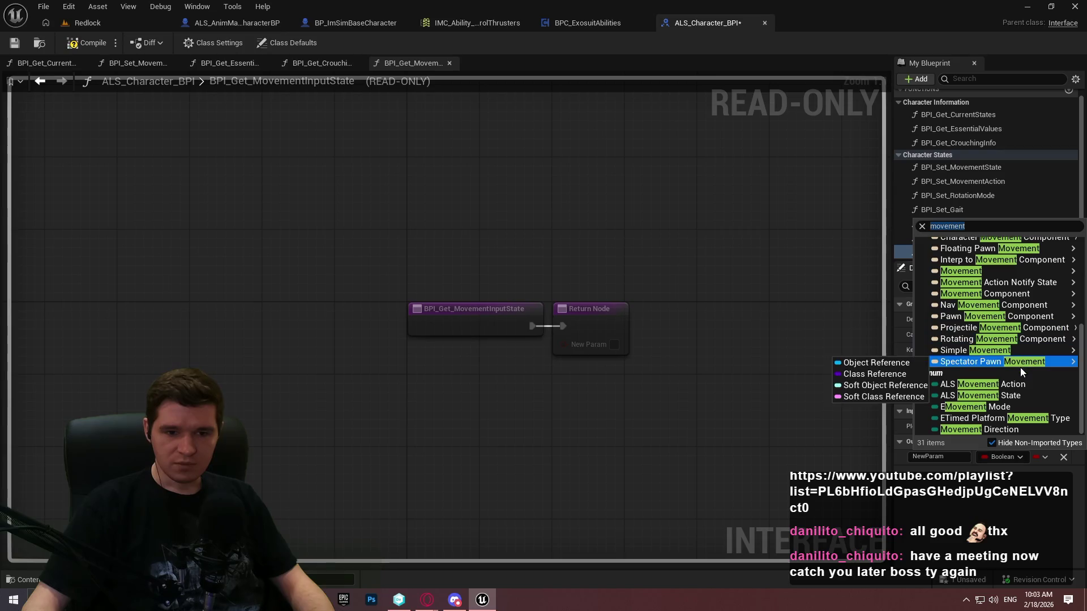
pyautogui.click(1000, 395)
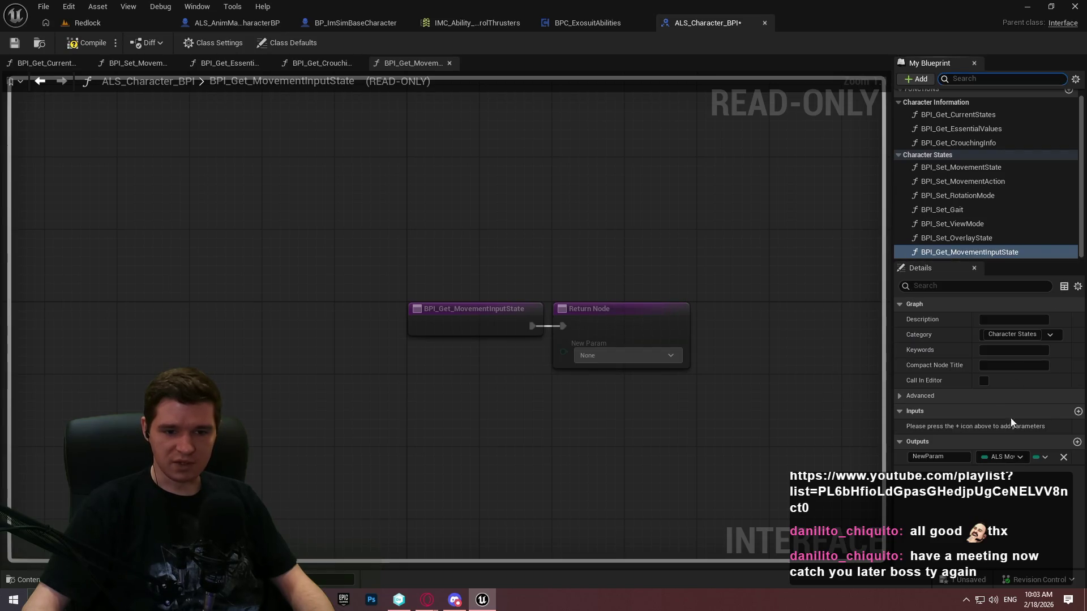
pyautogui.click(996, 457)
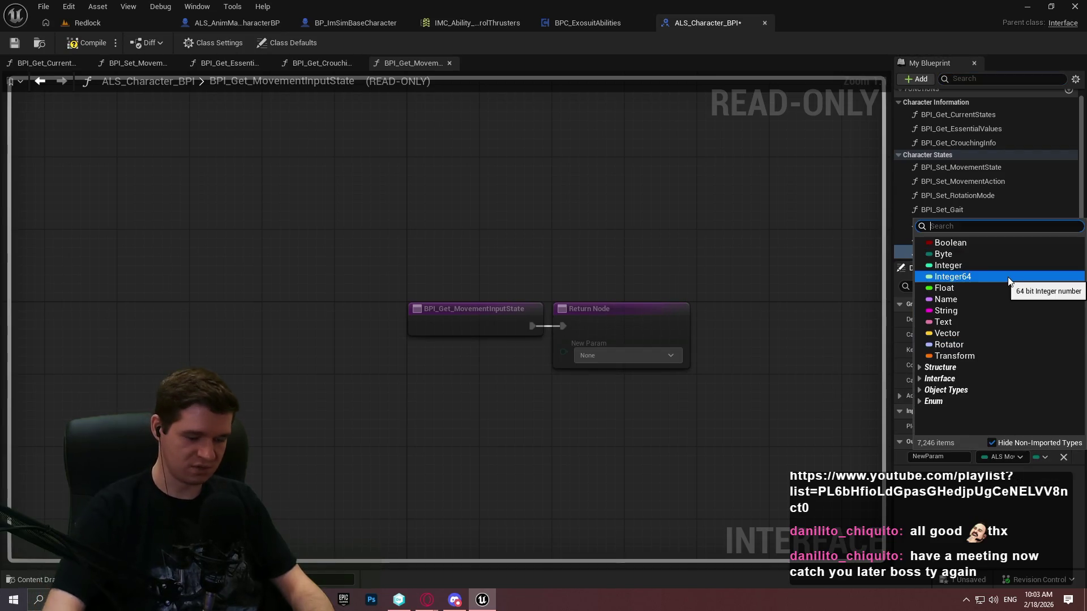
pyautogui.write('input')
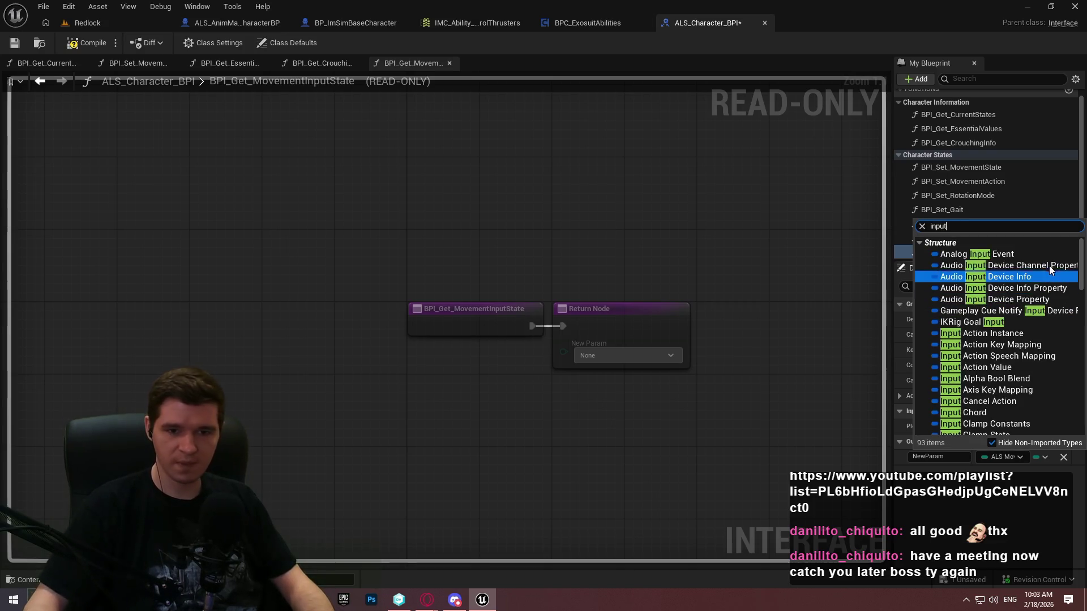
pyautogui.moveTo(1081, 244); pyautogui.dragTo(1081, 408)
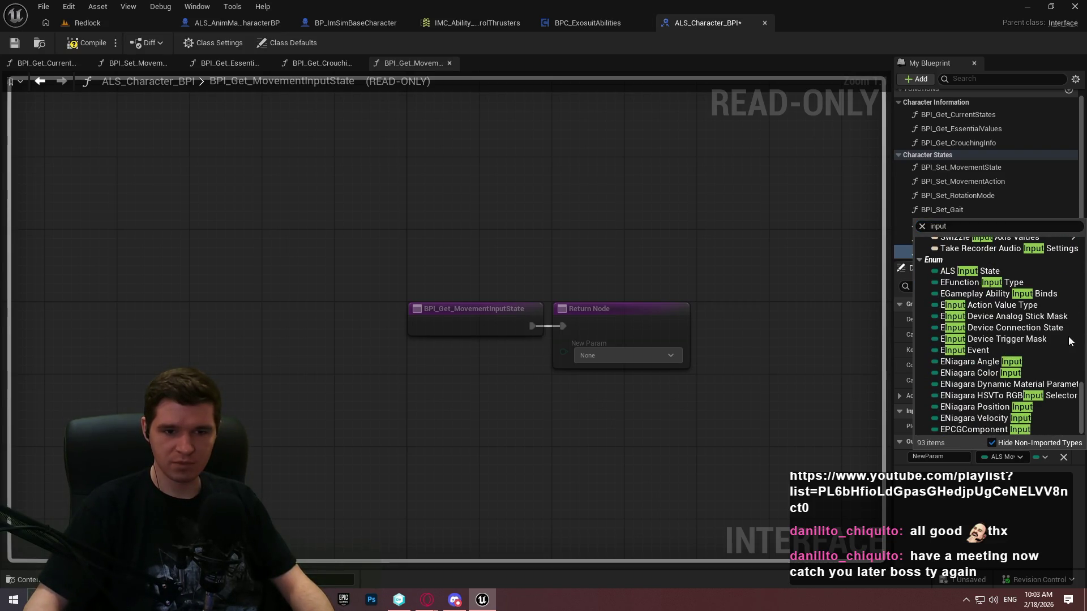
pyautogui.click(999, 273)
# Step: Name the output MovementInput and compile the interface
pyautogui.click(928, 457)
pyautogui.write('MovementI')
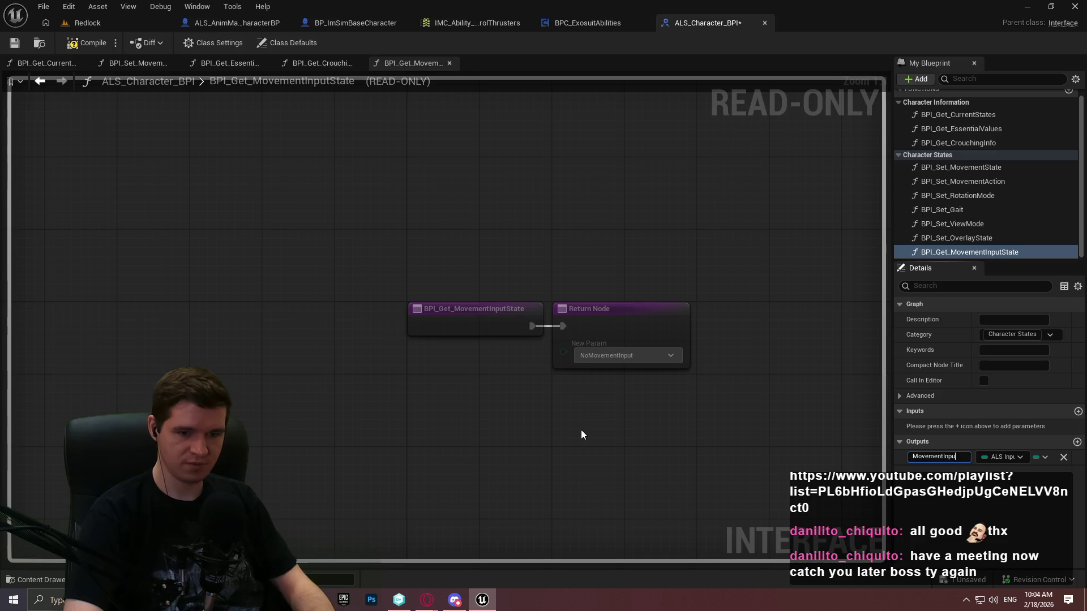
pyautogui.write('nput')
pyautogui.press('Return')
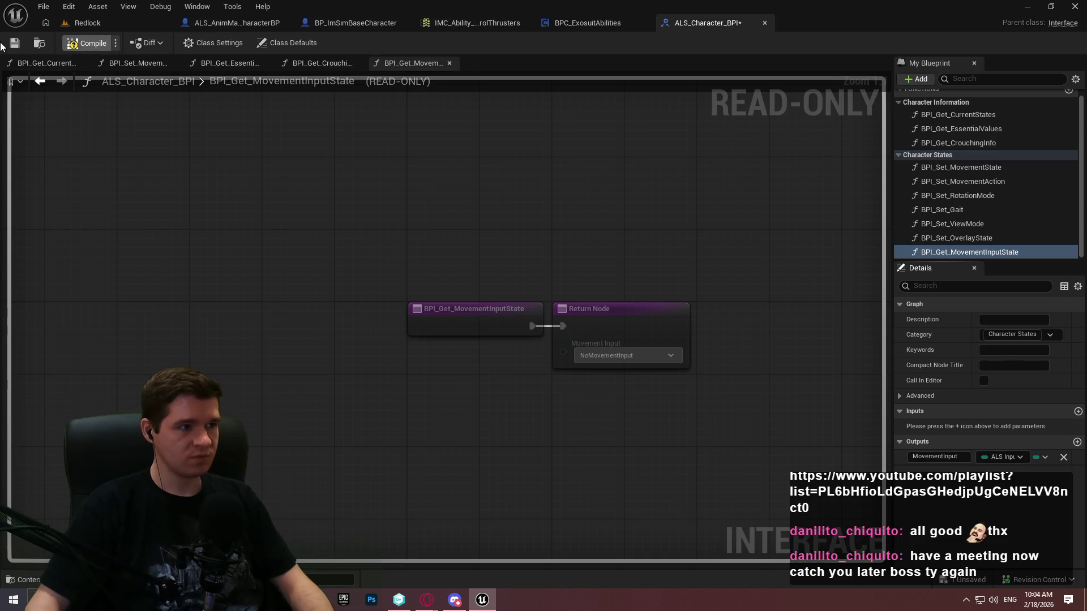
pyautogui.click(14, 44)
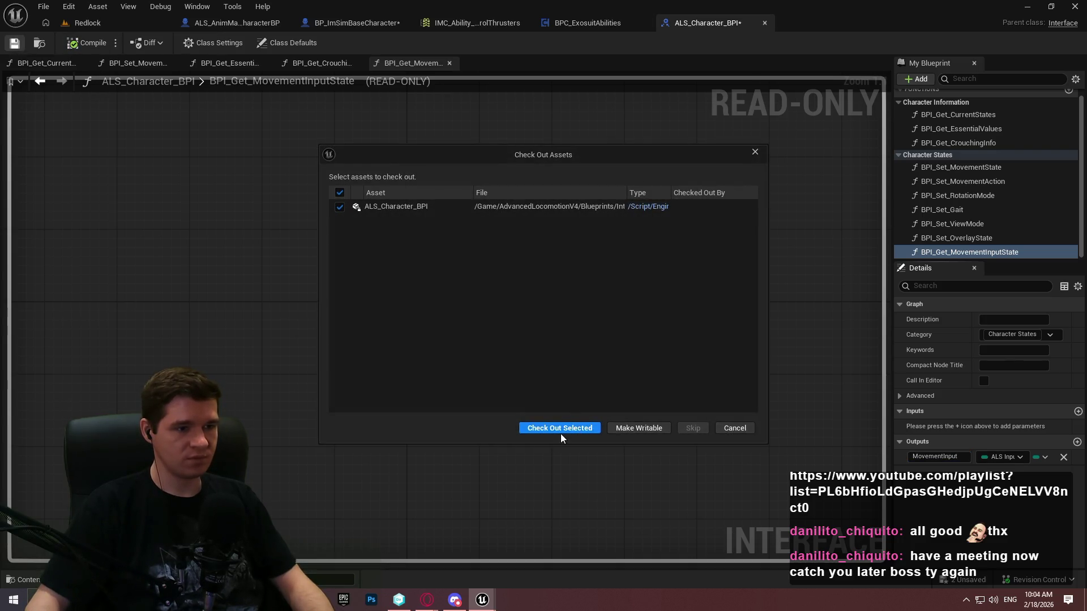
# Step: Check out the interface and open BP_ImSimBaseCharacter's BPI_Get_MovementInputState implementation
pyautogui.click(559, 428)
pyautogui.click(351, 23)
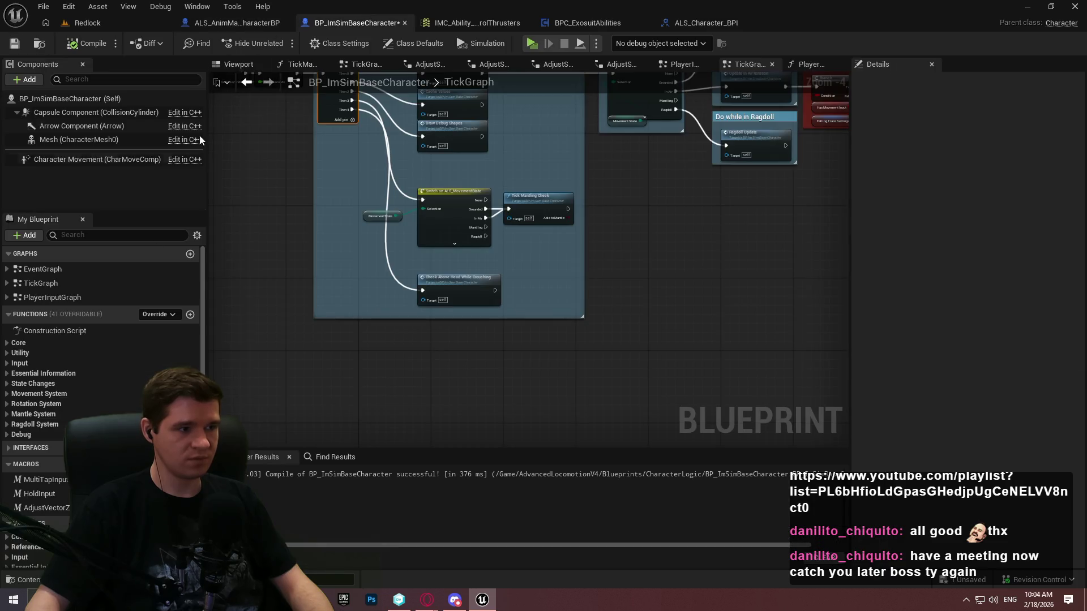
pyautogui.scroll(2, 403, 284)
pyautogui.scroll(-2, 401, 288)
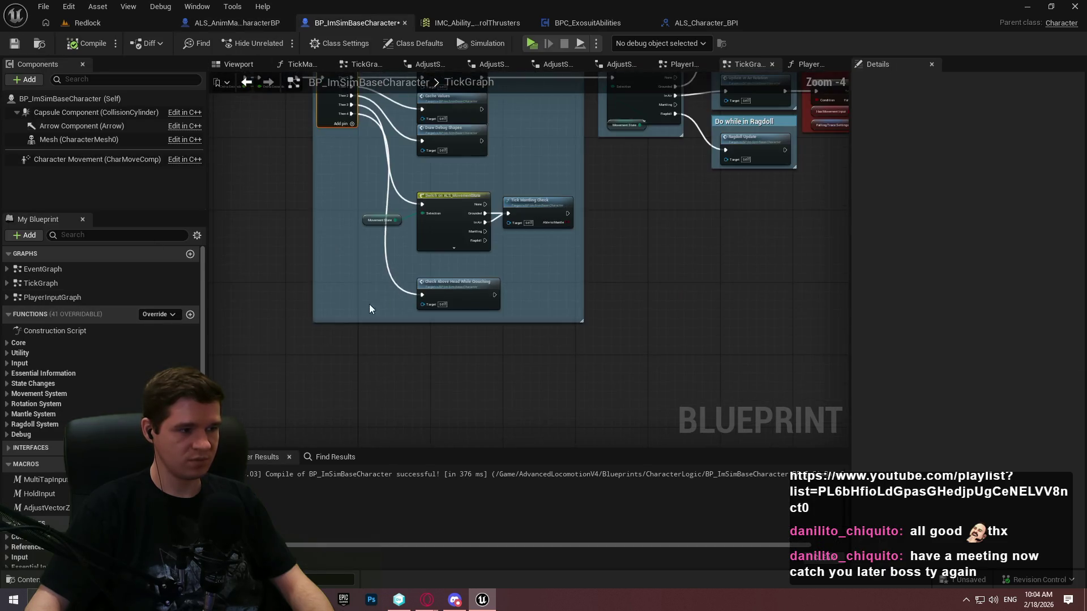
pyautogui.click(9, 452)
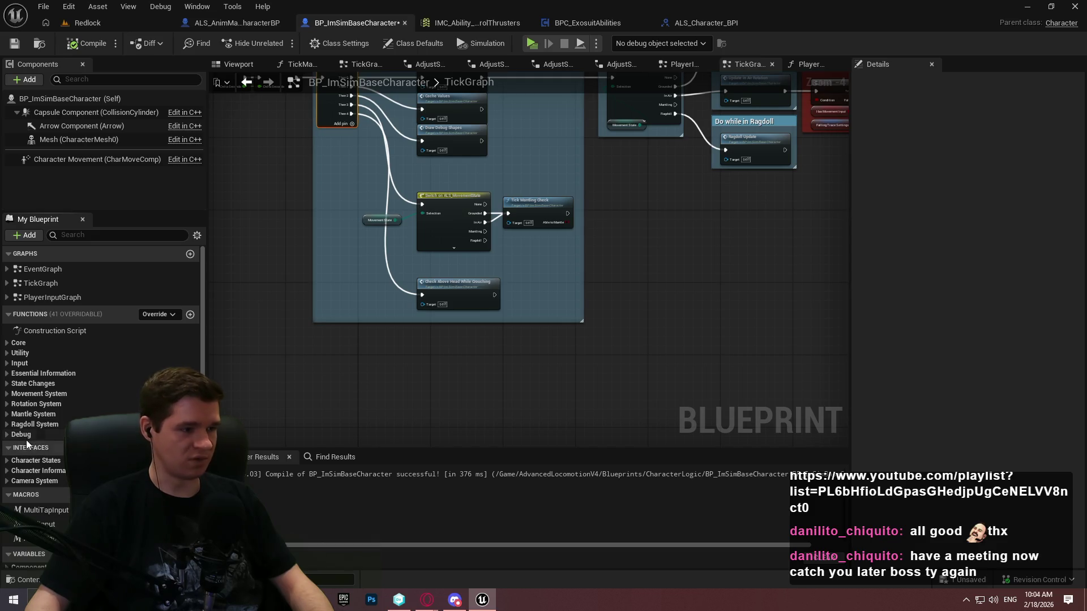
pyautogui.click(6, 396)
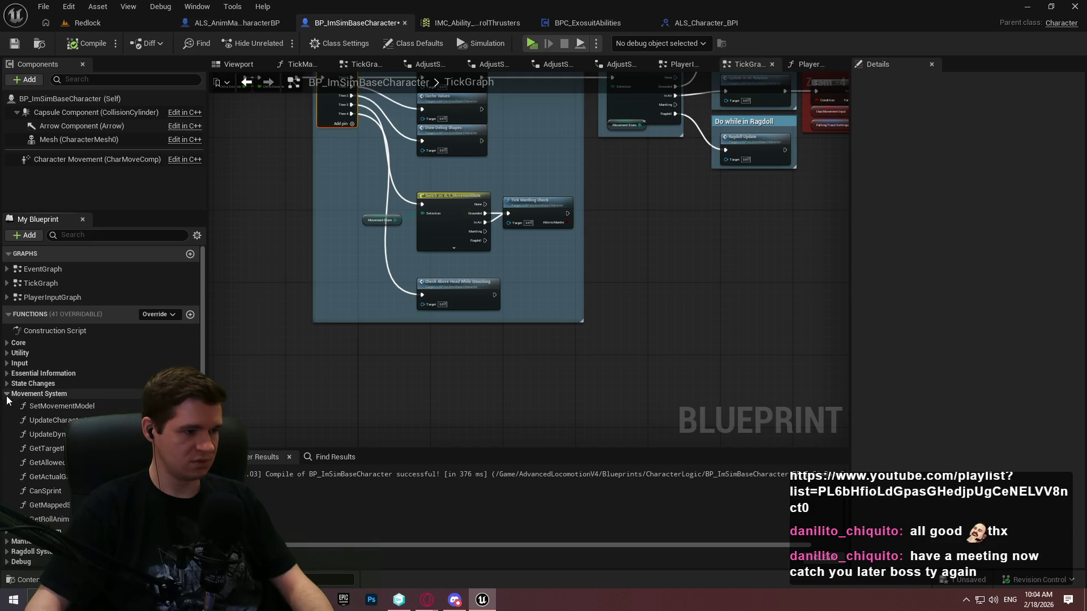
pyautogui.click(7, 395)
pyautogui.scroll(-2, 17, 410)
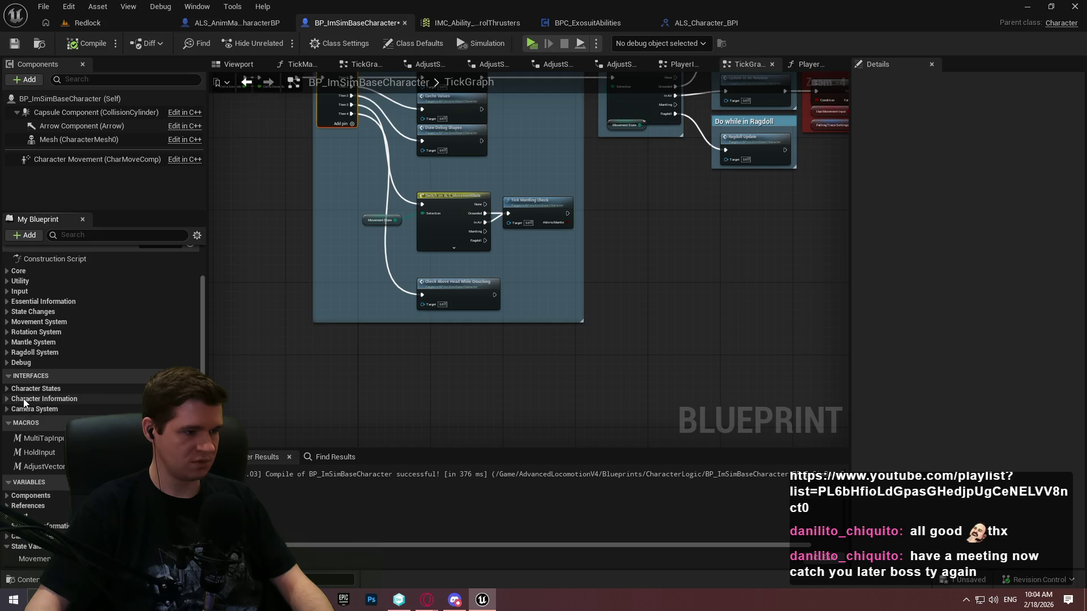
pyautogui.click(10, 391)
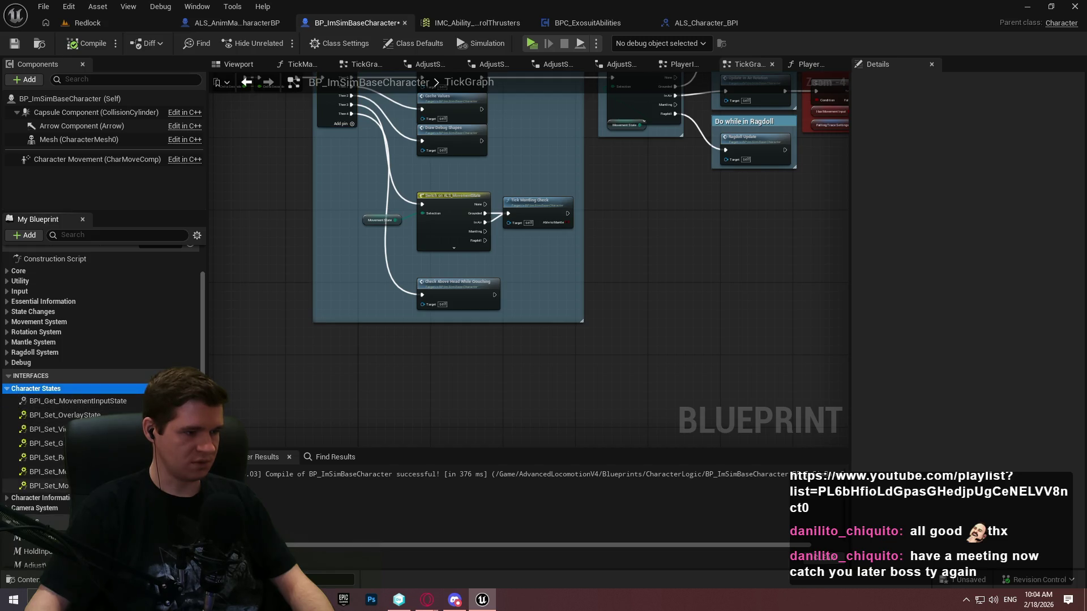
pyautogui.doubleClick(73, 401)
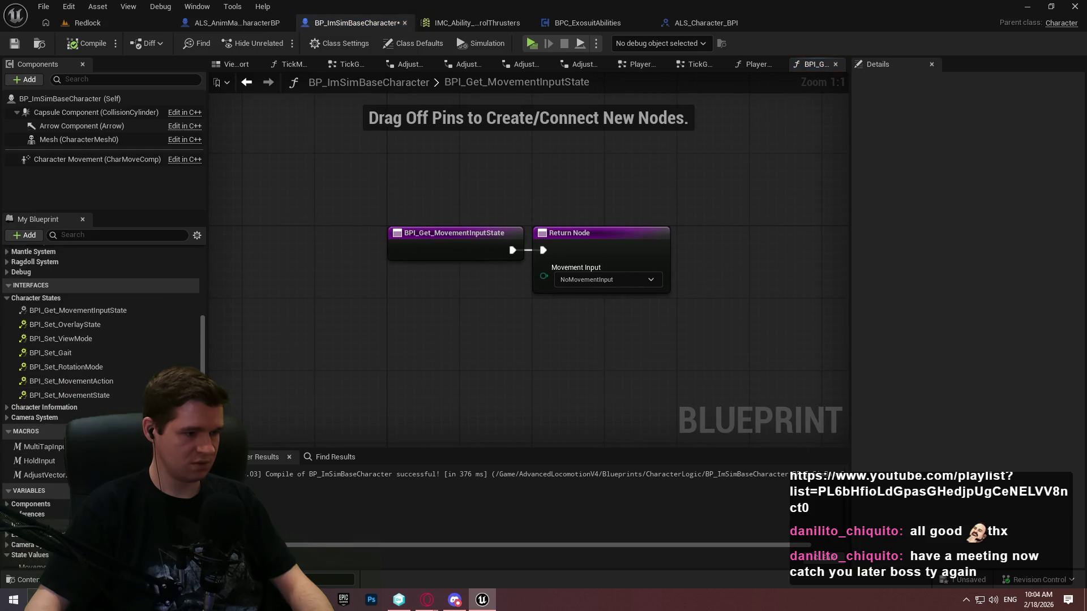
# Step: Plug MovementInputState into the return node, then compile and save BP_ImSimBaseCharacter
pyautogui.scroll(-6, 57, 453)
pyautogui.moveTo(44, 486)
pyautogui.mouseDown()
pyautogui.moveTo(632, 295)
pyautogui.moveTo(544, 276)
pyautogui.mouseUp()
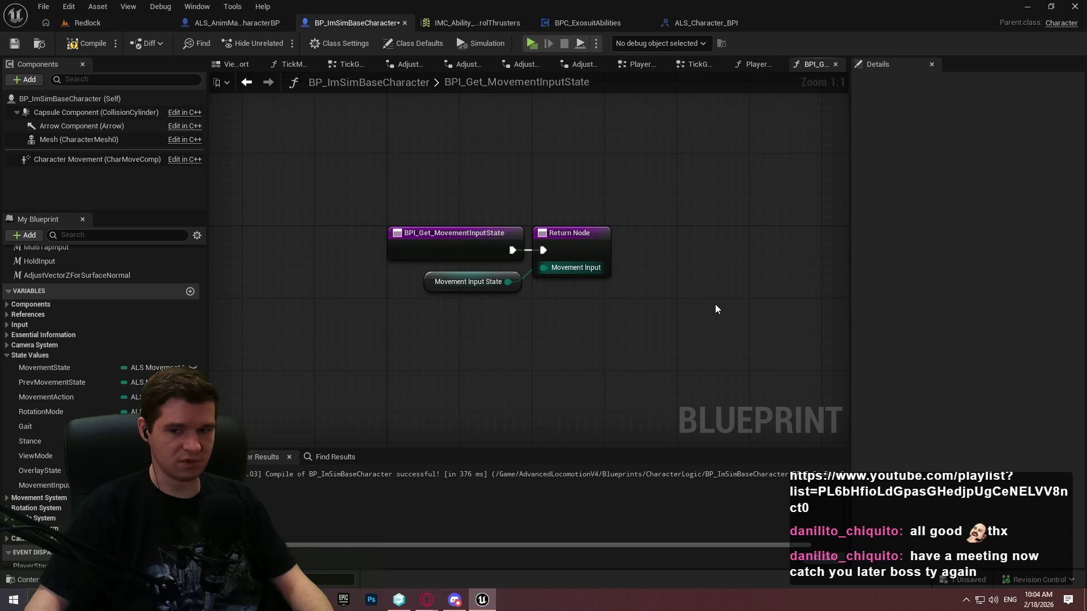
pyautogui.click(83, 44)
pyautogui.click(14, 45)
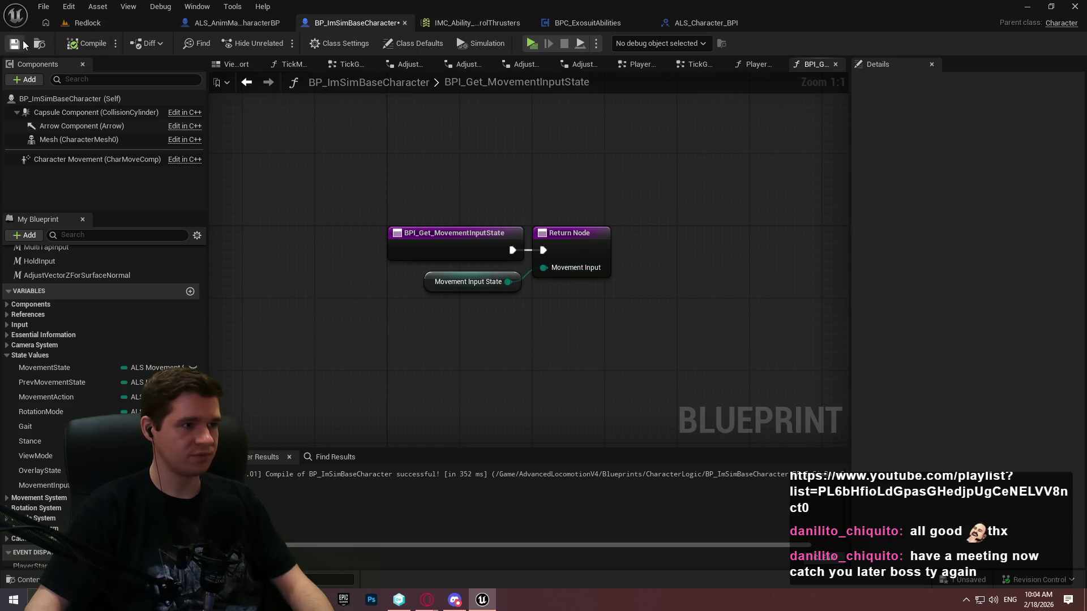
pyautogui.click(236, 22)
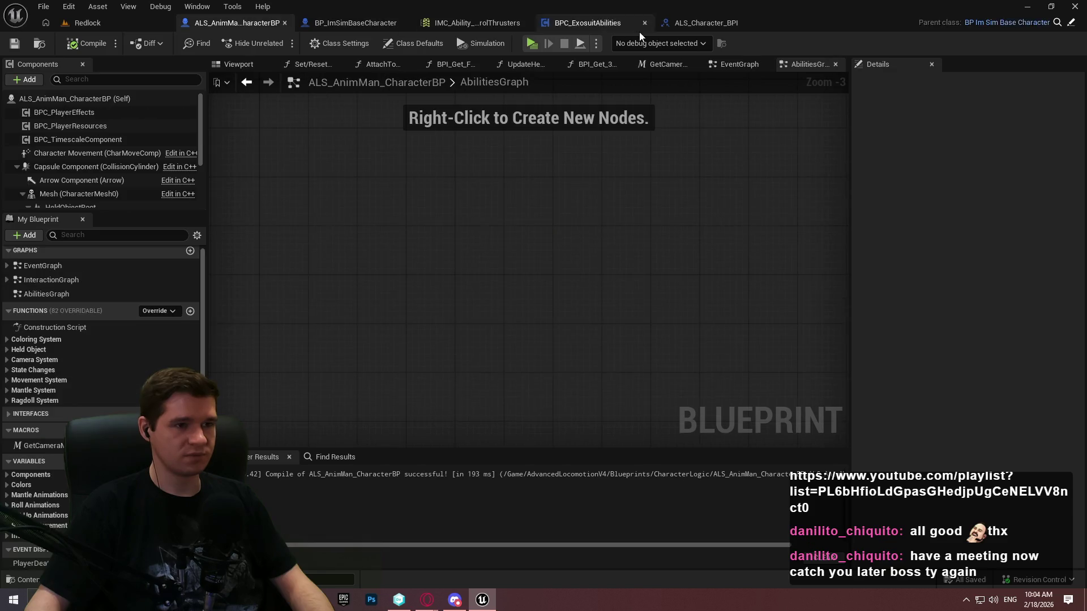
# Step: Add a BPI Get Movement Input State node off the Char reference in BPC_ExosuitAbilities
pyautogui.click(587, 23)
pyautogui.moveTo(490, 258); pyautogui.dragTo(539, 249)
pyautogui.write('movementinp')
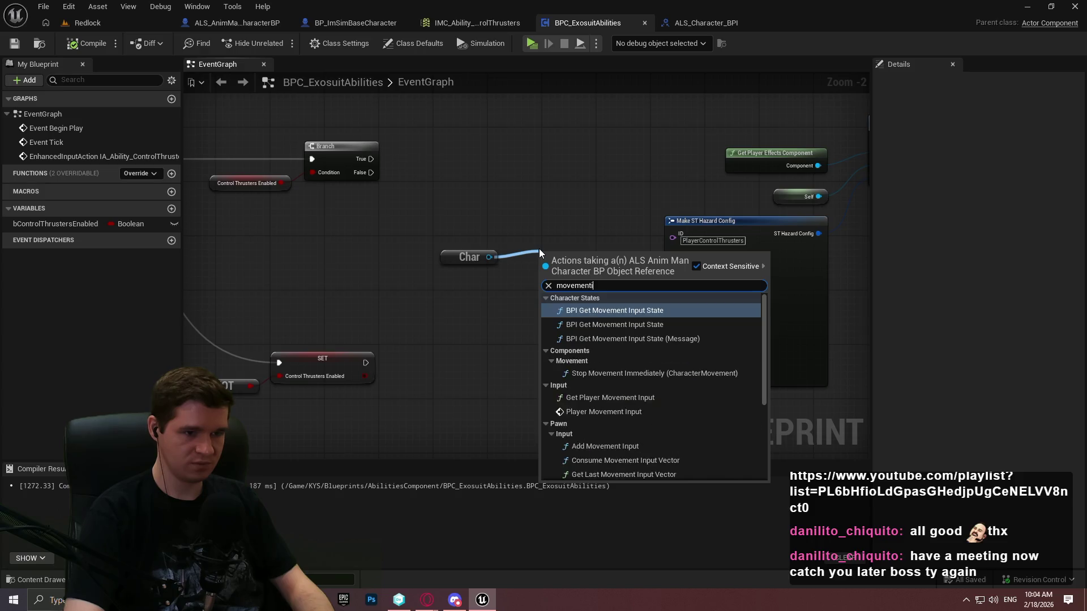
pyautogui.click(667, 338)
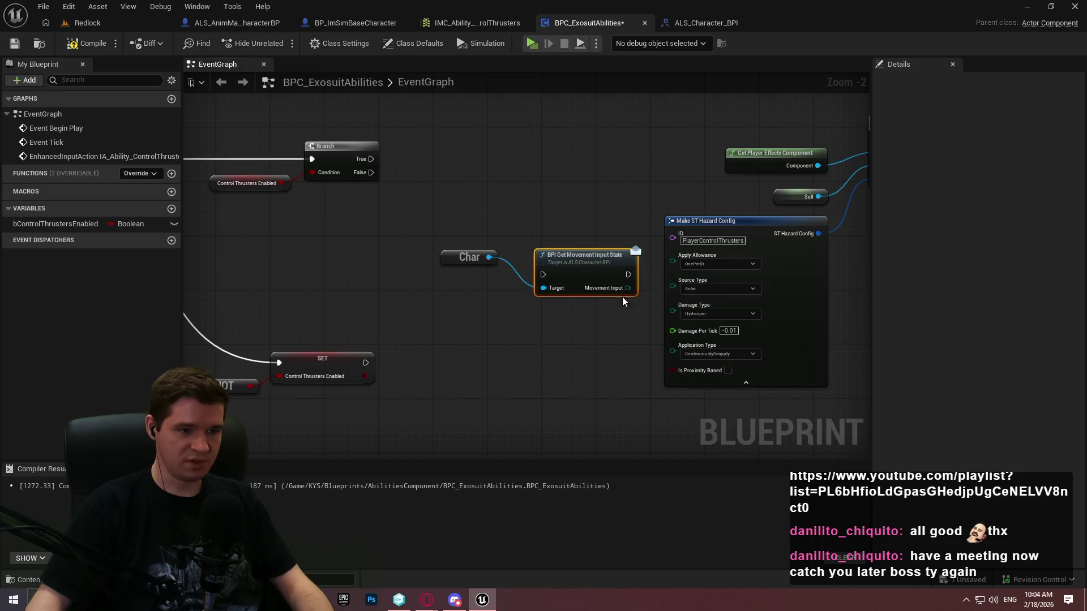
pyautogui.moveTo(562, 270); pyautogui.dragTo(542, 234)
# Step: Move the Char, movement state and hazard-effect nodes up and right, then compile and save
pyautogui.click(521, 314)
pyautogui.moveTo(521, 314); pyautogui.dragTo(524, 344)
pyautogui.moveTo(832, 334); pyautogui.dragTo(703, 262)
pyautogui.scroll(-2, 741, 345)
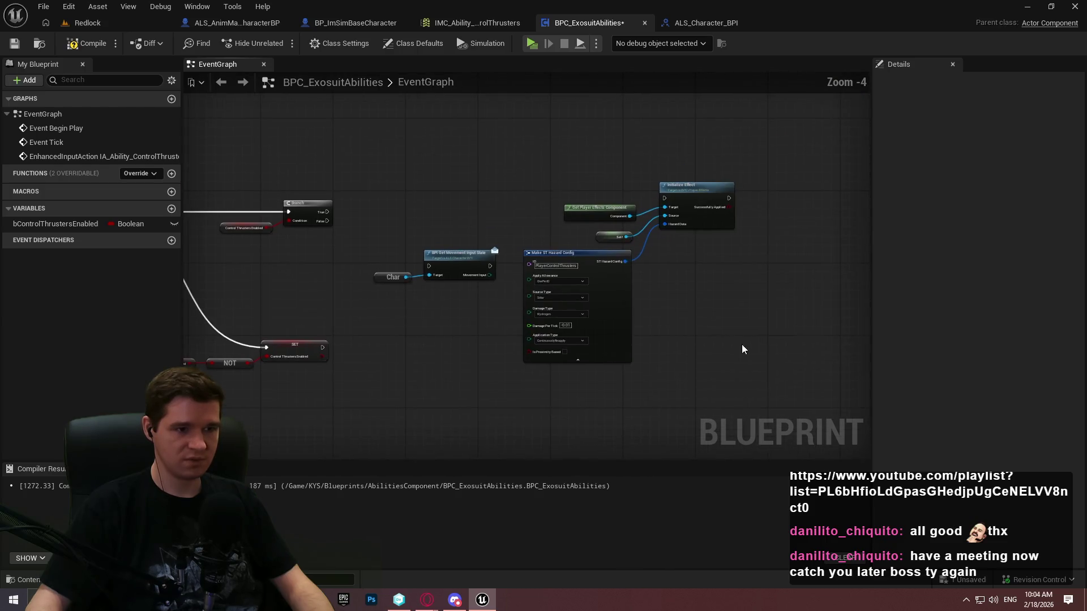
pyautogui.moveTo(742, 353); pyautogui.dragTo(396, 178)
pyautogui.moveTo(457, 256); pyautogui.dragTo(559, 243)
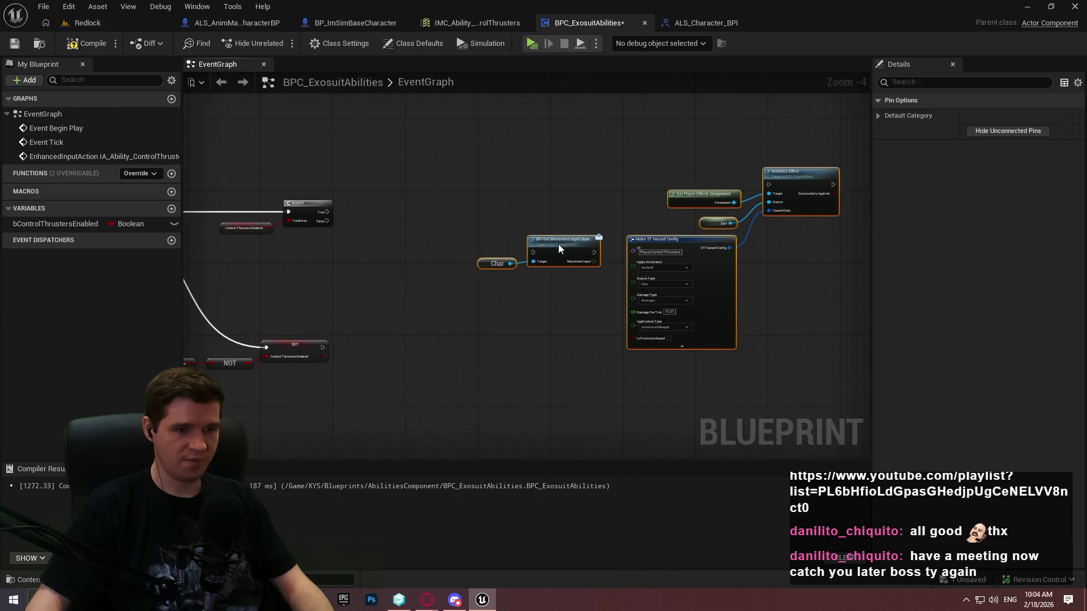
pyautogui.click(515, 181)
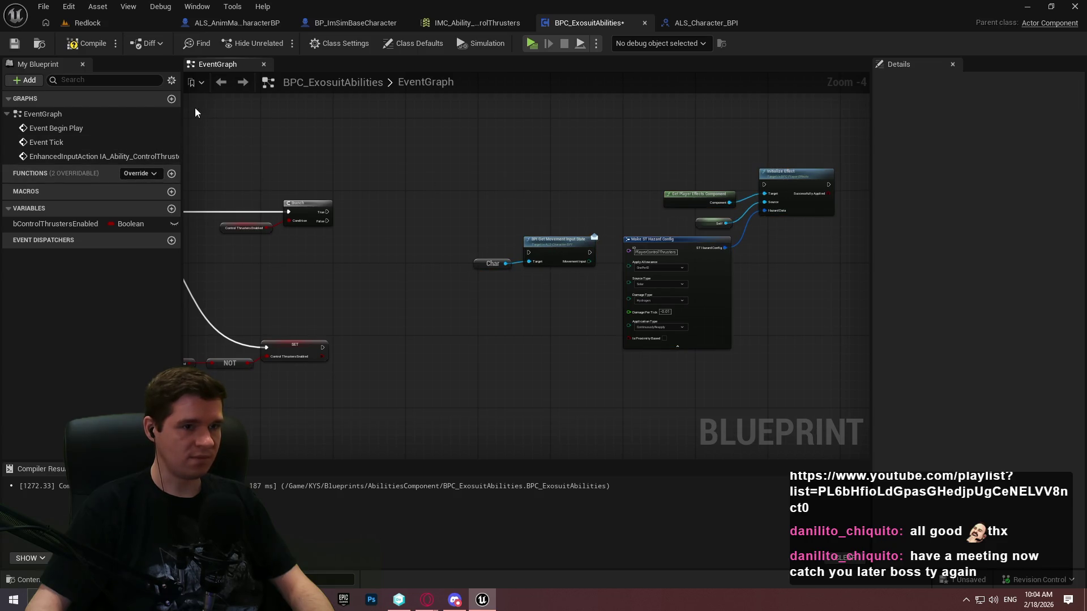
pyautogui.click(85, 45)
pyautogui.click(15, 43)
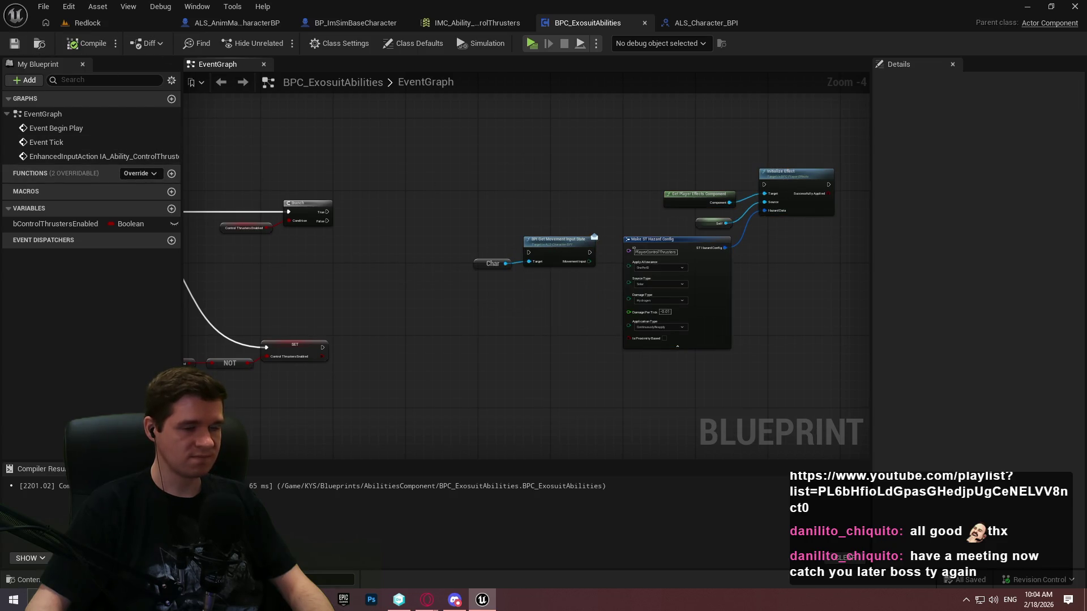
pyautogui.moveTo(545, 167)
pyautogui.mouseDown()
pyautogui.moveTo(432, 158)
pyautogui.moveTo(779, 134)
pyautogui.moveTo(825, 308)
pyautogui.mouseUp()
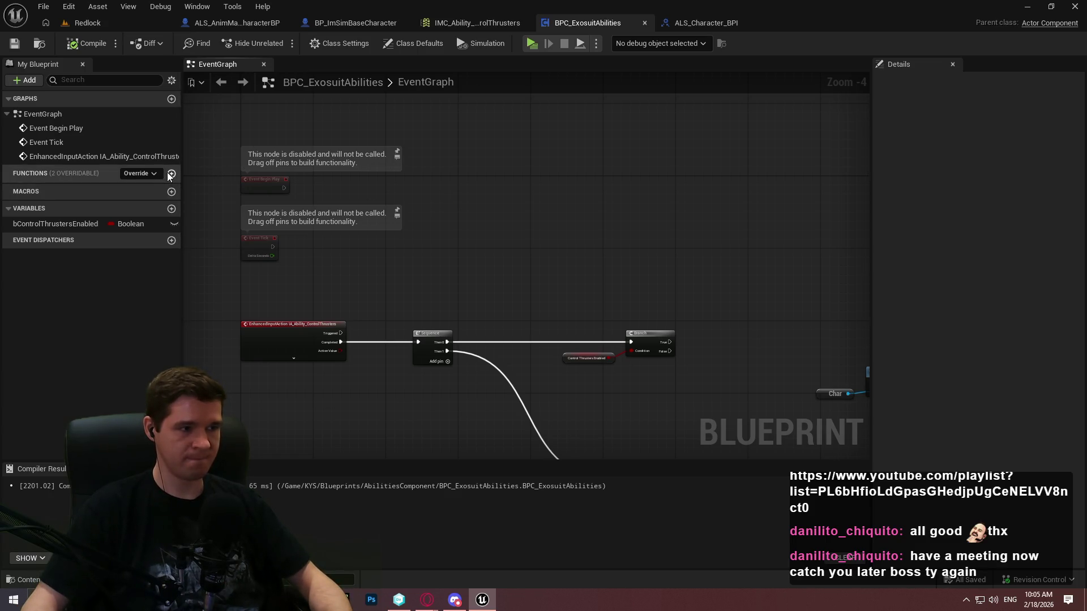
pyautogui.scroll(3, 382, 213)
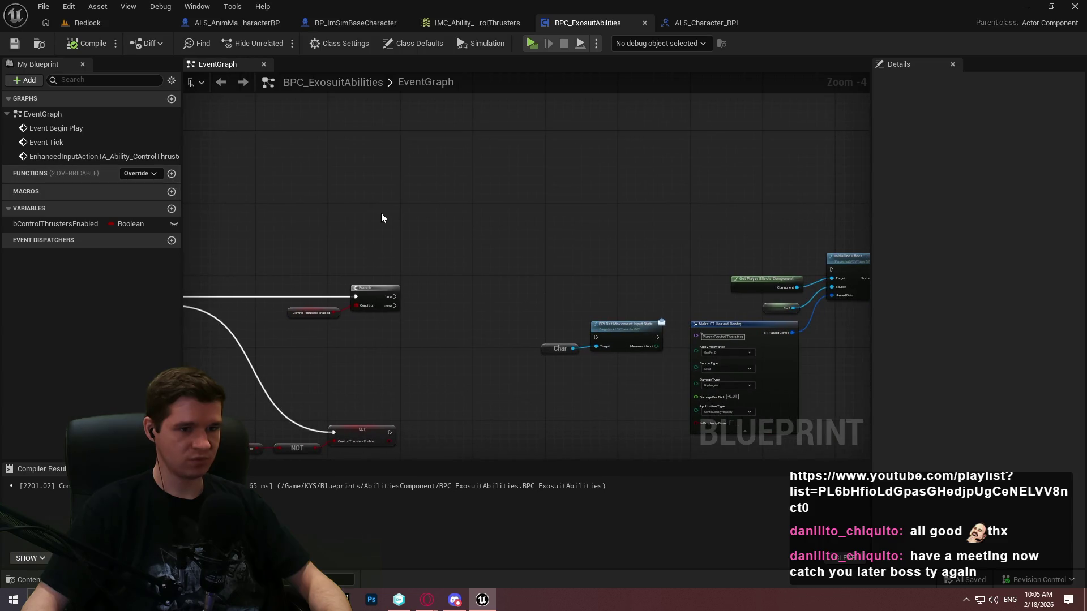
pyautogui.moveTo(476, 251); pyautogui.dragTo(277, 199)
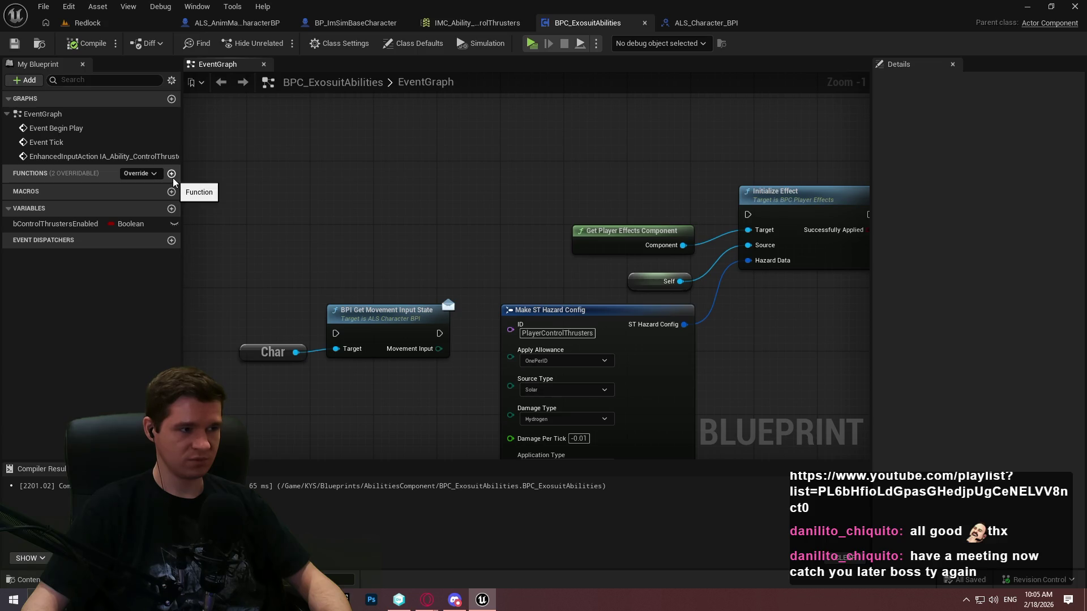
# Step: Create a new function named ControlThrustersCheck
pyautogui.click(173, 176)
pyautogui.write('Control')
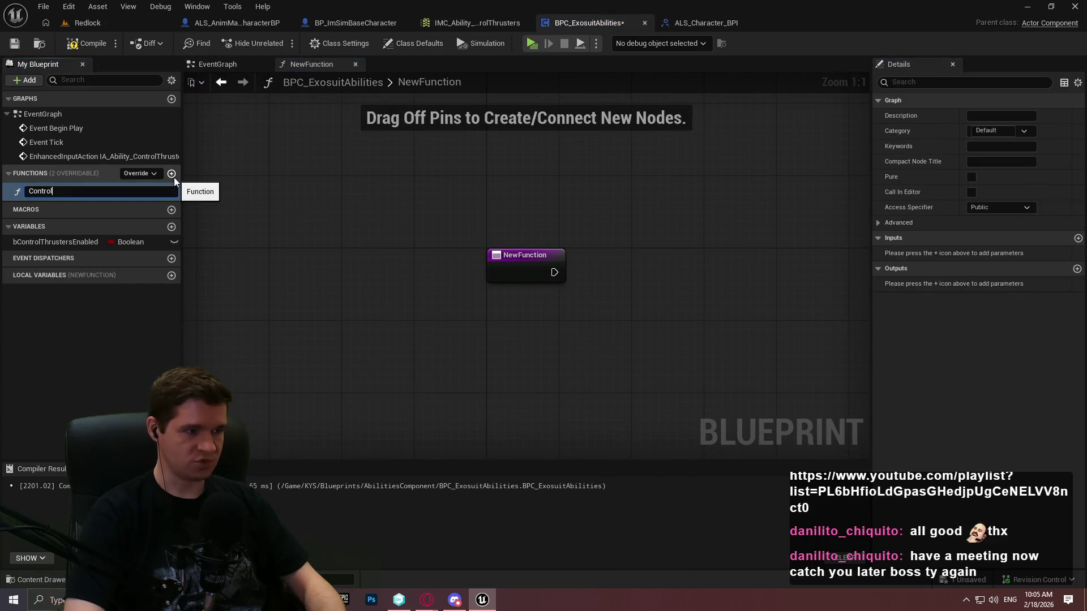
pyautogui.write('ThrustersCheck')
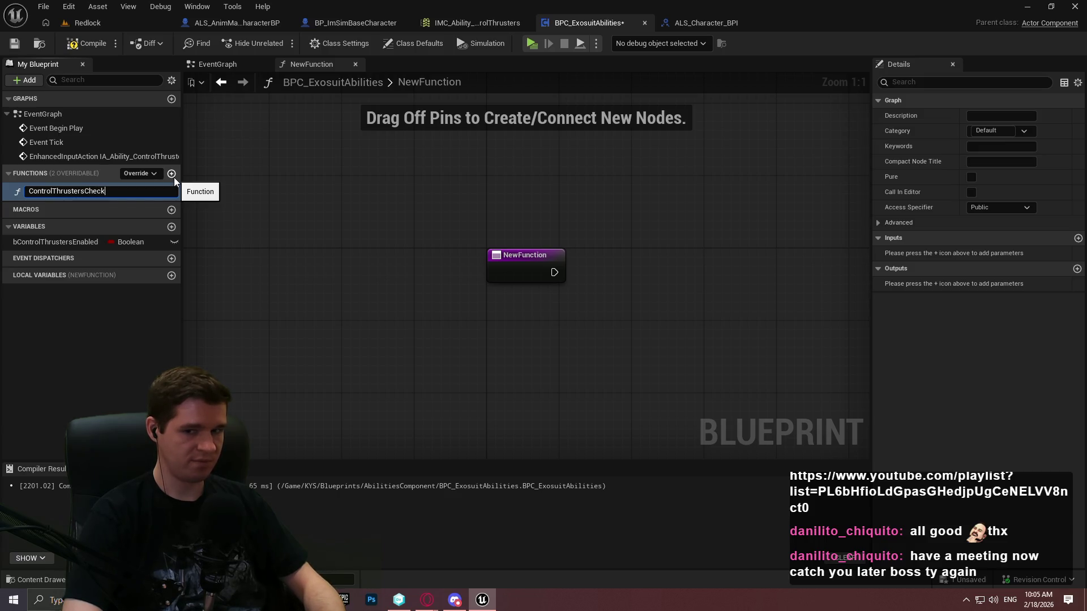
pyautogui.press('Return')
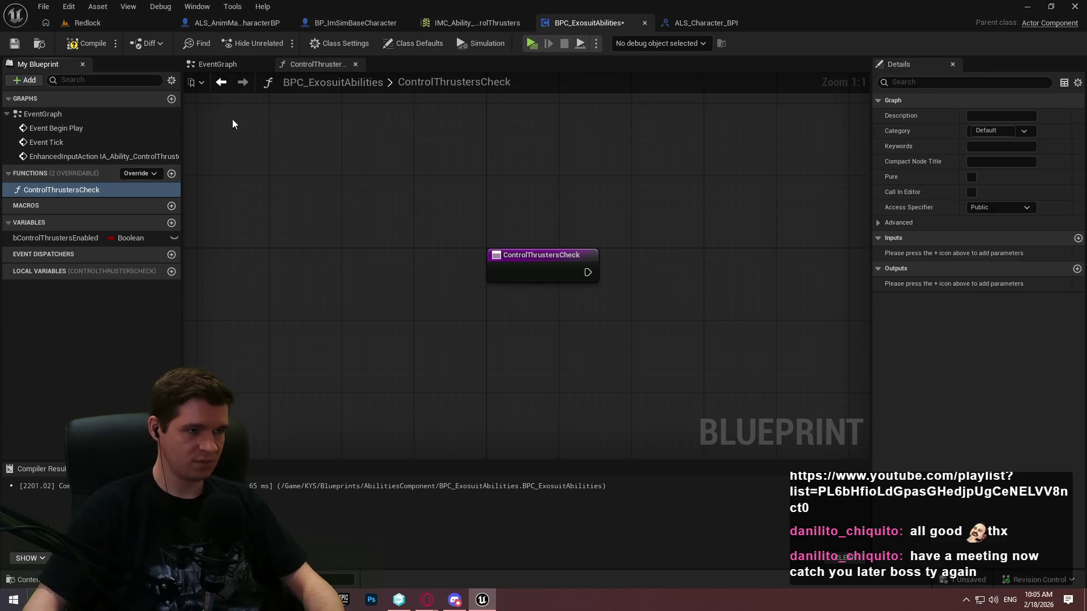
# Step: Delete Event Begin Play in the event graph and move Event Tick up near the top
pyautogui.click(232, 66)
pyautogui.scroll(-1, 565, 283)
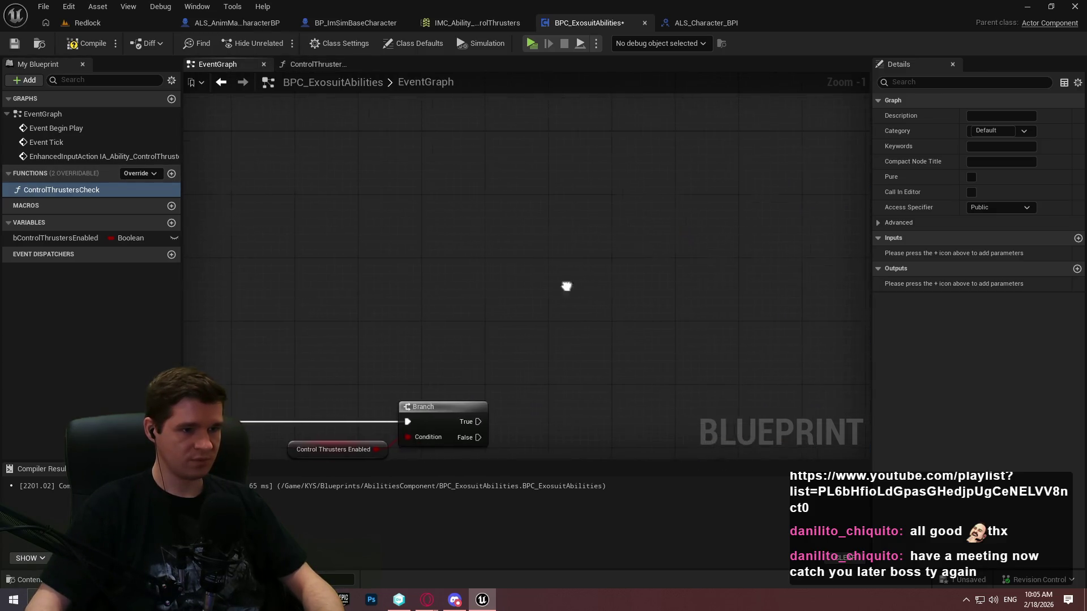
pyautogui.moveTo(565, 284)
pyautogui.mouseDown()
pyautogui.moveTo(580, 259)
pyautogui.moveTo(531, 192)
pyautogui.moveTo(372, 165)
pyautogui.moveTo(381, 204)
pyautogui.mouseUp()
pyautogui.click(292, 173)
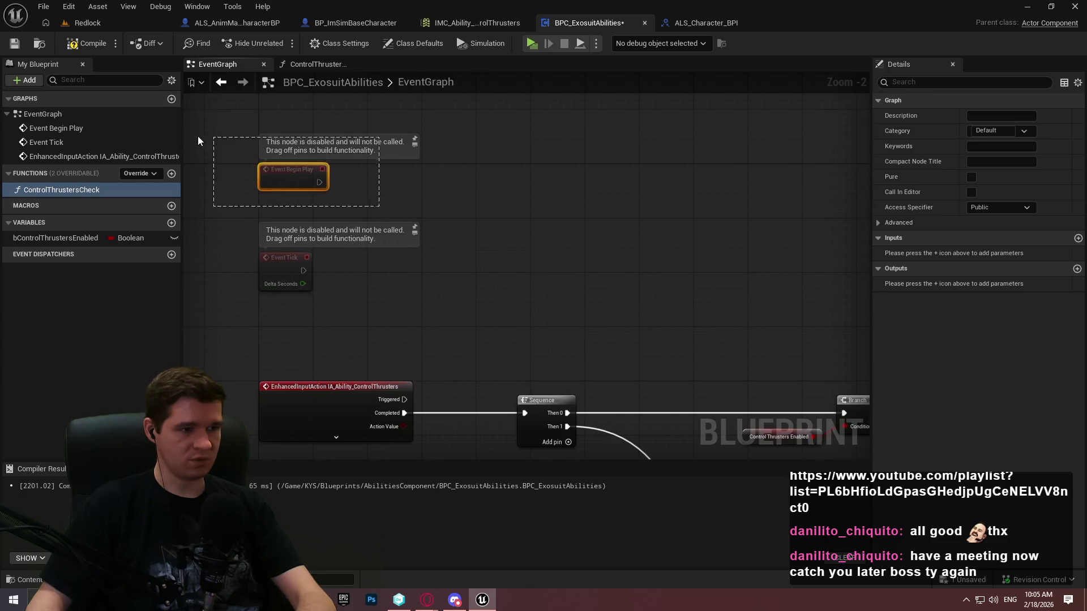
pyautogui.press('Delete')
pyautogui.moveTo(291, 258); pyautogui.dragTo(290, 175)
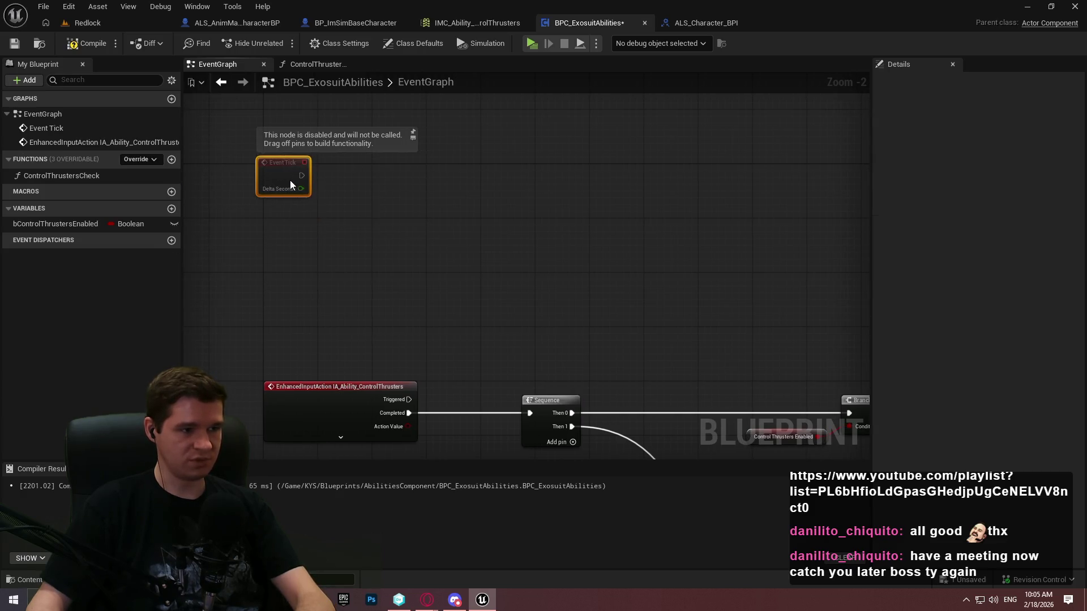
pyautogui.click(378, 183)
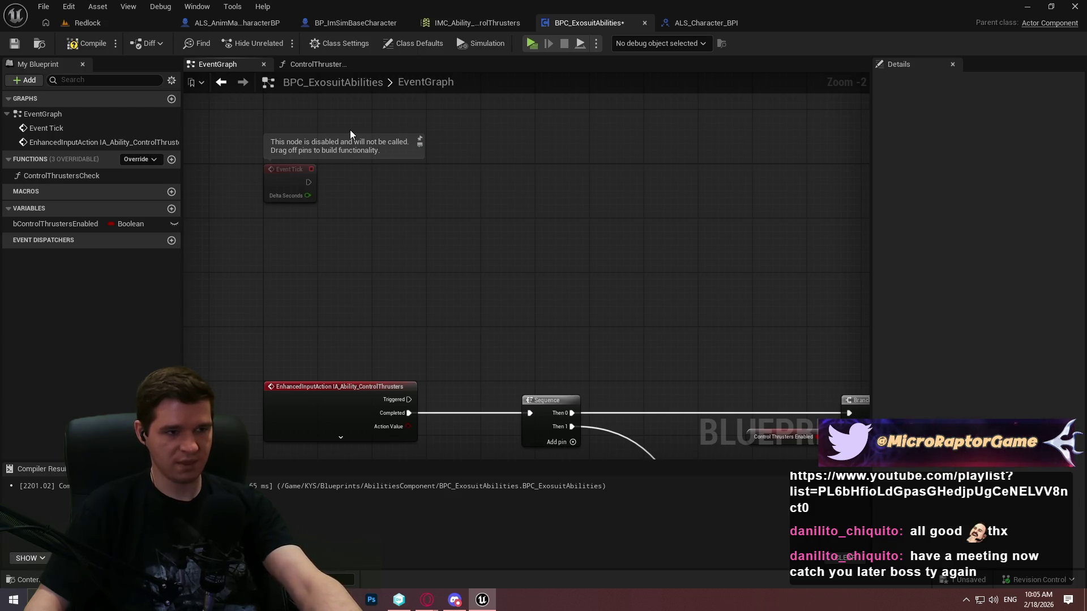
pyautogui.click(356, 43)
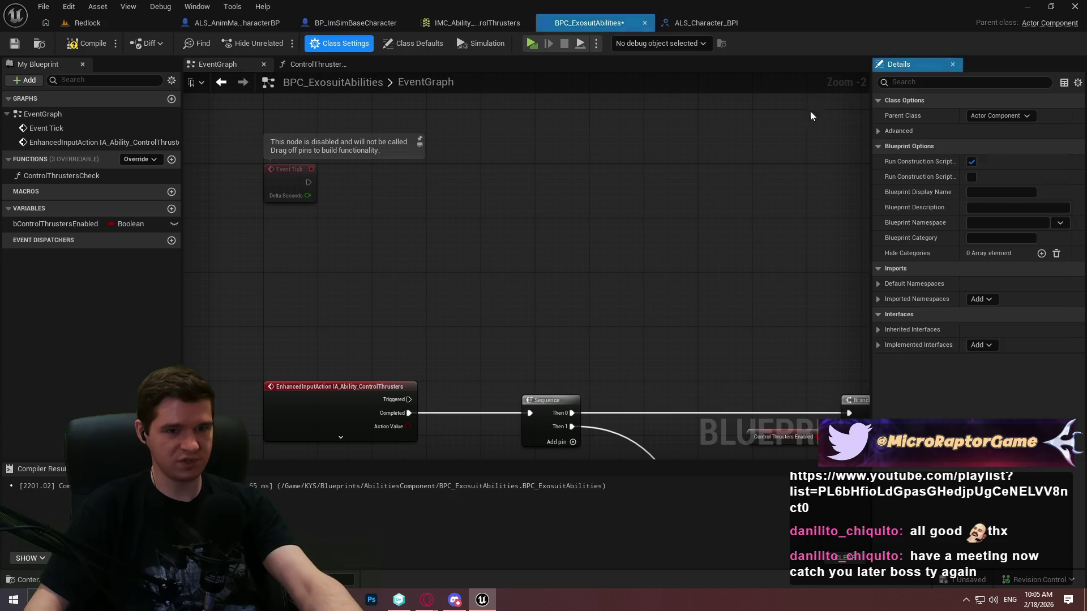
# Step: Set Tick Interval to 0.2 in the class defaults and save the blueprint
pyautogui.click(405, 49)
pyautogui.click(1025, 134)
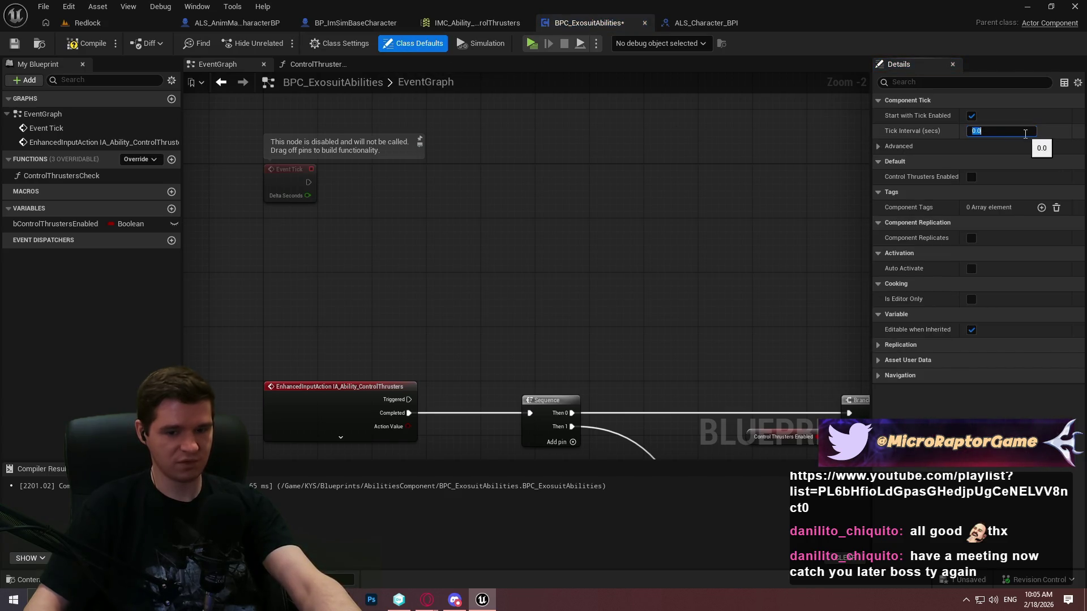
pyautogui.write('0')
pyautogui.press('Return')
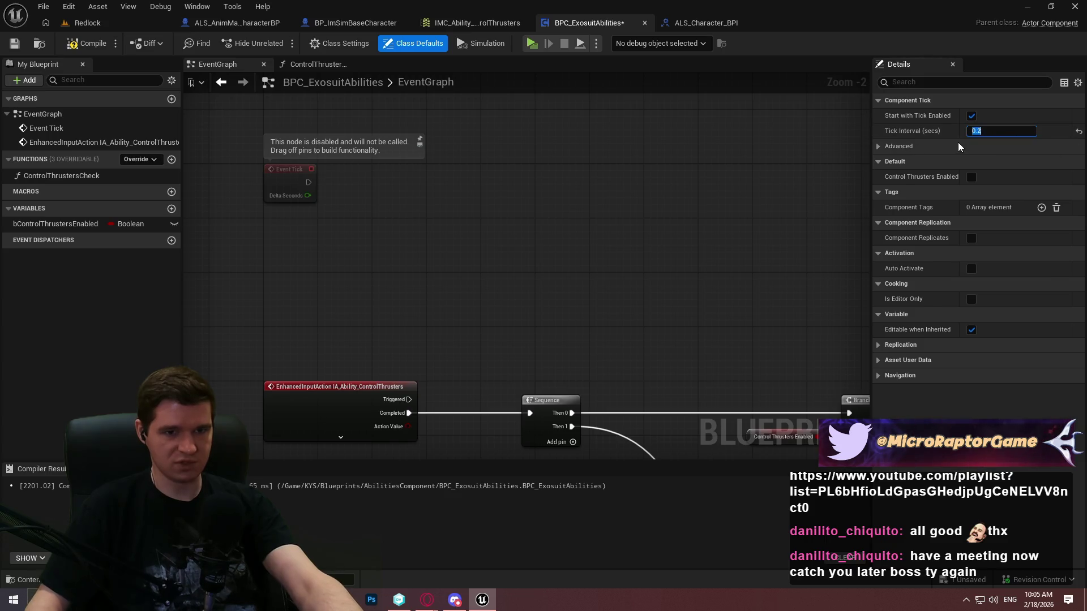
pyautogui.click(958, 144)
pyautogui.click(884, 145)
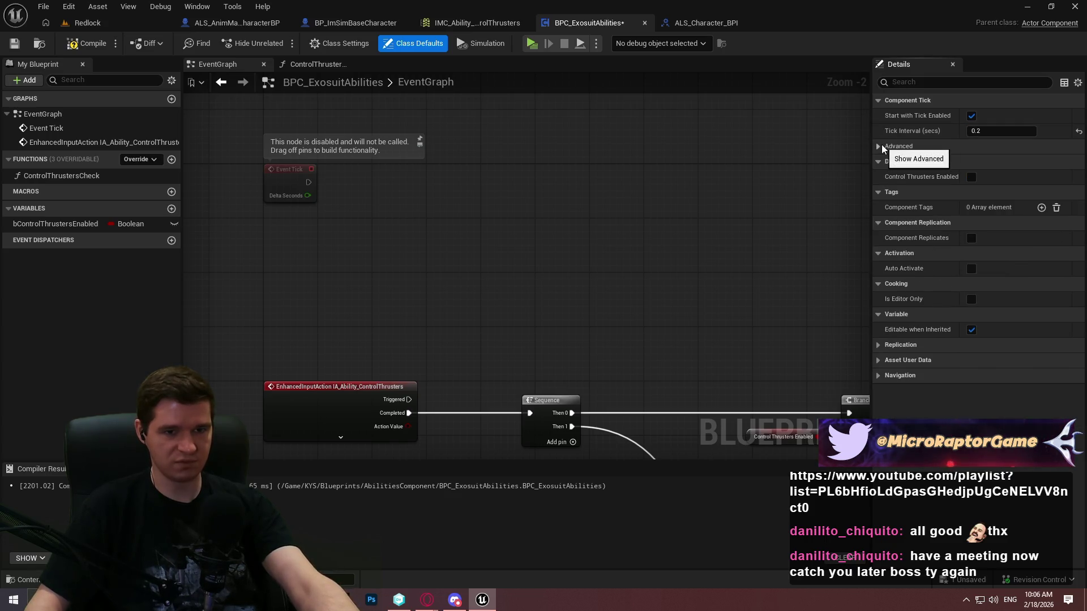
pyautogui.click(20, 45)
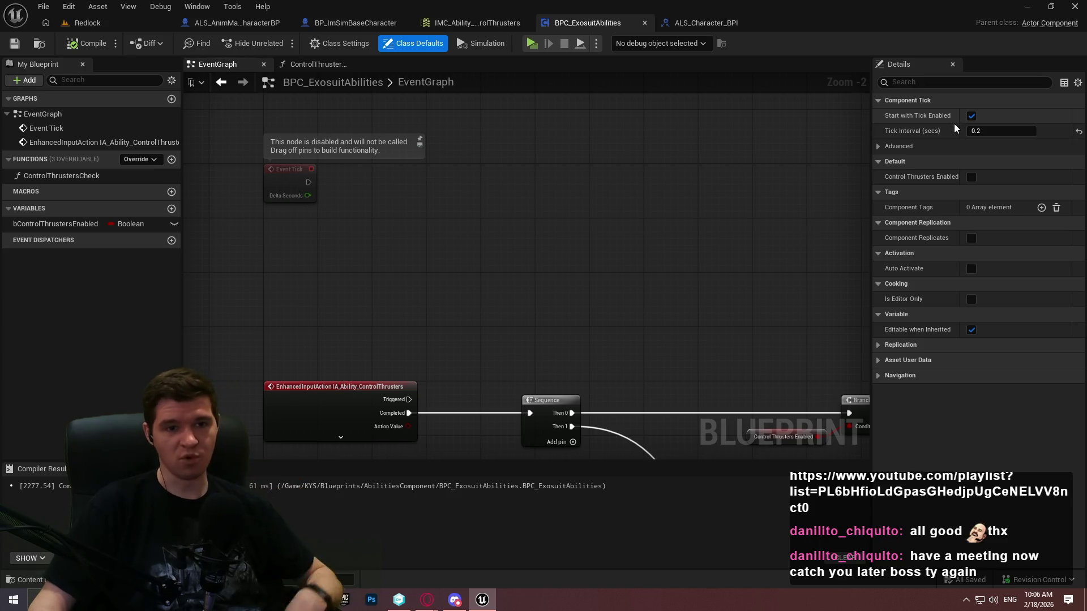
# Step: Reset Tick Interval to 0.0 and compile the blueprint
pyautogui.click(1079, 135)
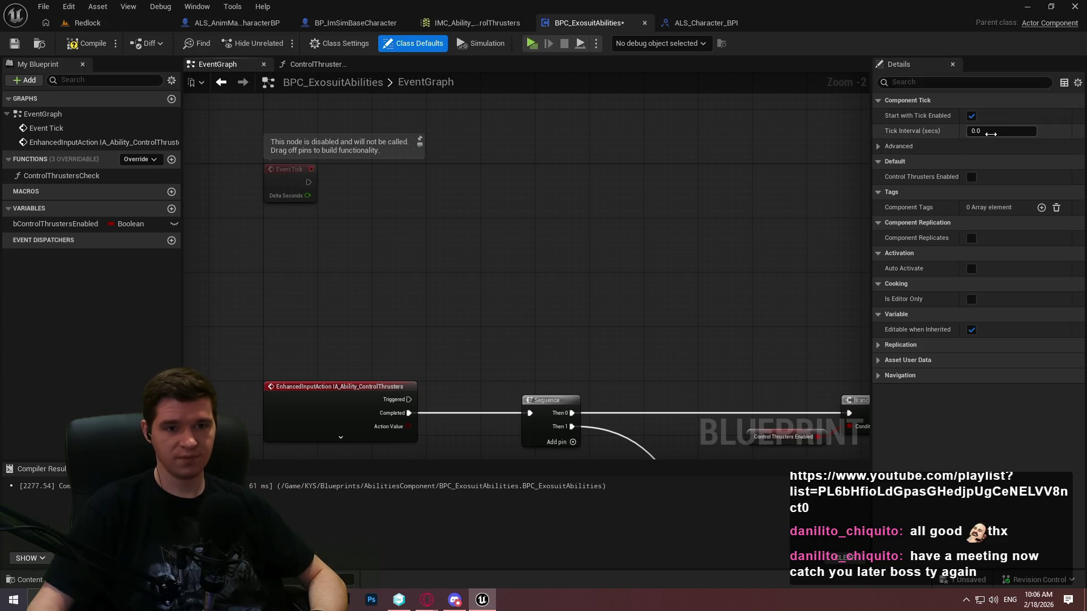
pyautogui.click(83, 43)
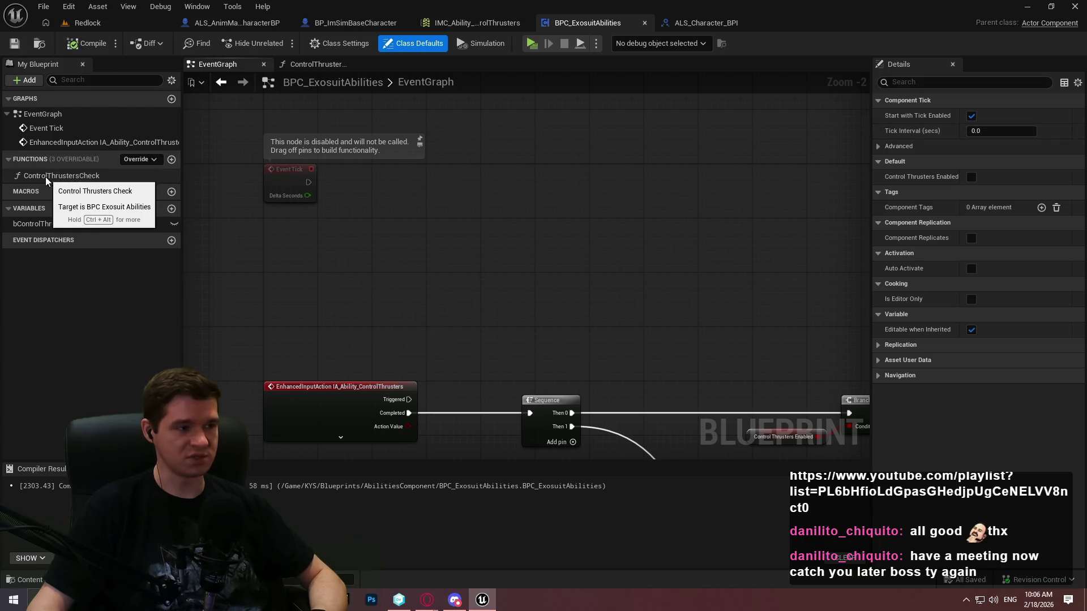
pyautogui.moveTo(532, 227); pyautogui.dragTo(370, 174)
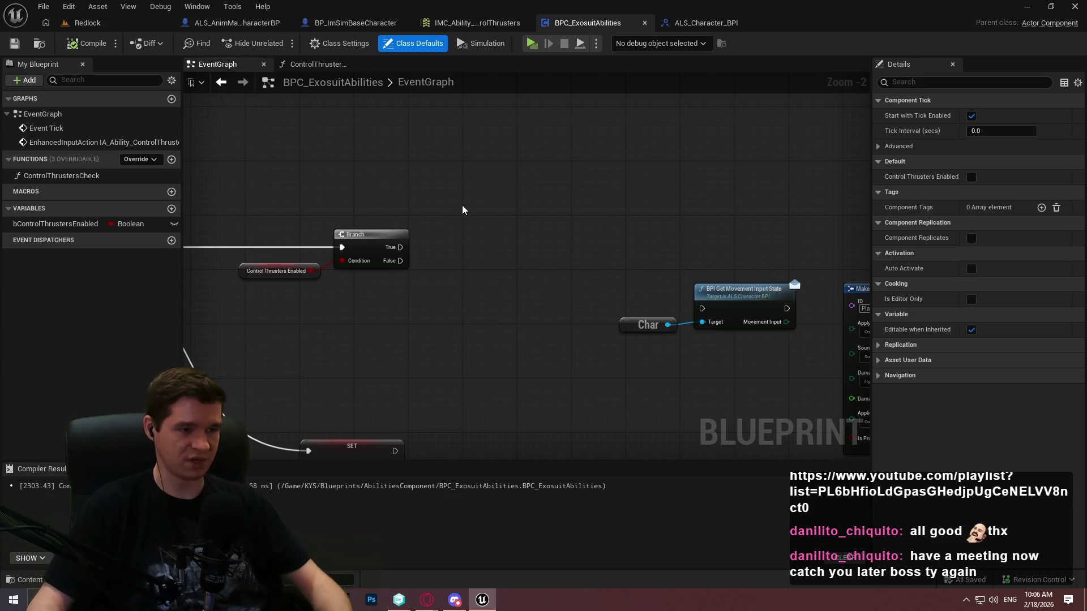
# Step: Add a Set Timer by Function Name node calling ControlThrustersCheck with a 1.0 second time
pyautogui.rightClick(480, 195)
pyautogui.write('set timer by fun')
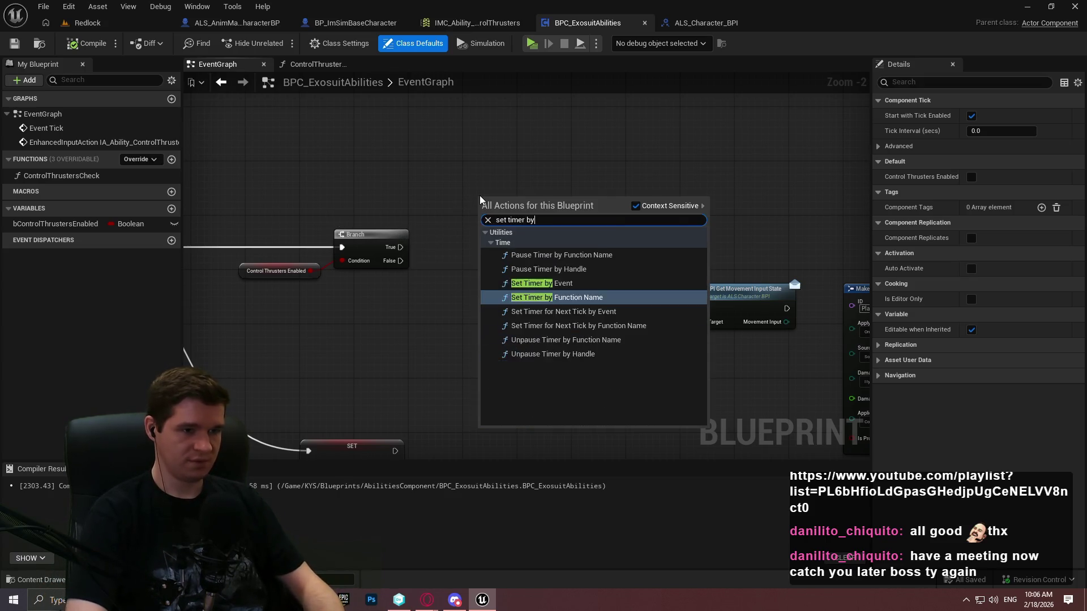
pyautogui.press('Return')
pyautogui.scroll(2, 512, 243)
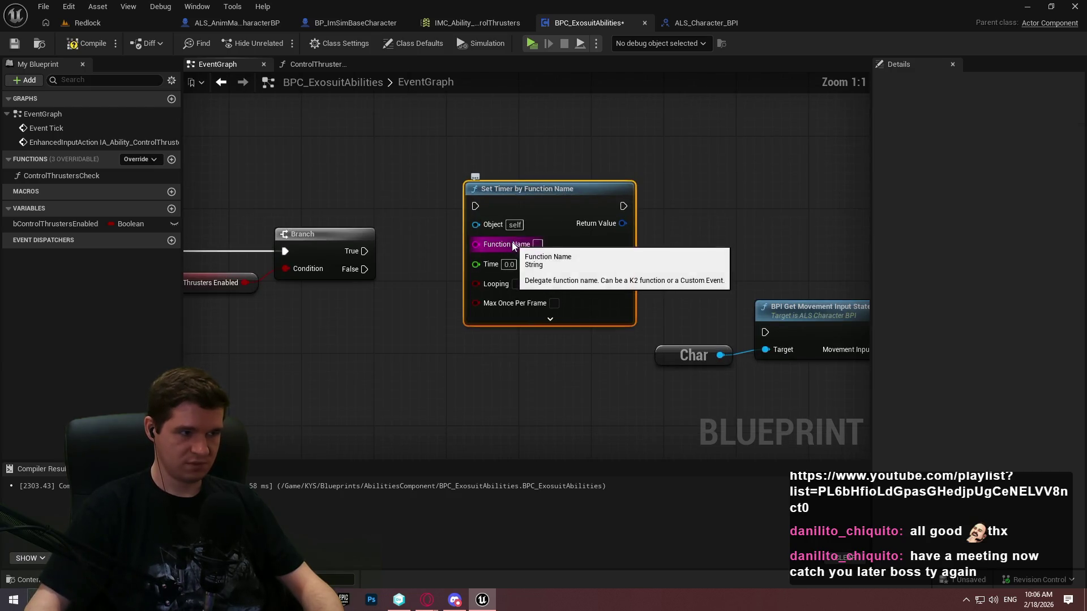
pyautogui.click(537, 245)
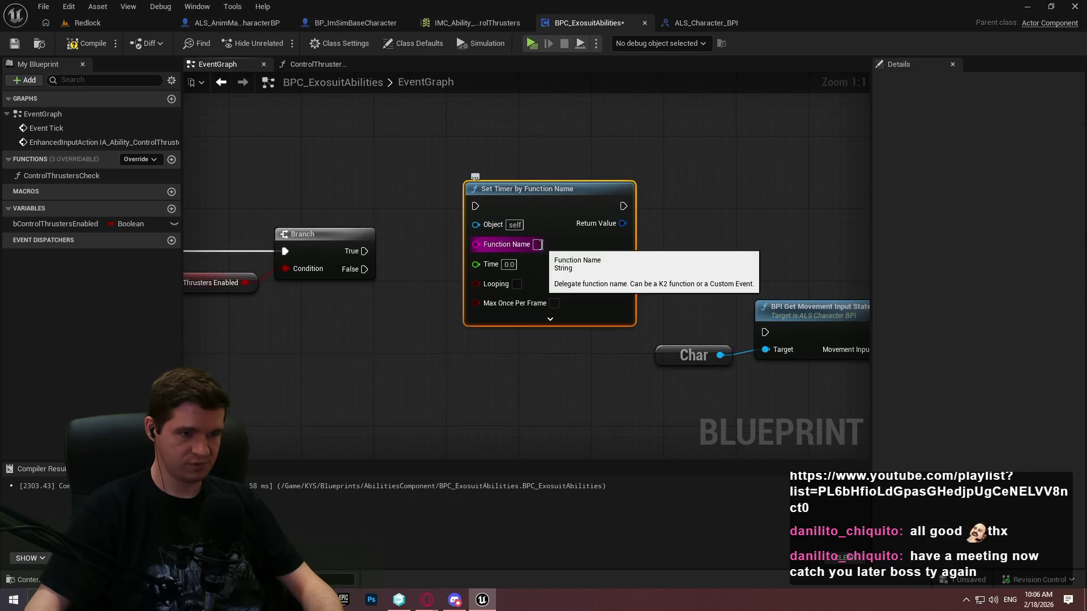
pyautogui.write('Col')
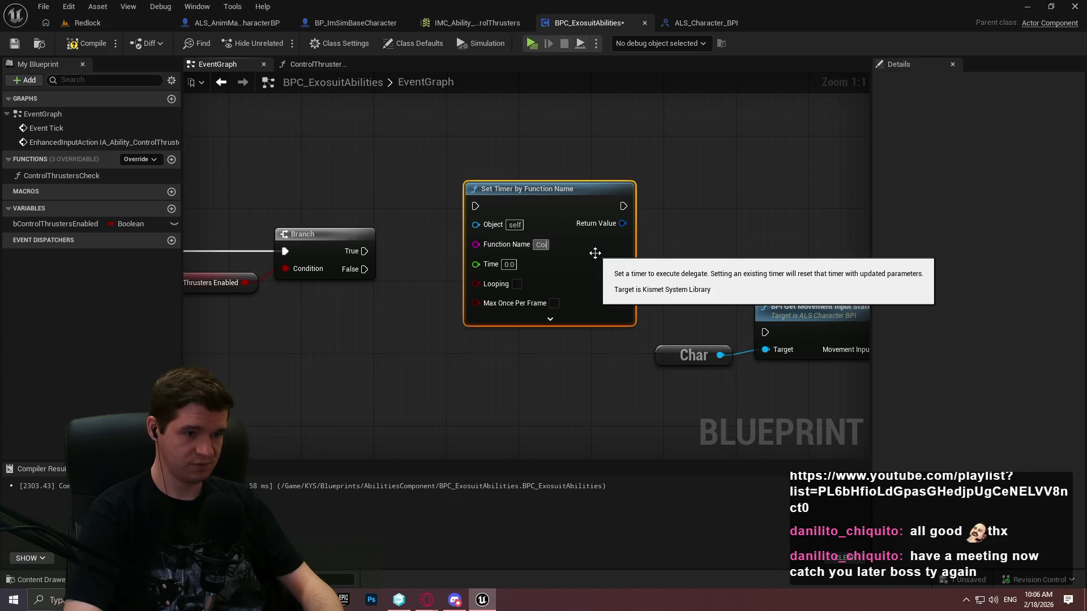
pyautogui.write('olThrus')
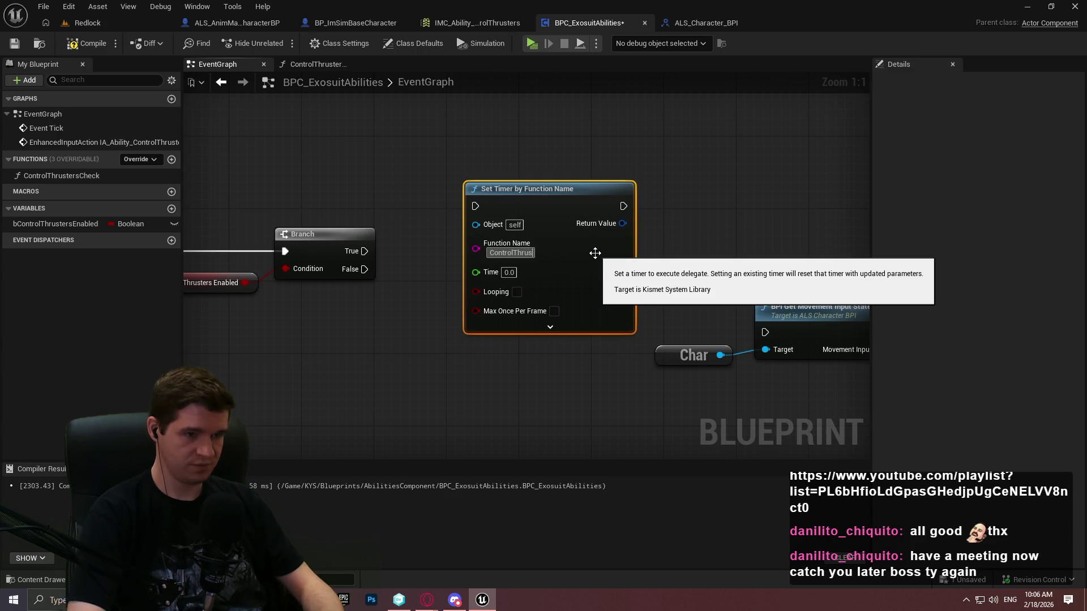
pyautogui.write('tersCheck')
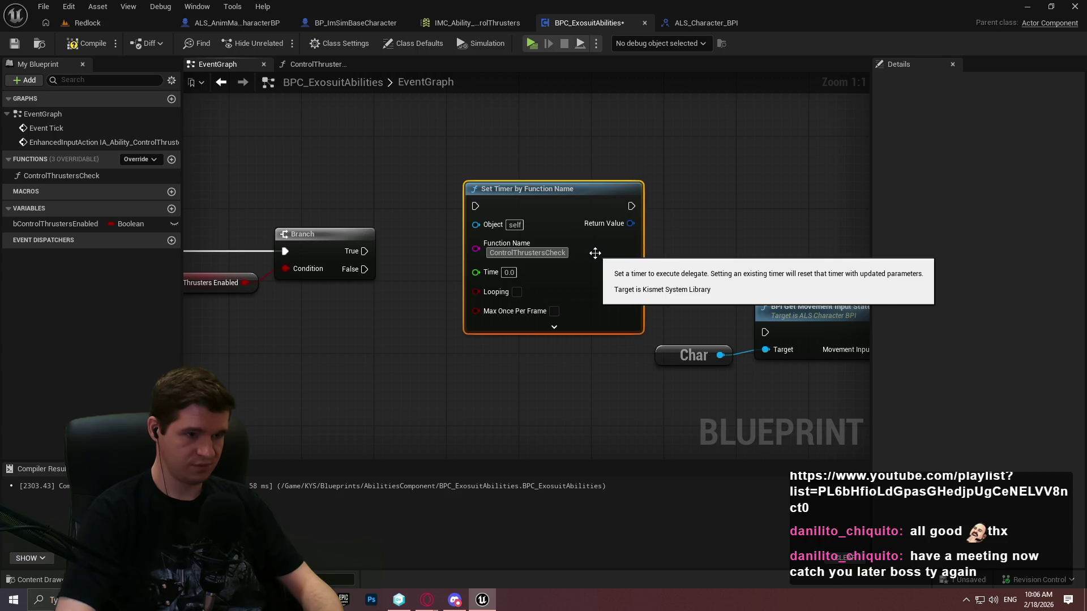
pyautogui.press('Return')
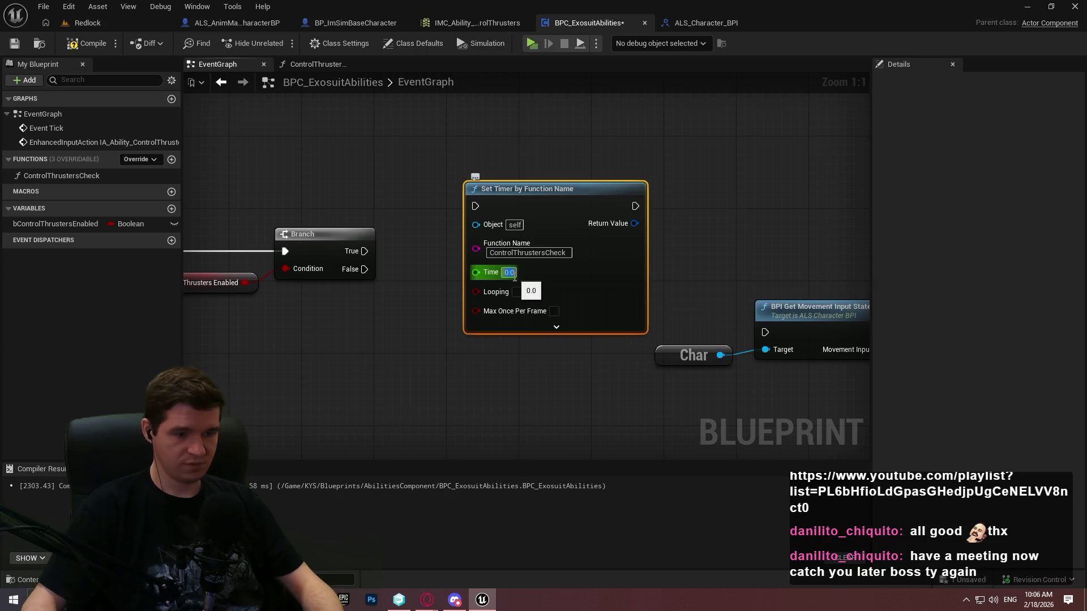
pyautogui.write('1')
pyautogui.press('Return')
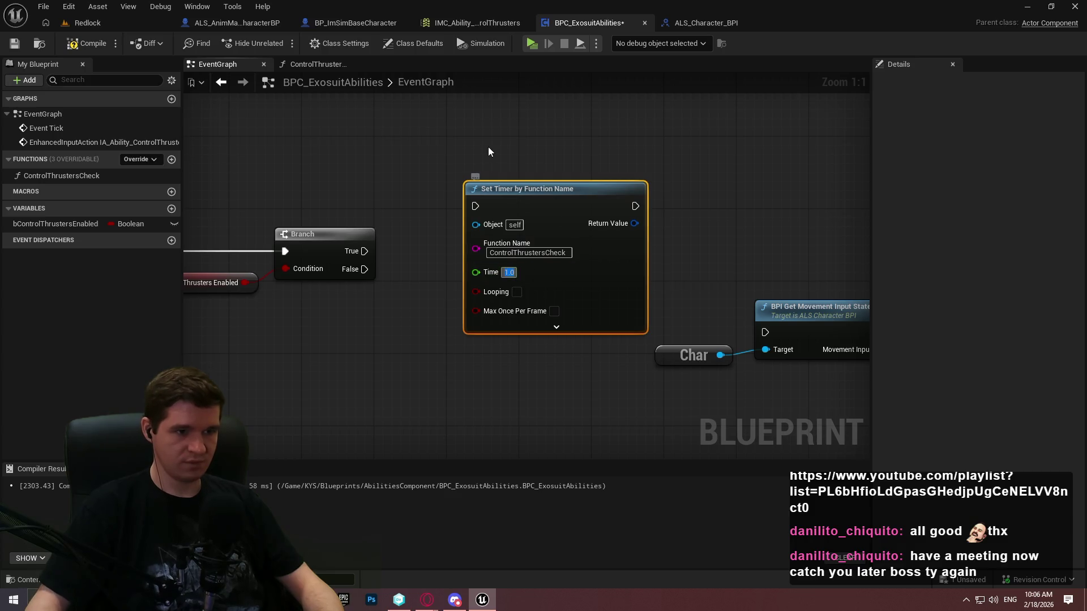
pyautogui.click(490, 152)
# Step: Wire Branch True into the timer and promote its Return Value to a variable
pyautogui.moveTo(476, 205)
pyautogui.mouseDown()
pyautogui.moveTo(354, 273)
pyautogui.moveTo(364, 251)
pyautogui.mouseUp()
pyautogui.moveTo(528, 236)
pyautogui.mouseDown()
pyautogui.moveTo(587, 54)
pyautogui.moveTo(570, 149)
pyautogui.moveTo(496, 100)
pyautogui.mouseUp()
pyautogui.moveTo(598, 118); pyautogui.dragTo(650, 122)
pyautogui.click(705, 161)
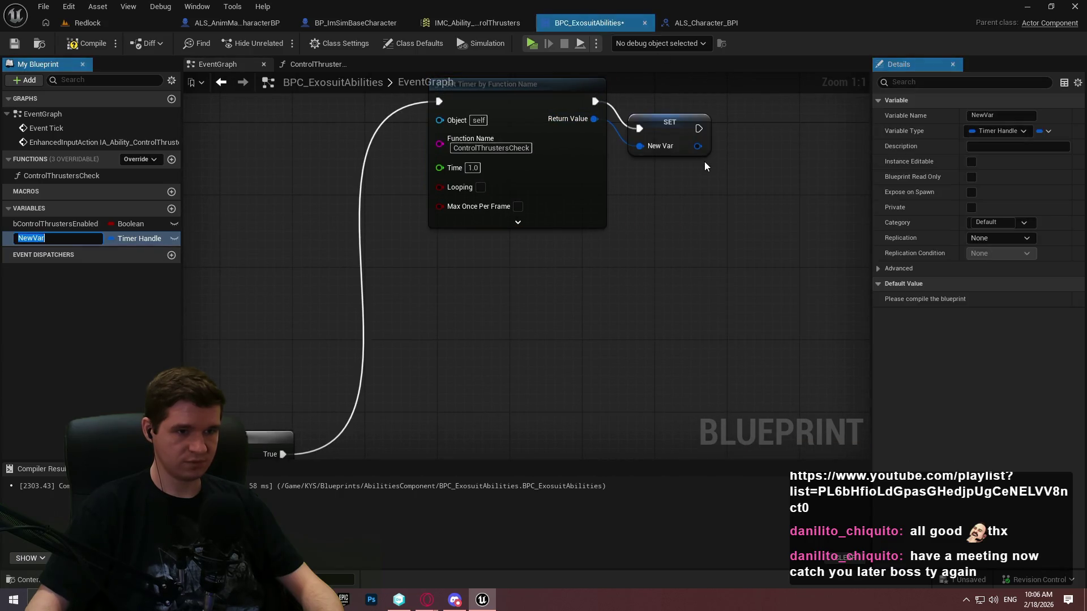
# Step: Name the timer handle variable ControlThrustersTimer
pyautogui.write('ControlThrustersT')
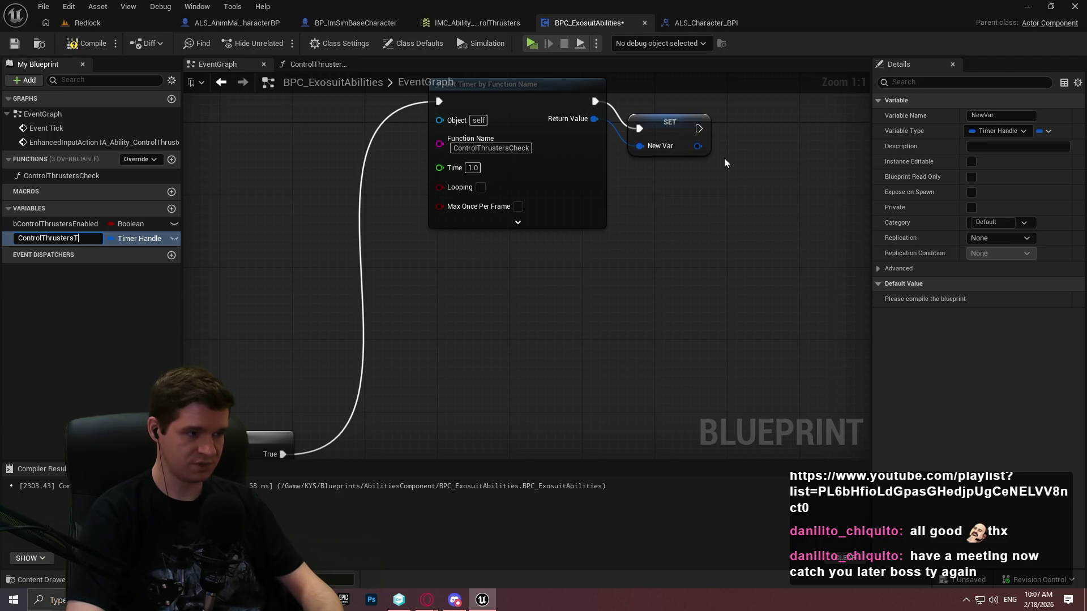
pyautogui.write('imer')
pyautogui.press('Return')
pyautogui.moveTo(267, 354)
pyautogui.mouseDown()
pyautogui.moveTo(549, 246)
pyautogui.moveTo(624, 206)
pyautogui.moveTo(1005, 74)
pyautogui.mouseUp()
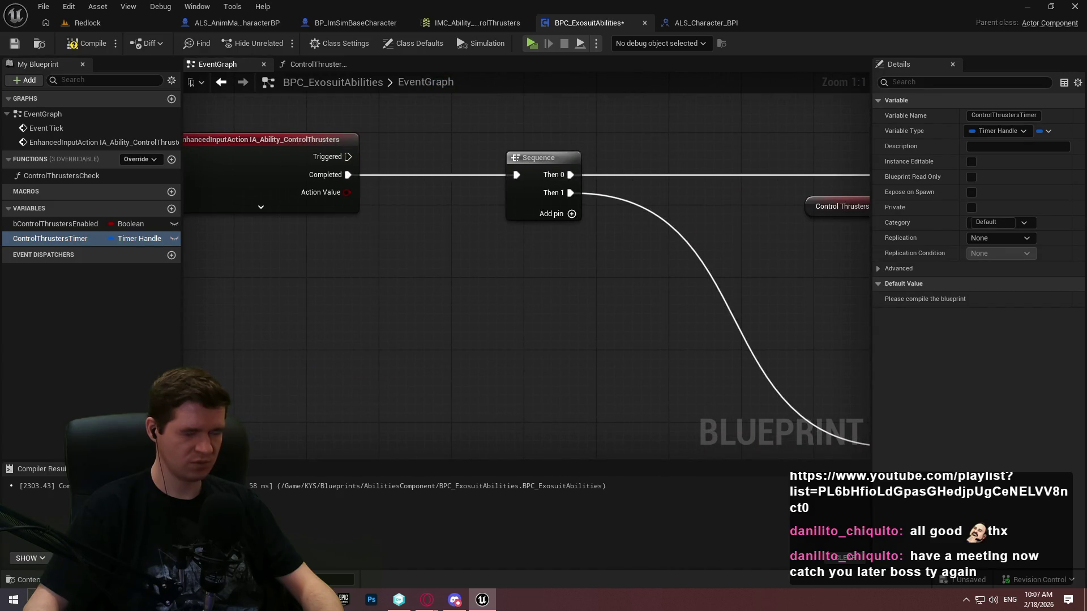
pyautogui.scroll(-3, 701, 150)
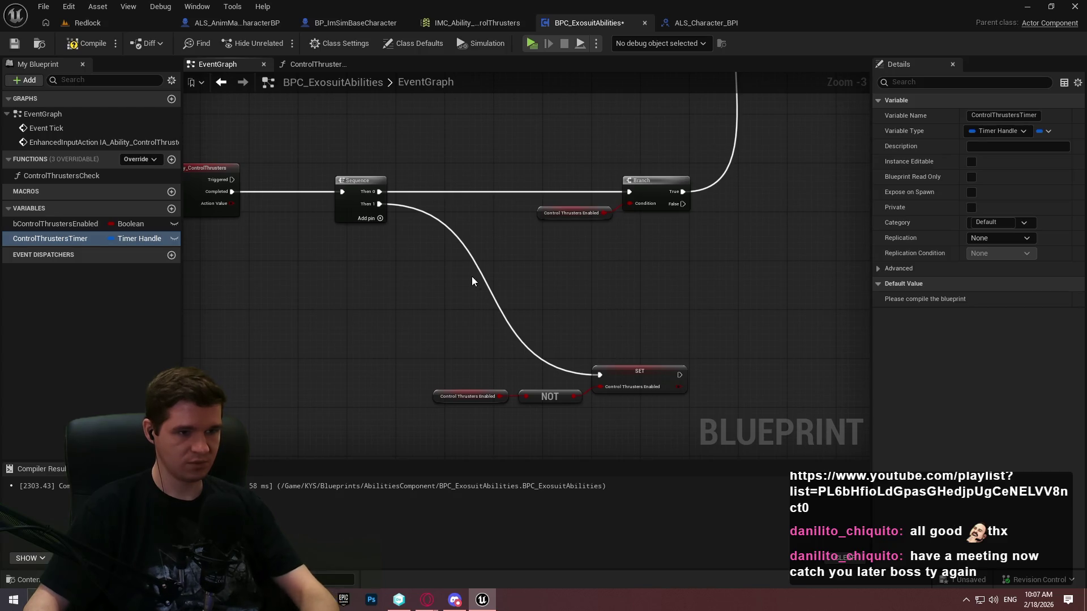
# Step: Route Sequence Then 0 to the thrusters-enabled SET and Then 1 to the Branch, moving the toggle nodes up
pyautogui.click(353, 179)
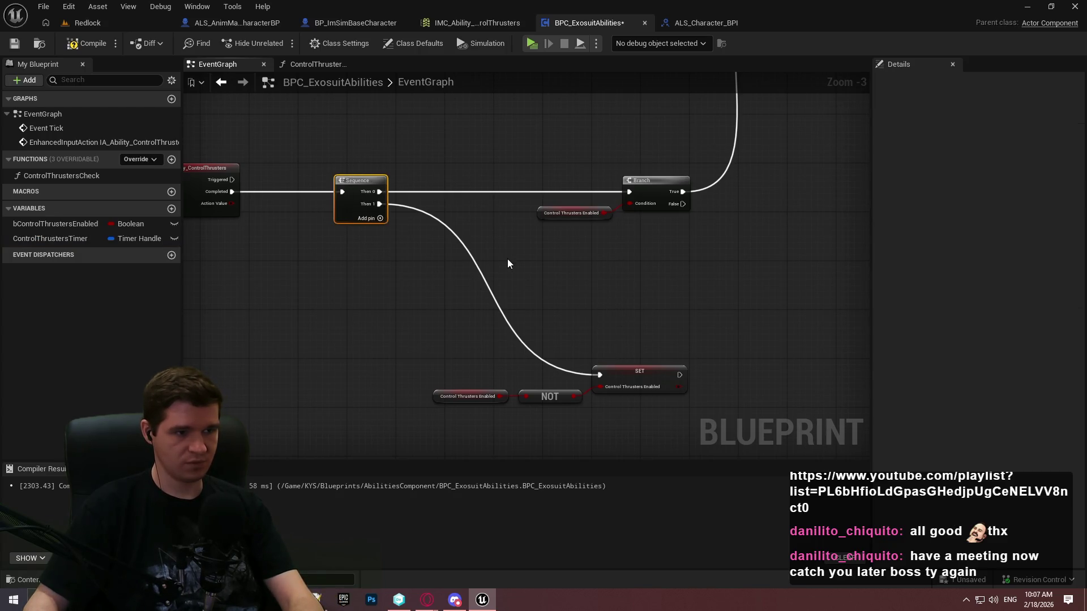
pyautogui.moveTo(379, 192); pyautogui.dragTo(600, 374)
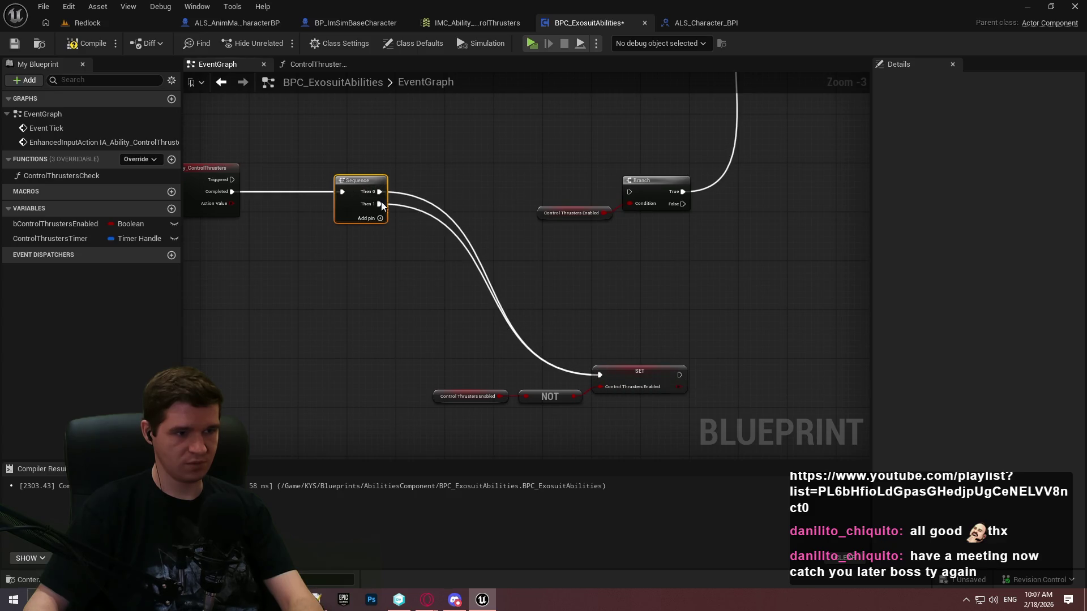
pyautogui.moveTo(379, 204)
pyautogui.mouseDown()
pyautogui.moveTo(617, 182)
pyautogui.moveTo(634, 193)
pyautogui.mouseUp()
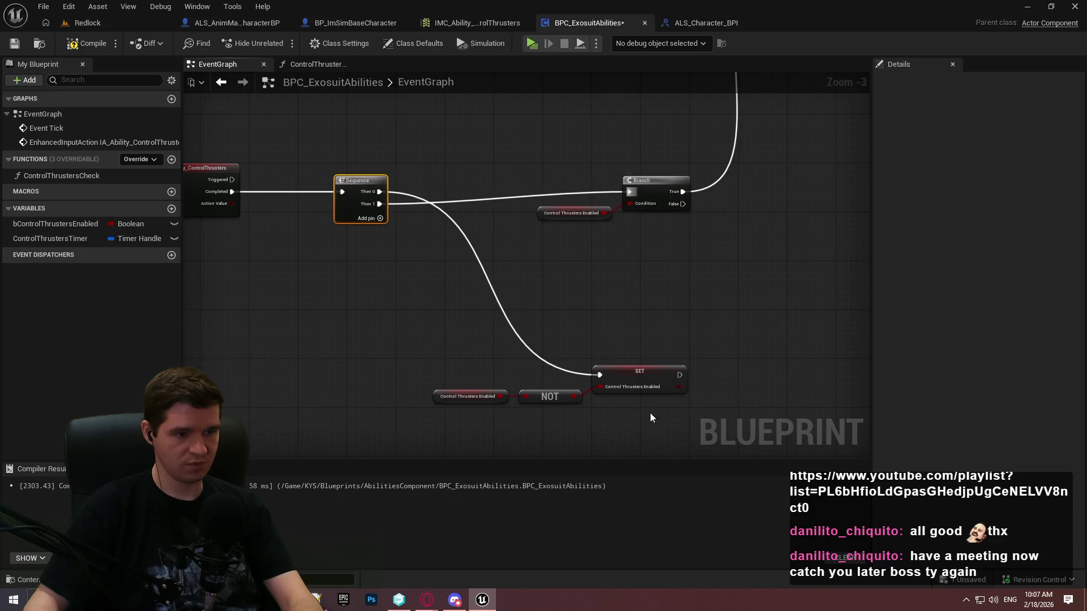
pyautogui.moveTo(650, 418); pyautogui.dragTo(430, 385)
pyautogui.moveTo(640, 371)
pyautogui.mouseDown()
pyautogui.moveTo(620, 83)
pyautogui.moveTo(566, 108)
pyautogui.mouseUp()
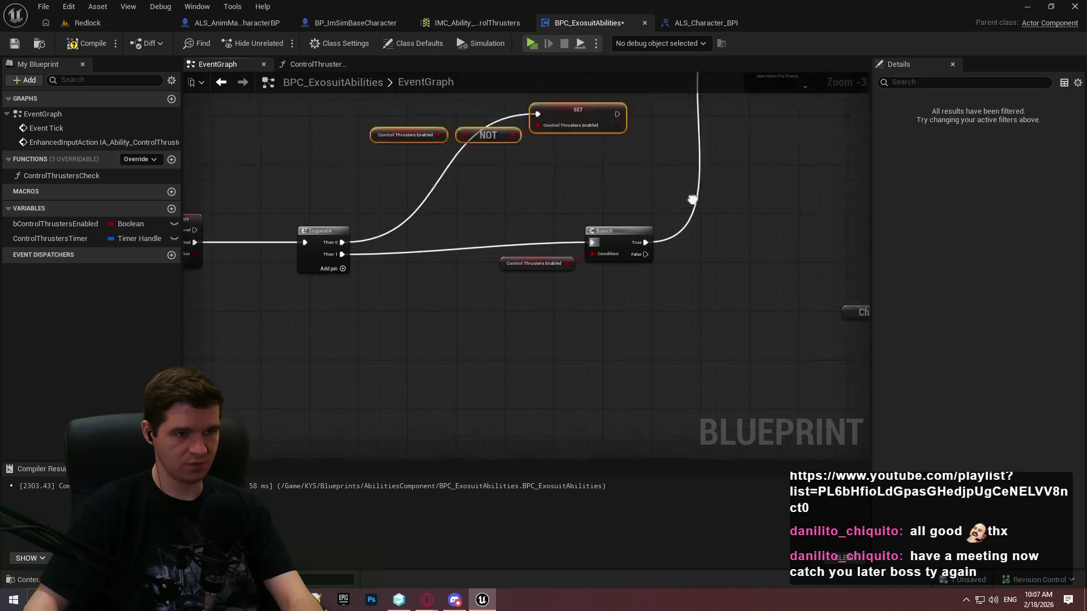
pyautogui.click(695, 241)
pyautogui.moveTo(693, 200)
pyautogui.mouseDown()
pyautogui.moveTo(695, 240)
pyautogui.moveTo(631, 226)
pyautogui.moveTo(634, 205)
pyautogui.moveTo(666, 246)
pyautogui.mouseUp()
pyautogui.click(666, 247)
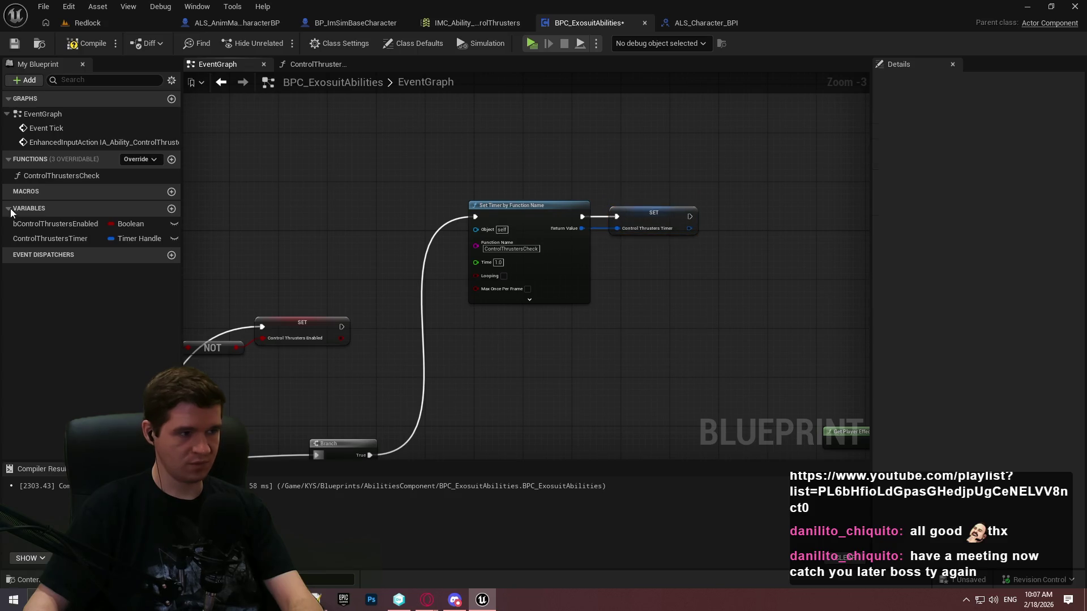
# Step: Add a ControlThrustersTimer getter feeding Clear and Invalidate Timer by Handle, wired from Branch False
pyautogui.click(43, 239)
pyautogui.moveTo(525, 394)
pyautogui.mouseDown()
pyautogui.moveTo(485, 385)
pyautogui.moveTo(562, 366)
pyautogui.mouseUp()
pyautogui.write('invalid')
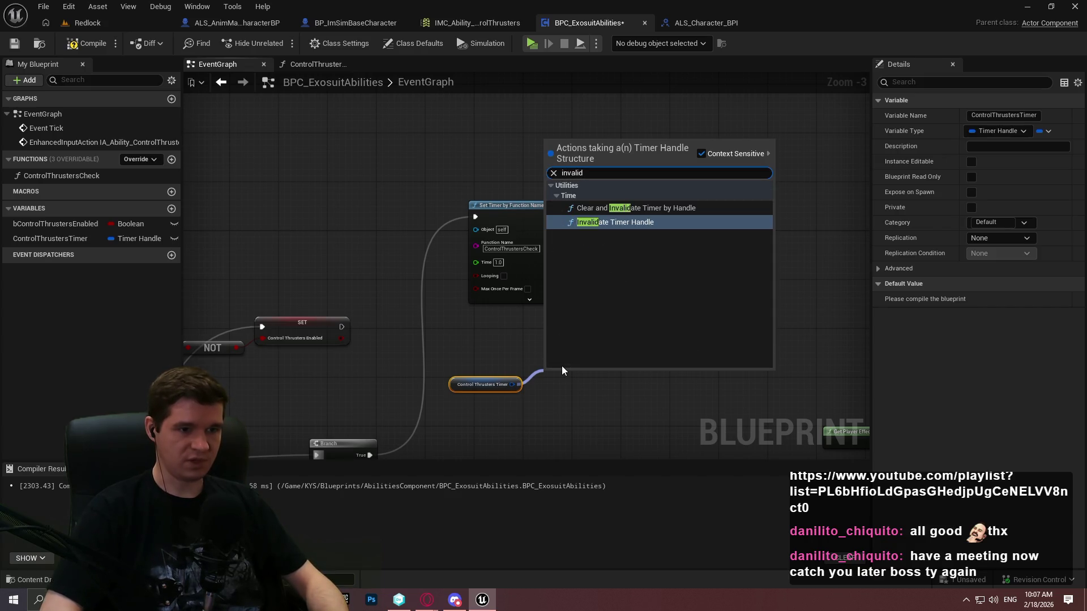
pyautogui.press('Up')
pyautogui.press('Return')
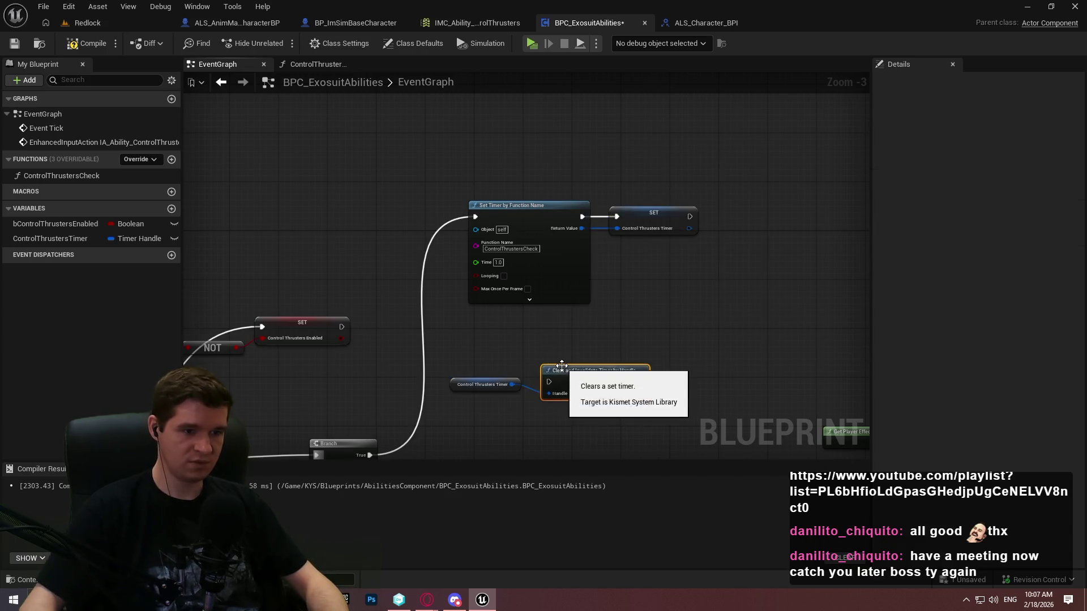
pyautogui.moveTo(562, 365)
pyautogui.mouseDown()
pyautogui.moveTo(524, 257)
pyautogui.moveTo(346, 368)
pyautogui.mouseUp()
# Step: Arrange the clear-timer node and its timer getter below the Branch
pyautogui.scroll(1, 525, 257)
pyautogui.moveTo(507, 280); pyautogui.dragTo(527, 300)
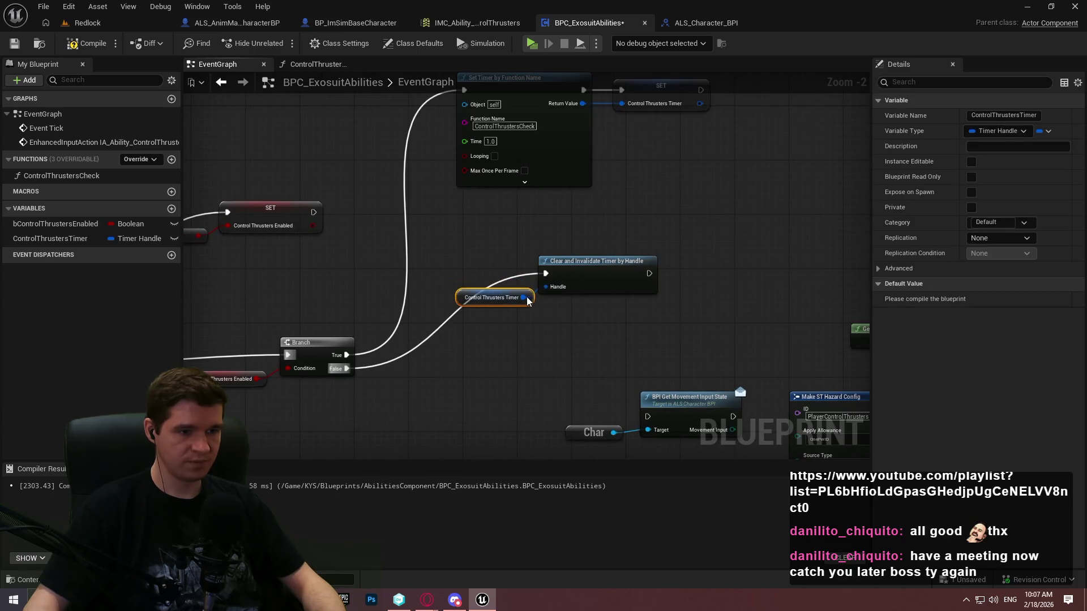
pyautogui.moveTo(442, 260); pyautogui.dragTo(662, 309)
pyautogui.moveTo(566, 277)
pyautogui.mouseDown()
pyautogui.moveTo(464, 454)
pyautogui.moveTo(542, 347)
pyautogui.moveTo(548, 301)
pyautogui.mouseUp()
pyautogui.click(535, 254)
pyautogui.moveTo(535, 254)
pyautogui.mouseDown()
pyautogui.moveTo(498, 233)
pyautogui.moveTo(681, 219)
pyautogui.mouseUp()
pyautogui.scroll(1, 514, 278)
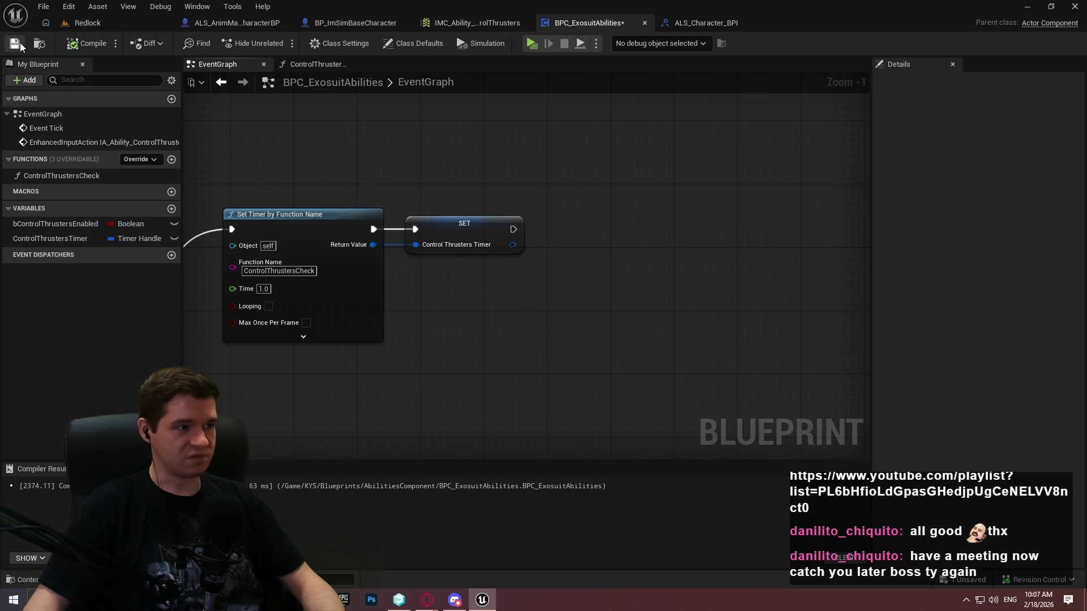
# Step: Try adding an Invalidate Timer Handle node after the timer SET, then undo it
pyautogui.moveTo(512, 245); pyautogui.dragTo(589, 237)
pyautogui.write('bi')
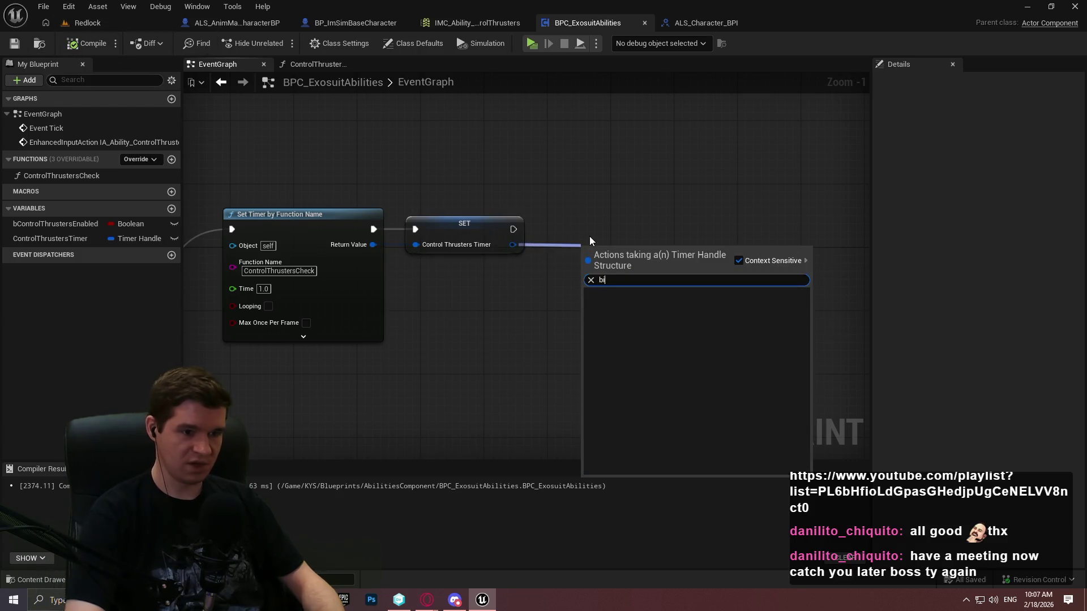
pyautogui.press('BackSpace')
pyautogui.press('BackSpace')
pyautogui.write('inval')
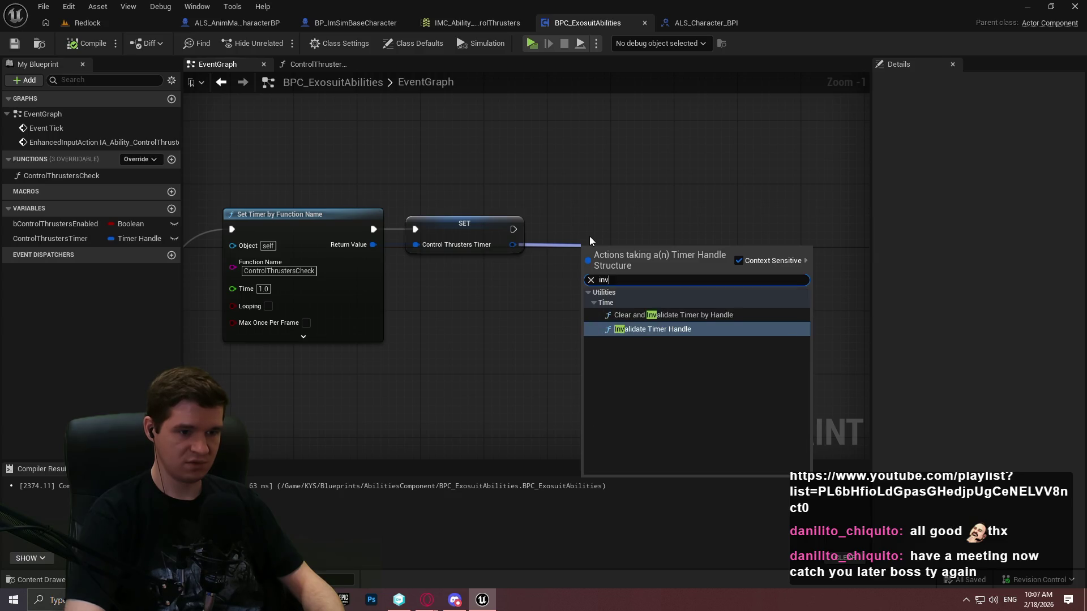
pyautogui.click(627, 328)
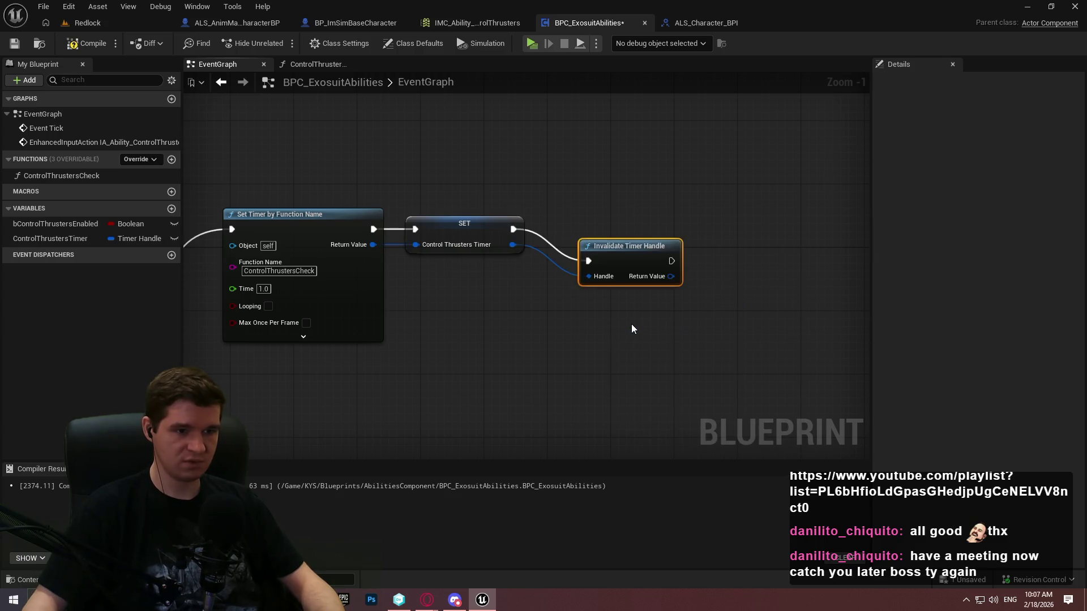
pyautogui.hotkey('ctrl', 'z')
pyautogui.hotkey('ctrl', 'z')
pyautogui.hotkey('ctrl', 'z')
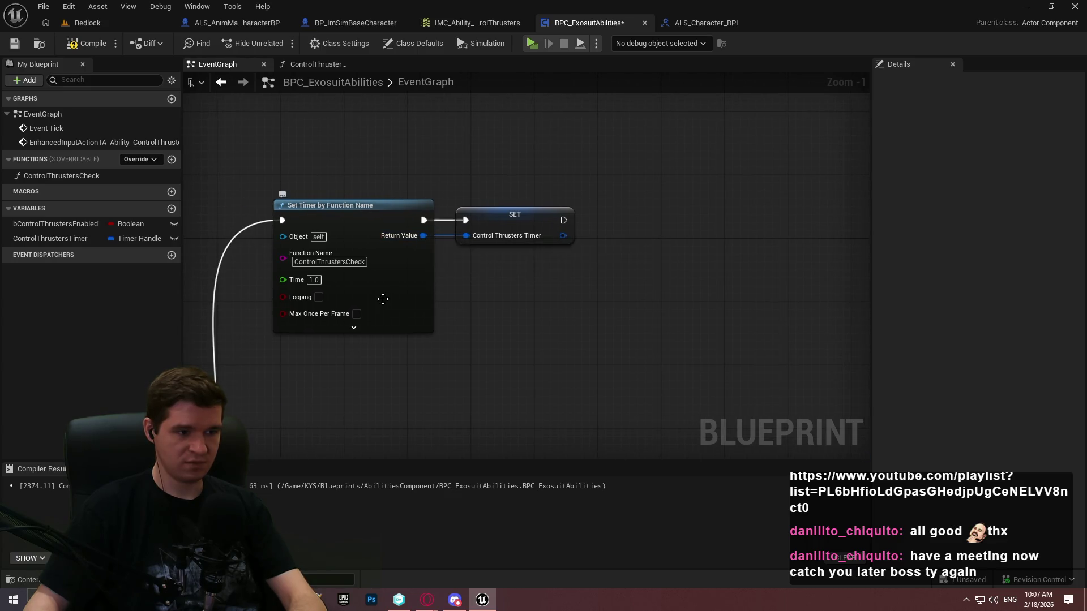
pyautogui.click(360, 327)
pyautogui.click(354, 372)
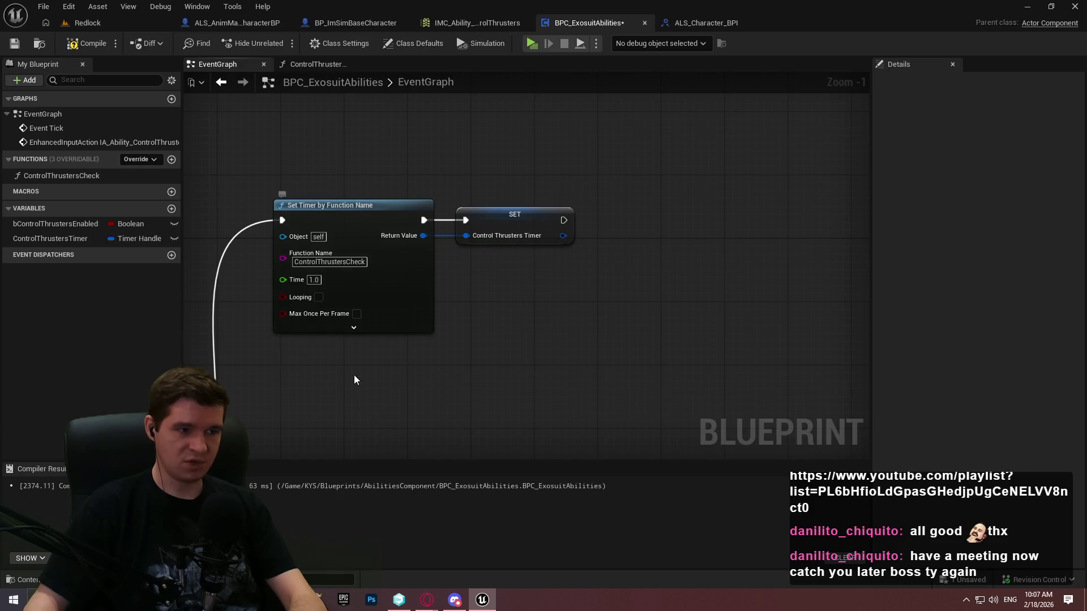
# Step: Compile and save the BPC_ExosuitAbilities blueprint
pyautogui.click(86, 43)
pyautogui.click(14, 44)
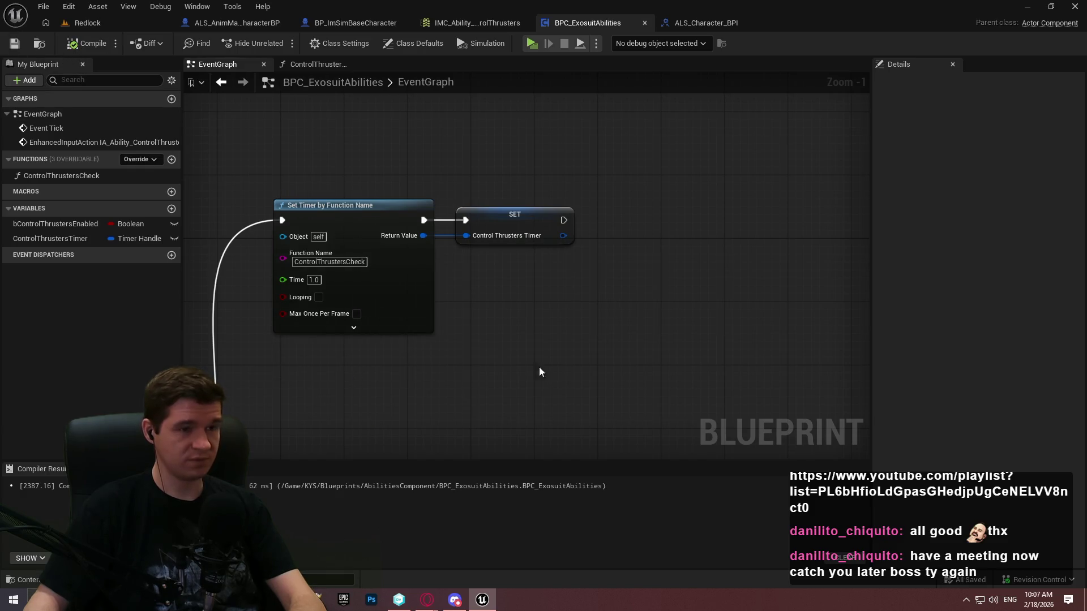
pyautogui.moveTo(539, 367)
pyautogui.mouseDown()
pyautogui.moveTo(627, 264)
pyautogui.moveTo(535, 243)
pyautogui.moveTo(614, 181)
pyautogui.moveTo(544, 231)
pyautogui.moveTo(476, 232)
pyautogui.mouseUp()
pyautogui.scroll(-2, 634, 261)
pyautogui.scroll(2, 614, 186)
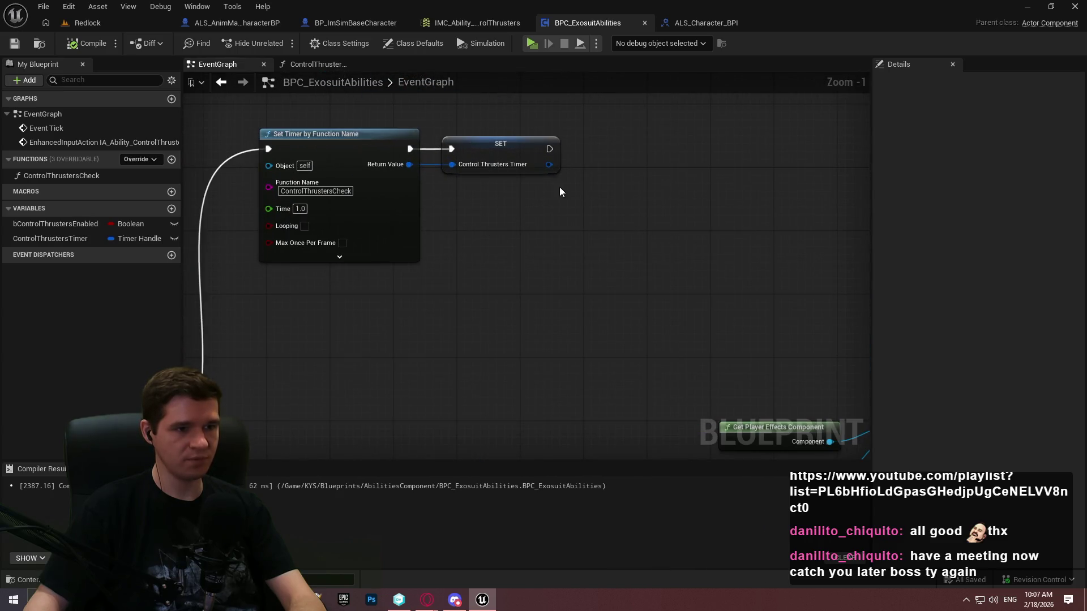
# Step: Add a ControlThrustersEnabled event dispatcher and place a Call node for it after the timer SET
pyautogui.click(170, 258)
pyautogui.write('C')
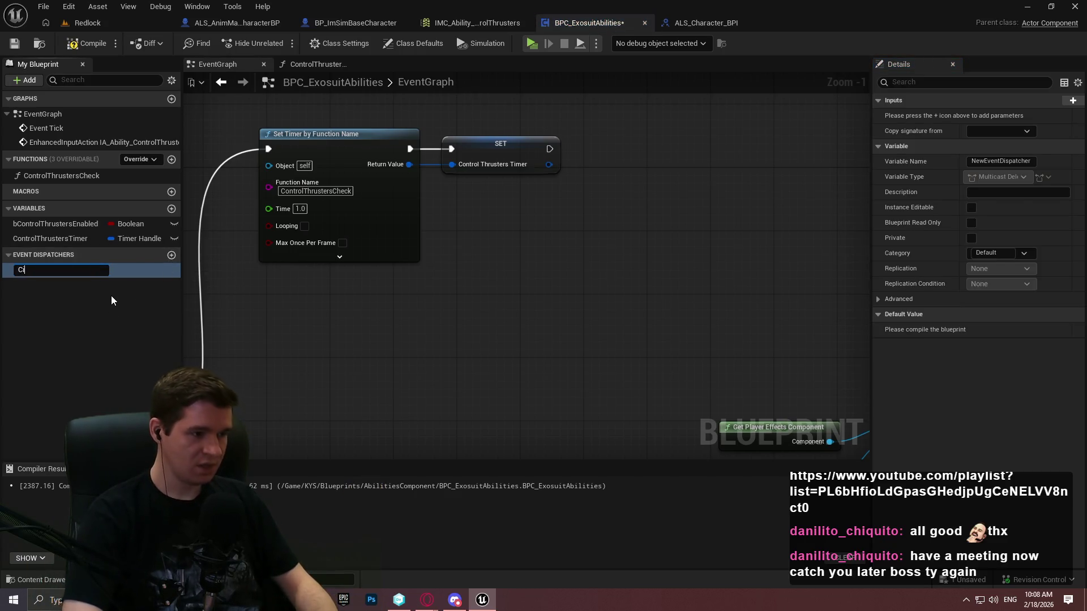
pyautogui.write('ontrolThr')
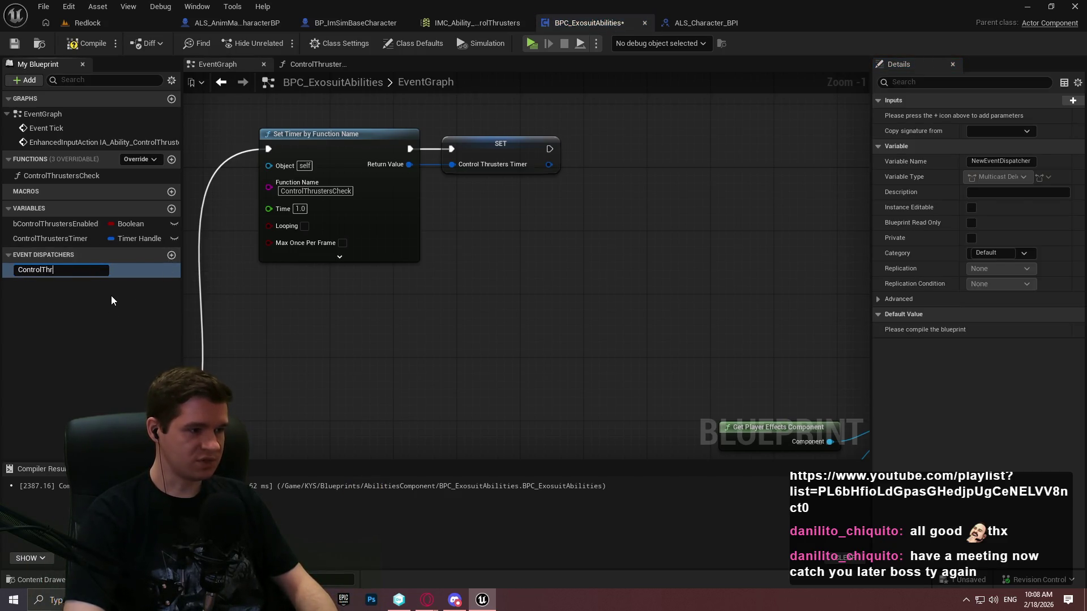
pyautogui.write('ustersEnabled')
pyautogui.press('Return')
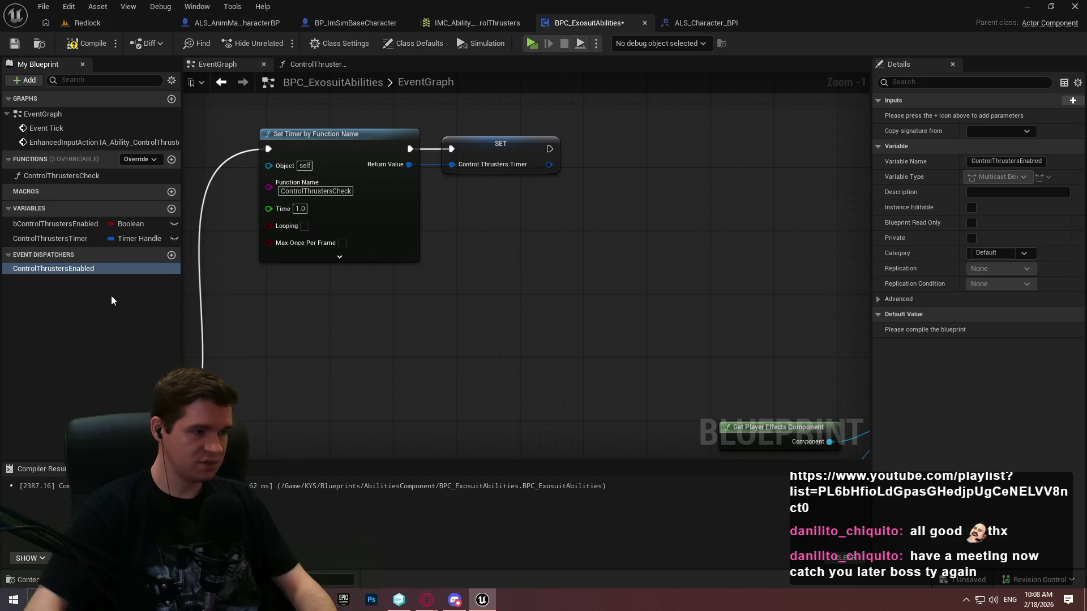
pyautogui.moveTo(53, 270)
pyautogui.mouseDown()
pyautogui.moveTo(626, 169)
pyautogui.moveTo(609, 175)
pyautogui.mouseUp()
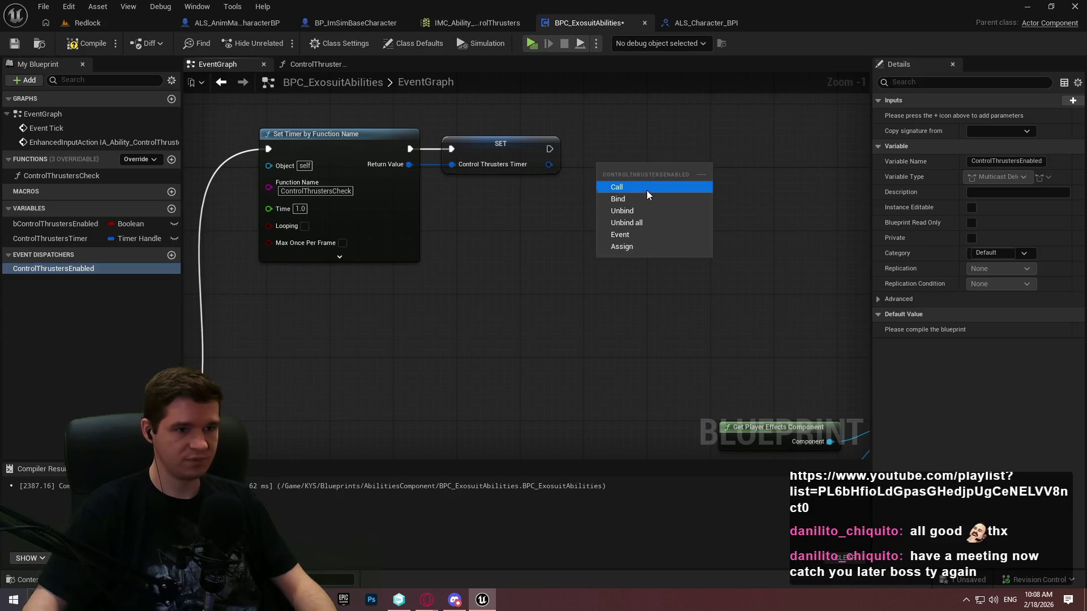
pyautogui.click(647, 188)
# Step: Add a ControlThrustersDisabled event dispatcher and drag it into the graph
pyautogui.click(171, 256)
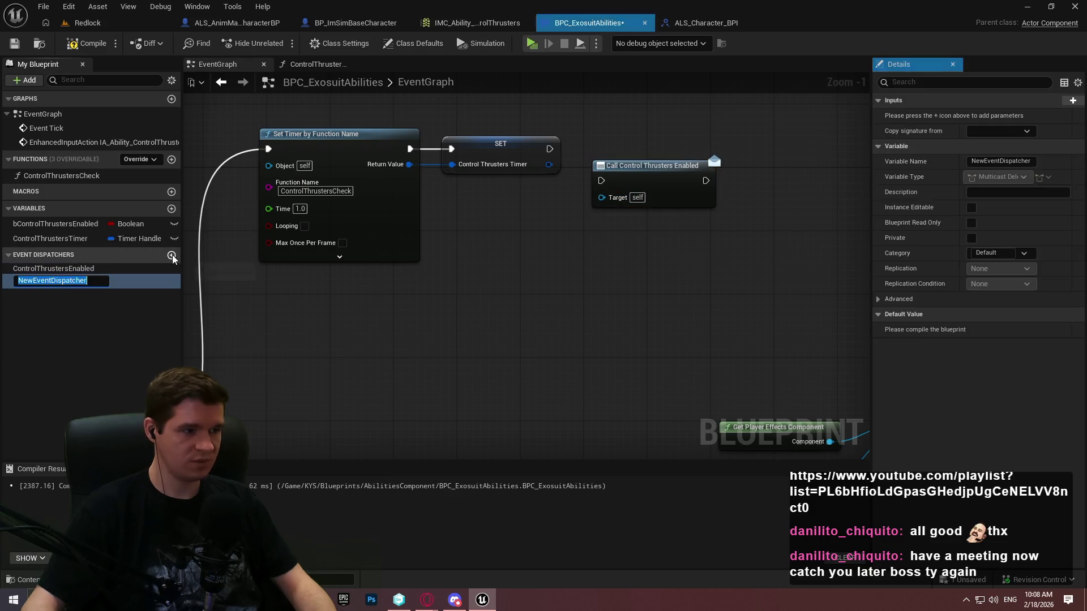
pyautogui.write('ControlThrust')
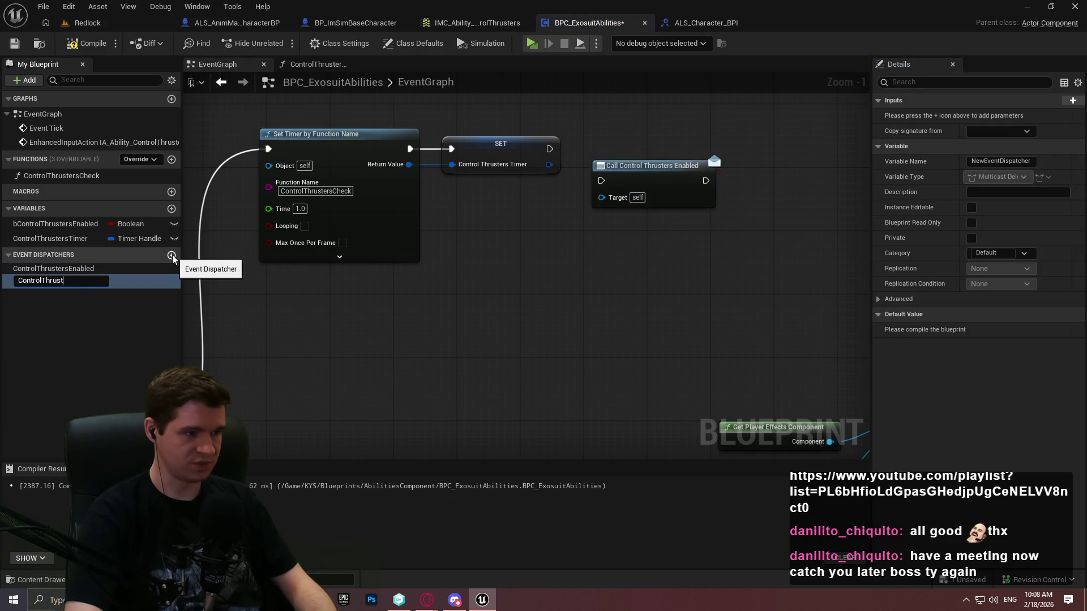
pyautogui.write('led')
pyautogui.press('Return')
pyautogui.moveTo(55, 279)
pyautogui.mouseDown()
pyautogui.moveTo(426, 221)
pyautogui.moveTo(562, 161)
pyautogui.moveTo(602, 180)
pyautogui.moveTo(629, 133)
pyautogui.mouseUp()
# Step: Add a Call Control Thrusters Disabled node wired right after the clear-timer node
pyautogui.moveTo(636, 211)
pyautogui.mouseDown()
pyautogui.moveTo(644, 68)
pyautogui.moveTo(560, 159)
pyautogui.mouseUp()
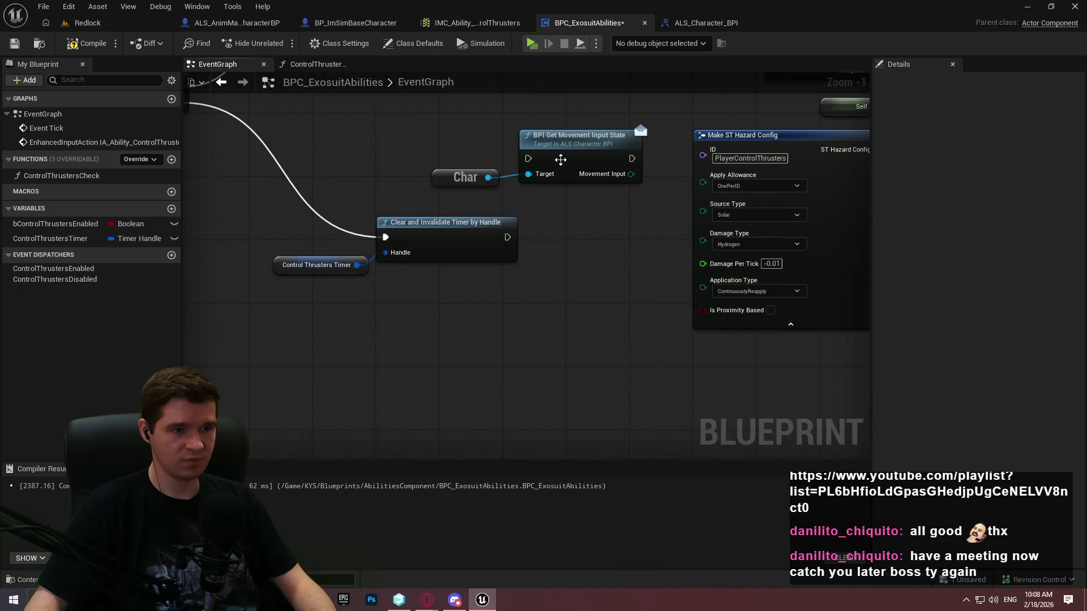
pyautogui.moveTo(55, 280)
pyautogui.mouseDown()
pyautogui.moveTo(488, 274)
pyautogui.moveTo(499, 290)
pyautogui.mouseUp()
pyautogui.click(510, 296)
pyautogui.moveTo(508, 238); pyautogui.dragTo(508, 238)
pyautogui.moveTo(525, 288); pyautogui.dragTo(572, 232)
# Step: Cut and paste the Get Player Effects Component node below the clear-timer node
pyautogui.moveTo(536, 187); pyautogui.dragTo(313, 336)
pyautogui.click(572, 211)
pyautogui.hotkey('ctrl', 'x')
pyautogui.moveTo(428, 326); pyautogui.dragTo(733, 131)
pyautogui.hotkey('ctrl', 'v')
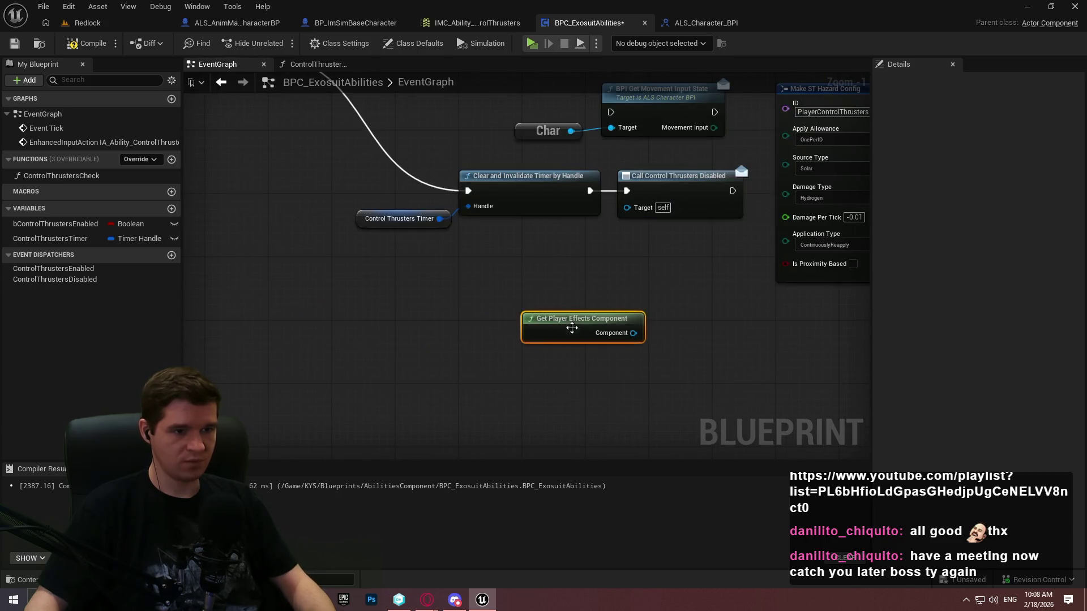
# Step: From the component pin, add a Remove Effect for Source node, arrange the nodes, and compile
pyautogui.moveTo(634, 333); pyautogui.dragTo(702, 322)
pyautogui.write('unini')
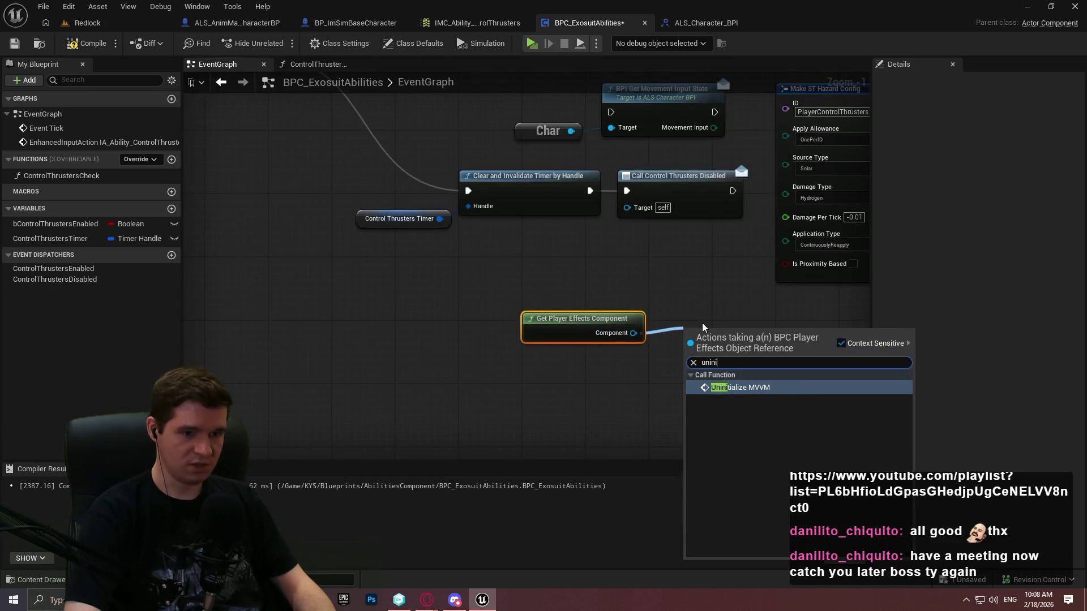
pyautogui.press('BackSpace')
pyautogui.press('BackSpace')
pyautogui.press('BackSpace')
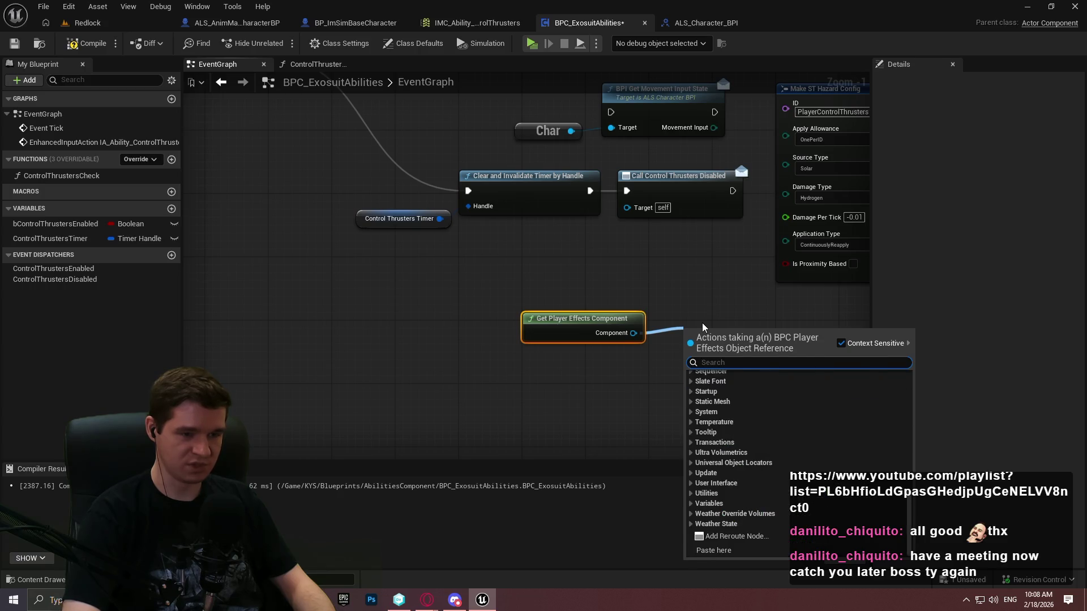
pyautogui.write('effect')
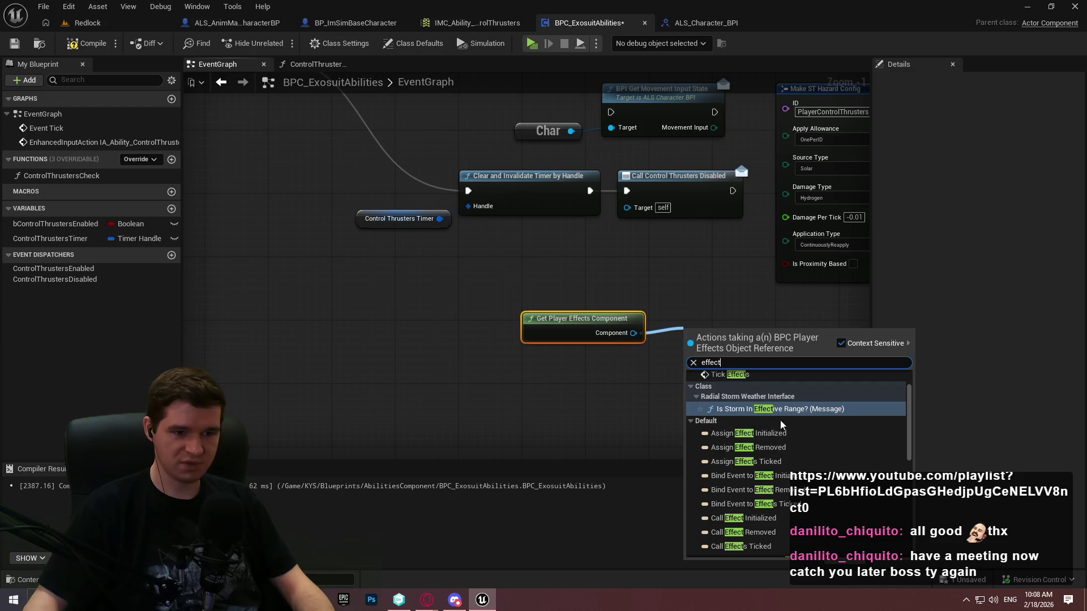
pyautogui.click(766, 404)
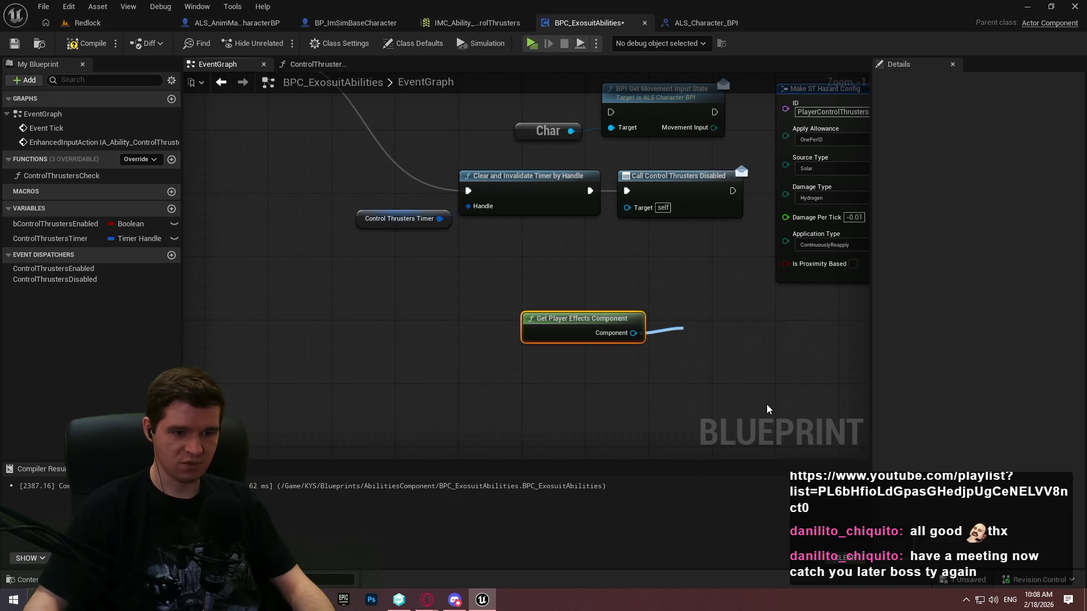
pyautogui.moveTo(597, 337); pyautogui.dragTo(604, 398)
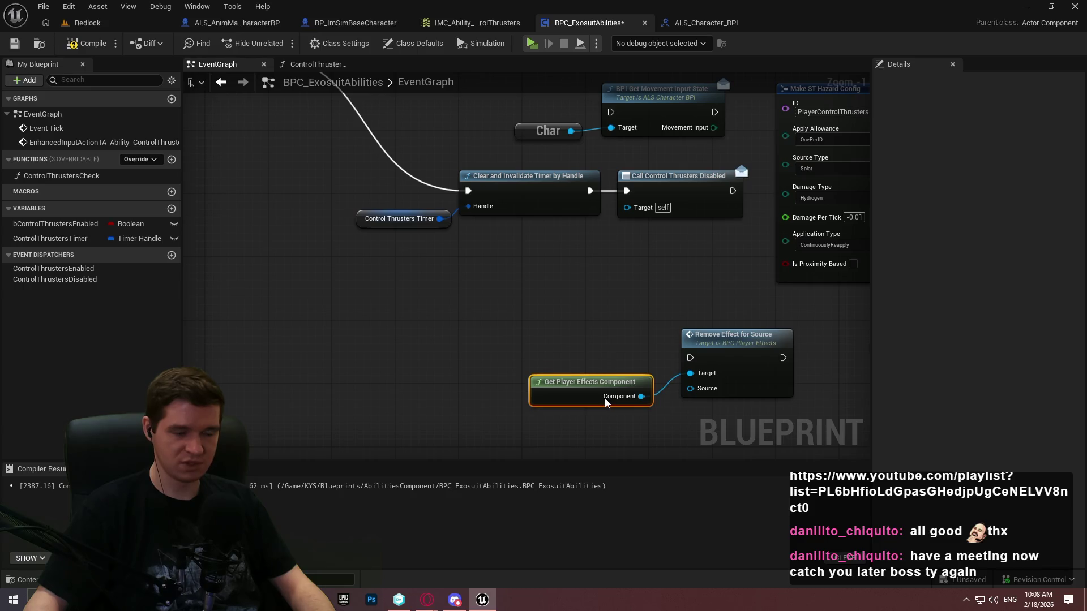
pyautogui.click(716, 347)
pyautogui.moveTo(723, 349); pyautogui.dragTo(661, 344)
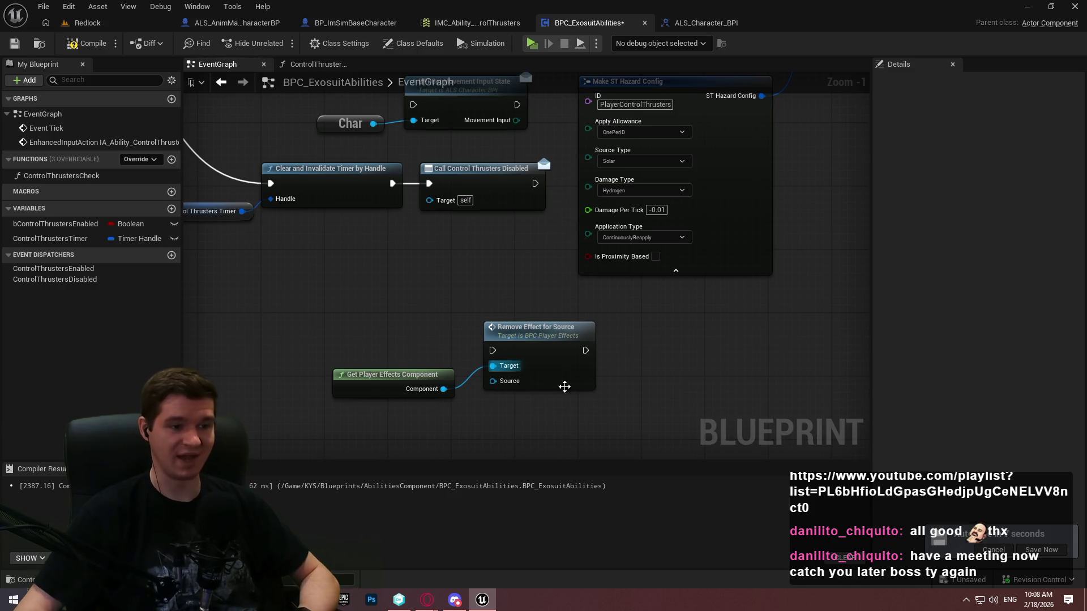
pyautogui.click(85, 43)
pyautogui.click(38, 45)
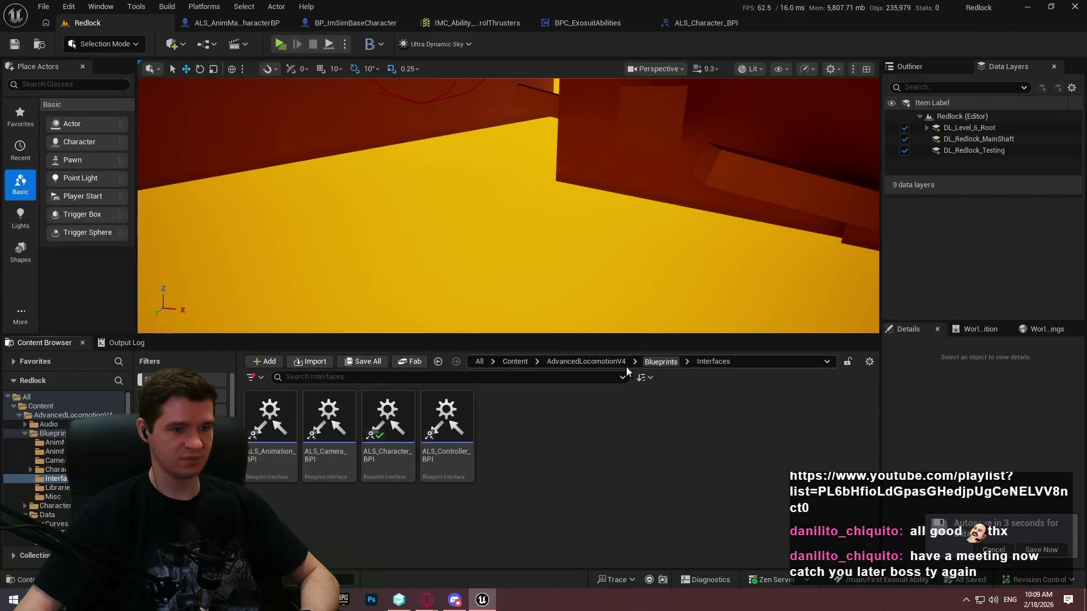
# Step: In the Content Browser, go to Content > KYS > Blueprints > PlayerEffects and open BPC_PlayerEffects
pyautogui.click(621, 363)
pyautogui.click(515, 361)
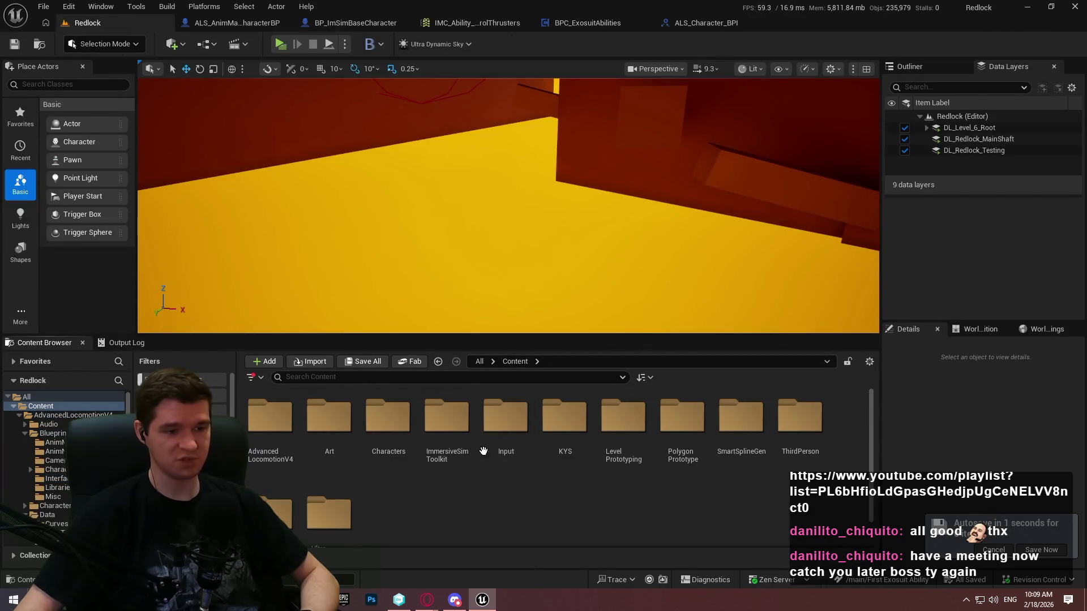
pyautogui.doubleClick(565, 416)
pyautogui.doubleClick(329, 419)
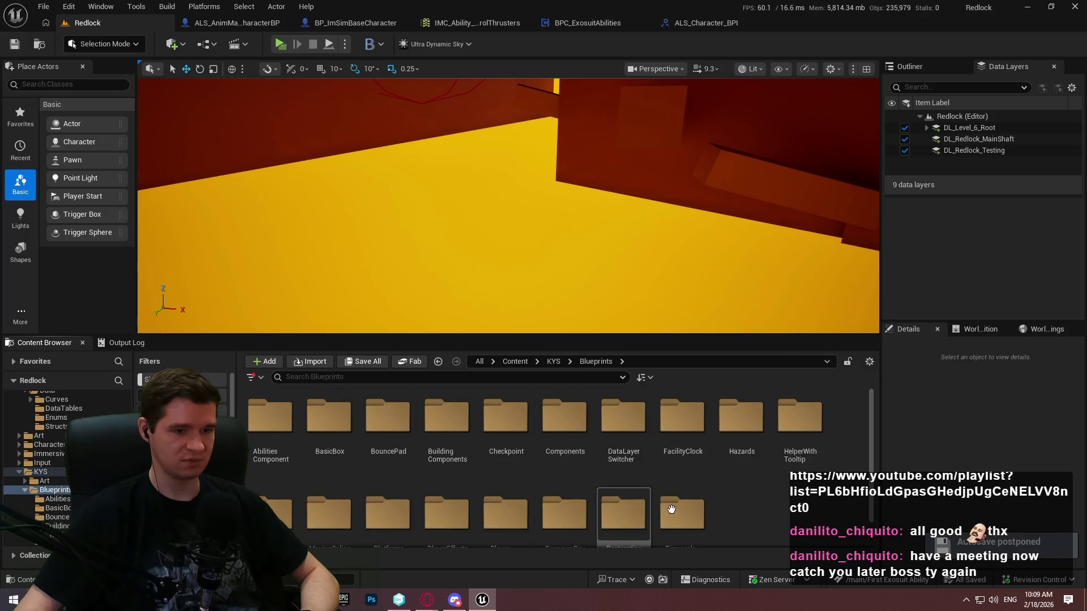
pyautogui.scroll(-1, 623, 510)
pyautogui.scroll(2, 566, 481)
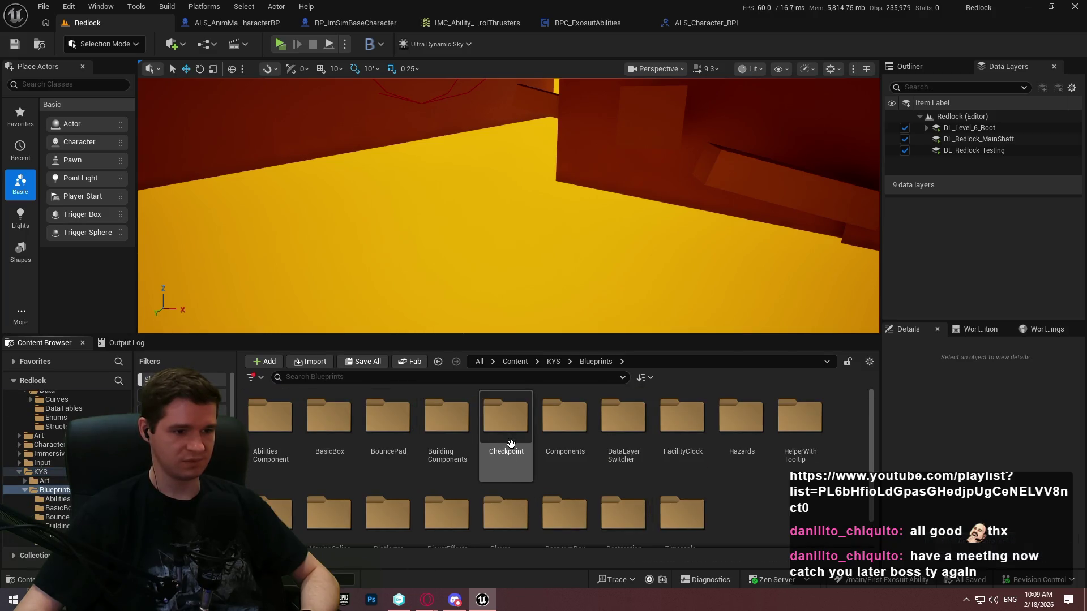
pyautogui.scroll(-1, 504, 431)
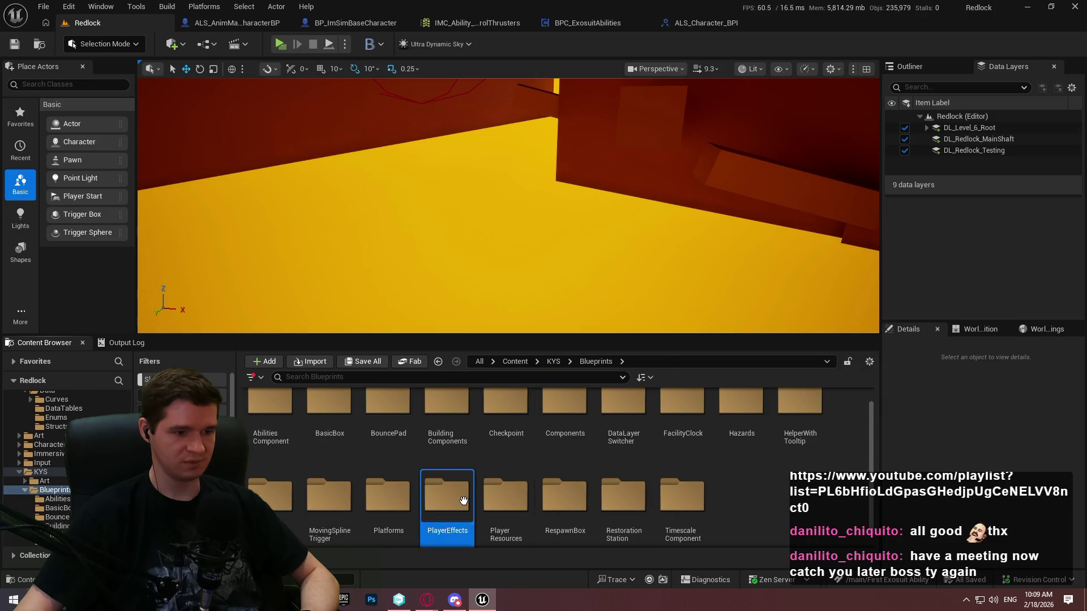
pyautogui.doubleClick(447, 498)
pyautogui.click(286, 450)
pyautogui.doubleClick(288, 448)
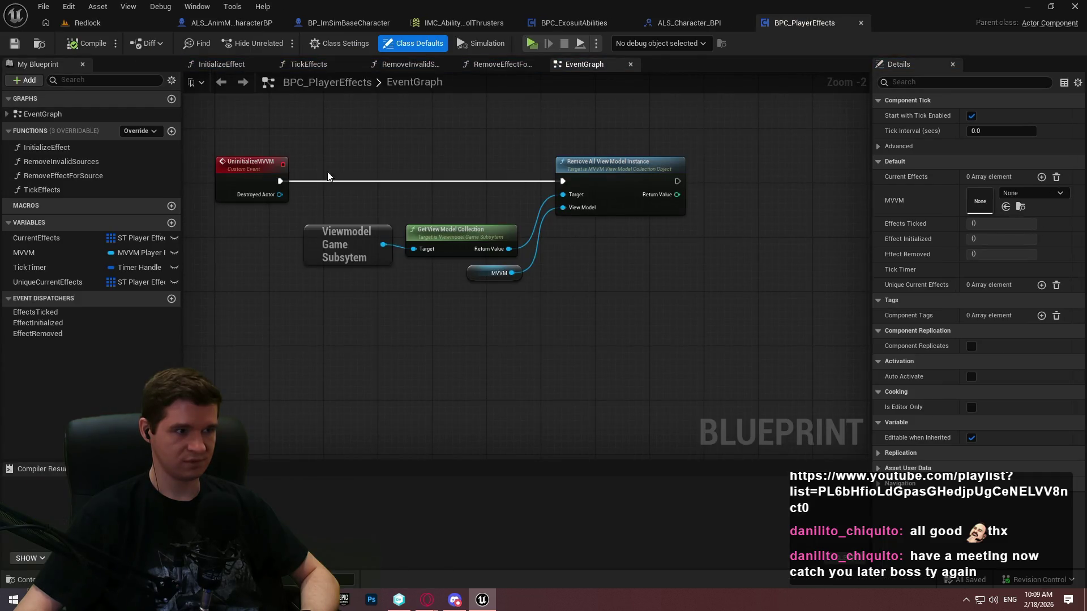
# Step: Create a new function named RemoveEffectByID
pyautogui.click(172, 131)
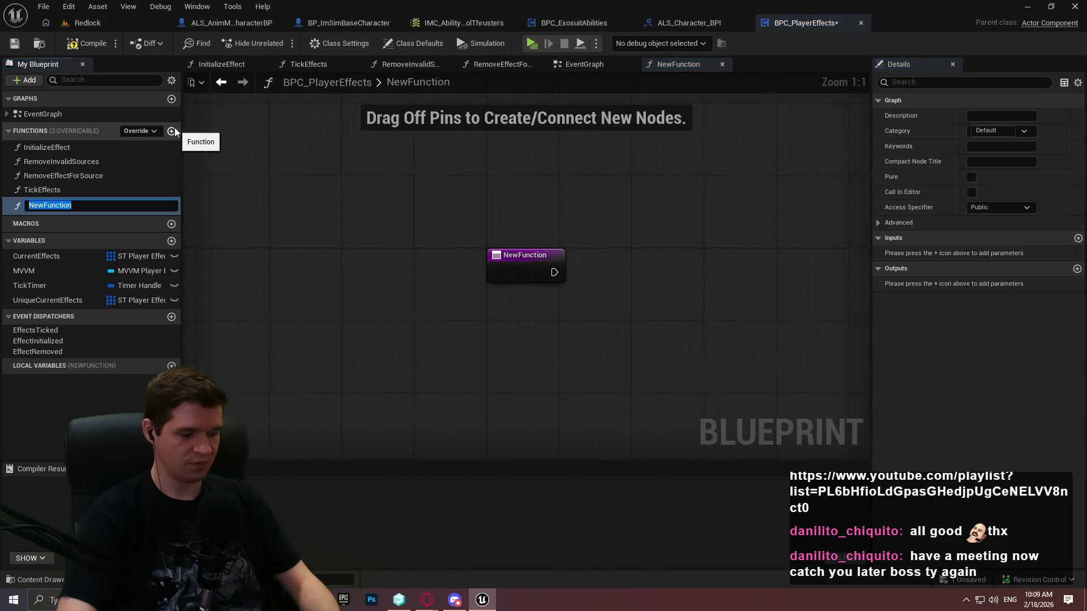
pyautogui.write('RemoveEffectByID')
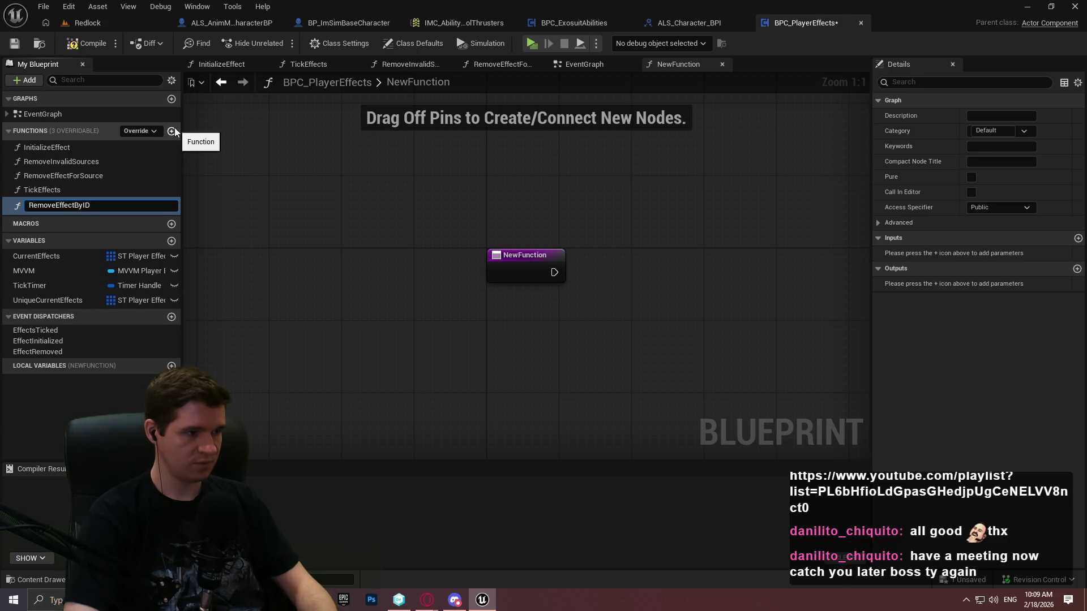
pyautogui.press('Return')
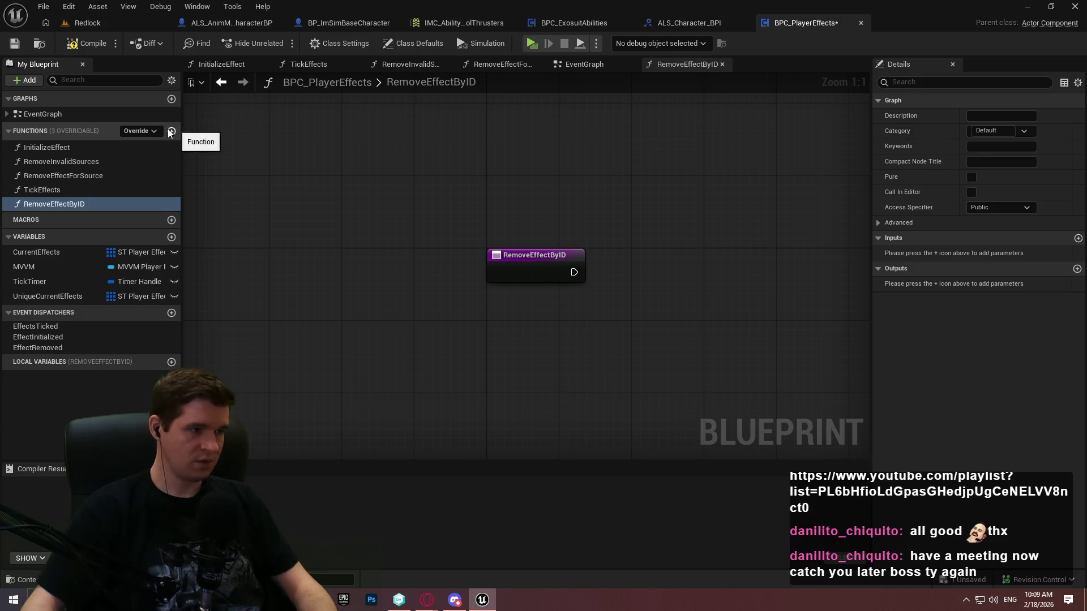
# Step: Give RemoveEffectByID two inputs: ID of type Name and Boolean bRemoveAllForID
pyautogui.click(1078, 239)
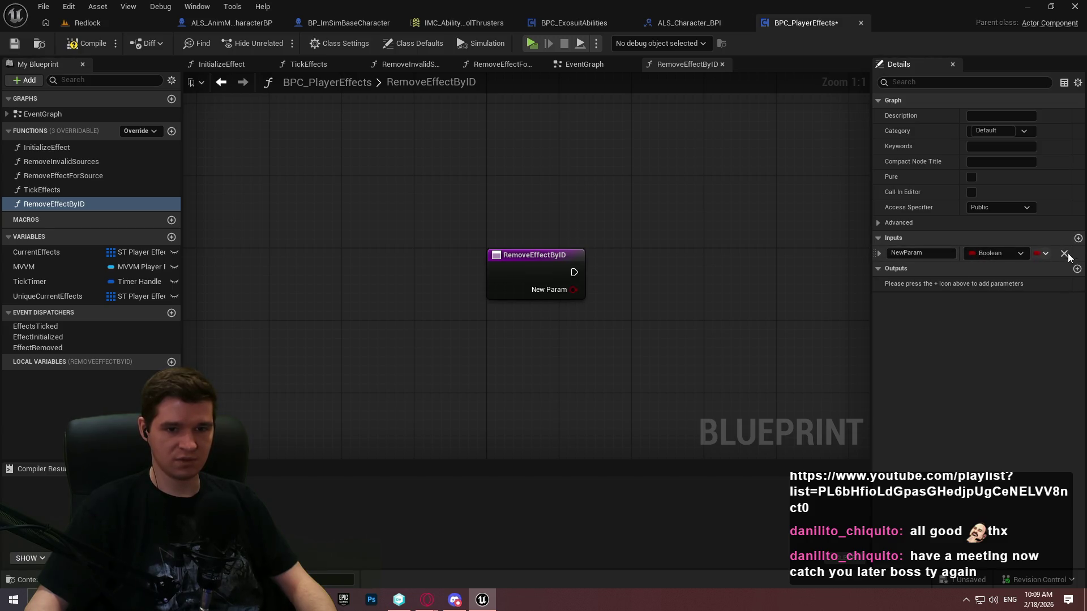
pyautogui.click(1078, 239)
pyautogui.click(1000, 268)
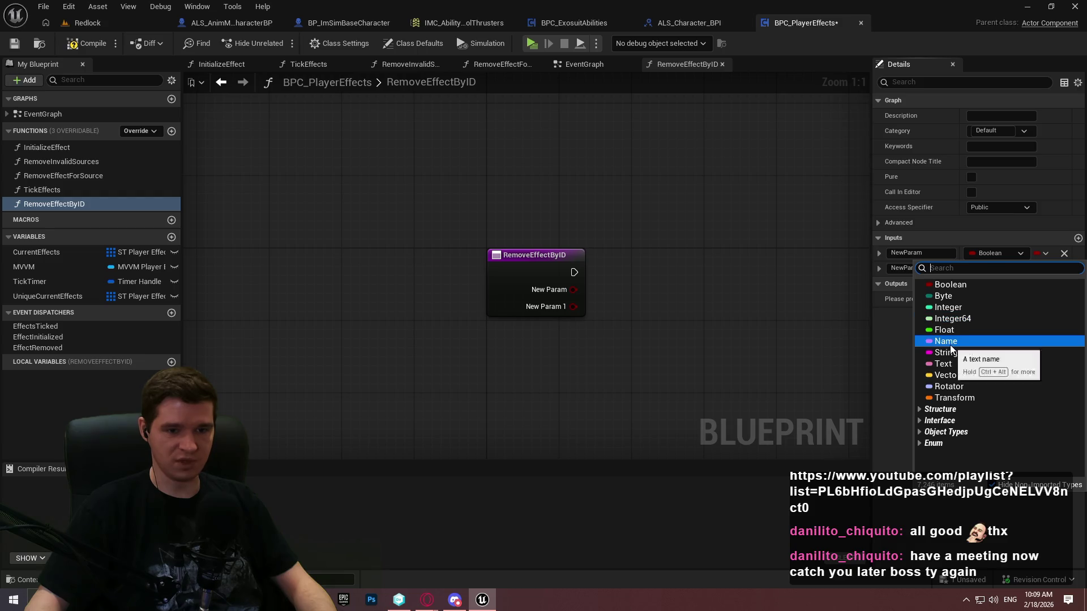
pyautogui.click(954, 341)
pyautogui.write('ID')
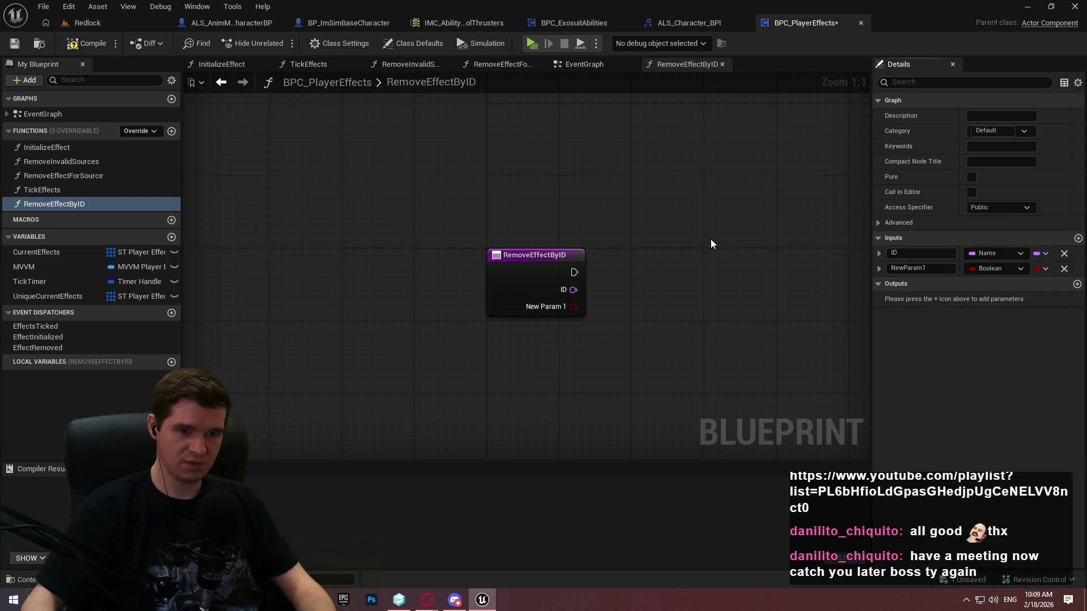
pyautogui.press('Tab')
pyautogui.write('b')
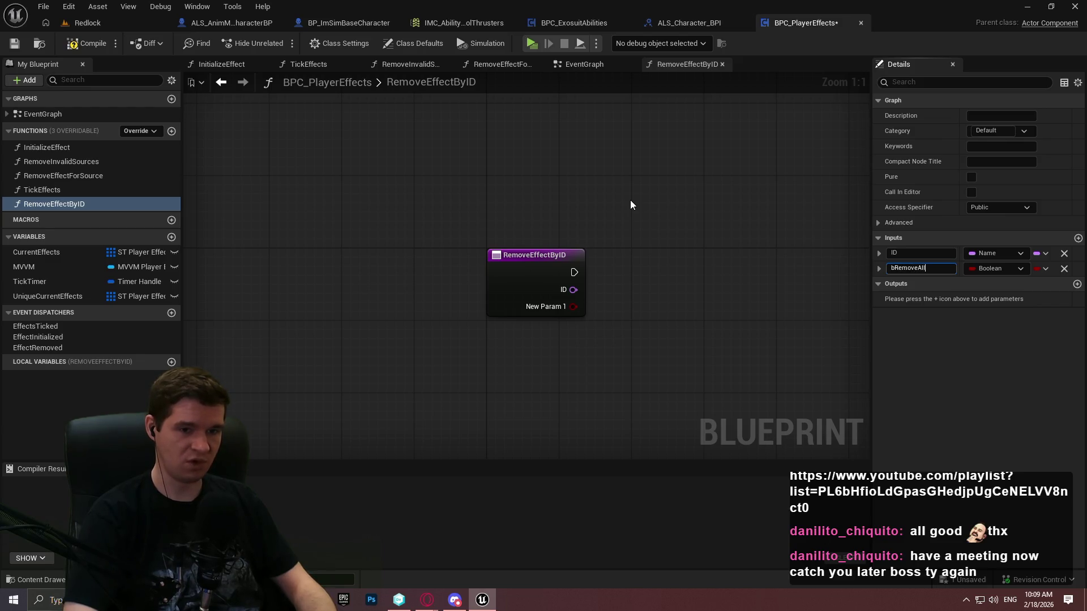
pyautogui.write('ID')
pyautogui.press('Return')
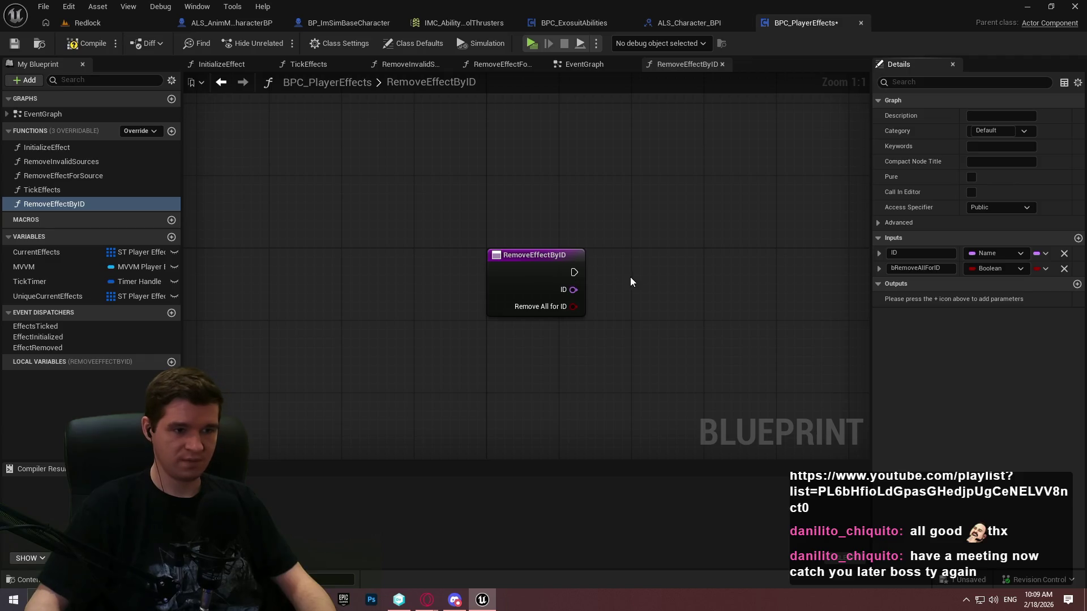
# Step: Compile and save BPC_PlayerEffects, checking out the asset so it can be saved
pyautogui.click(86, 44)
pyautogui.click(15, 44)
pyautogui.click(545, 423)
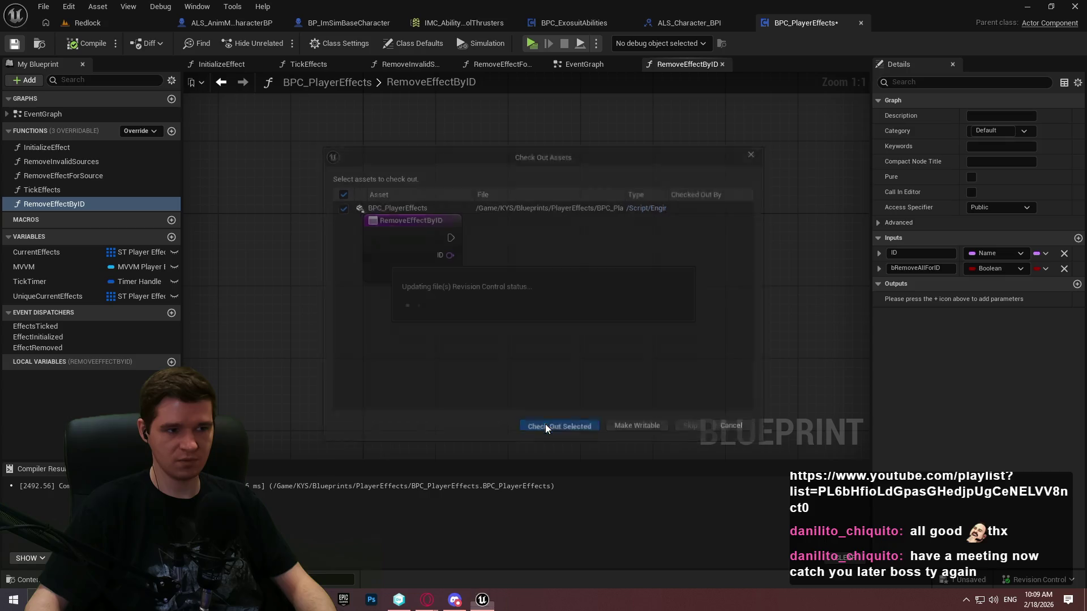
# Step: Make bRemoveAllForID default to true, then recompile and save the blueprint
pyautogui.click(879, 269)
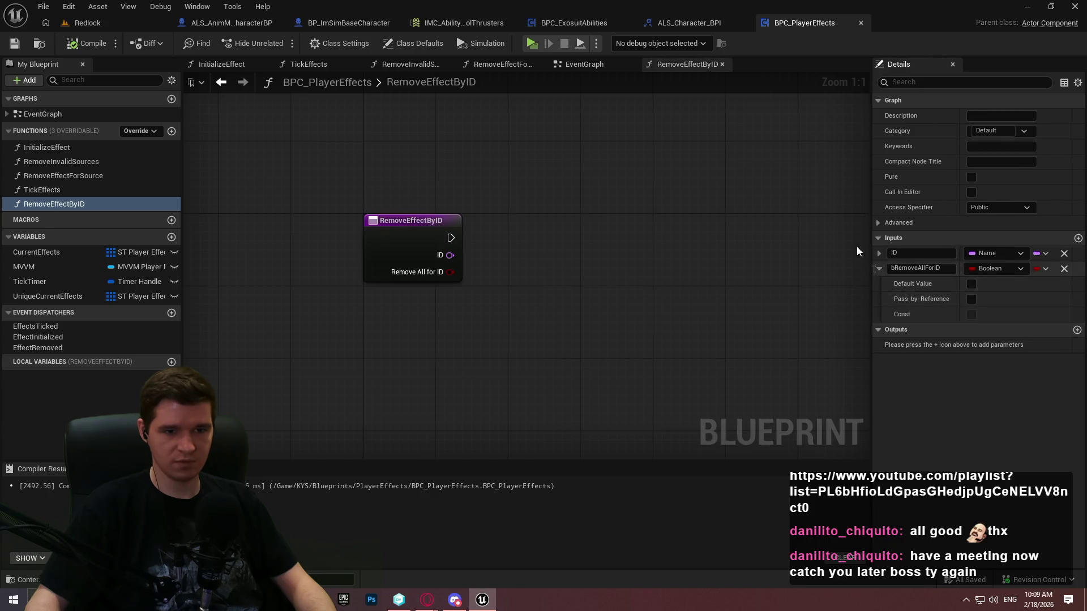
pyautogui.click(879, 269)
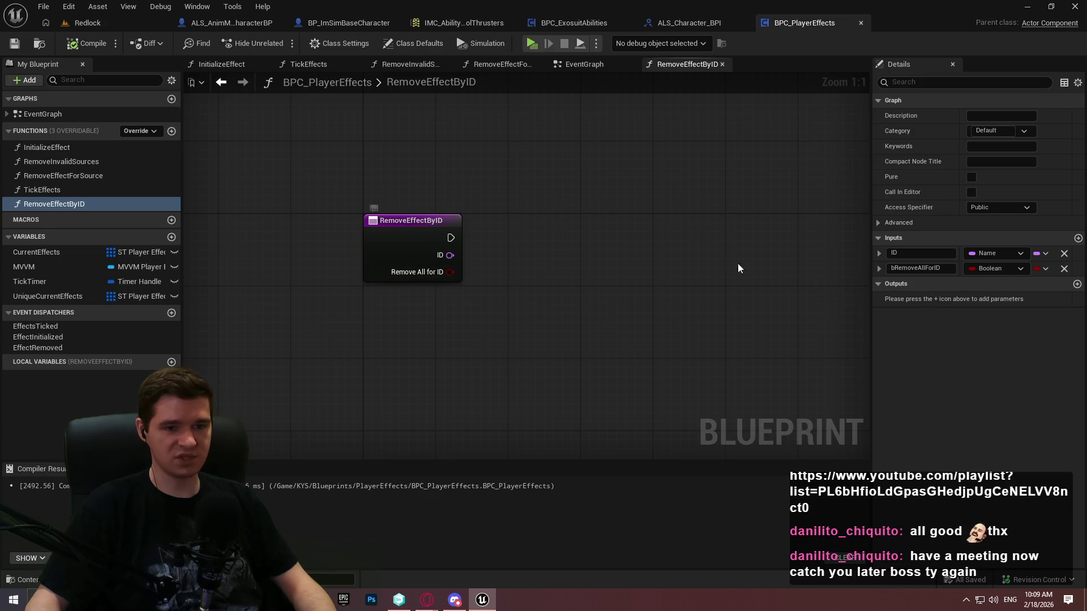
pyautogui.click(879, 268)
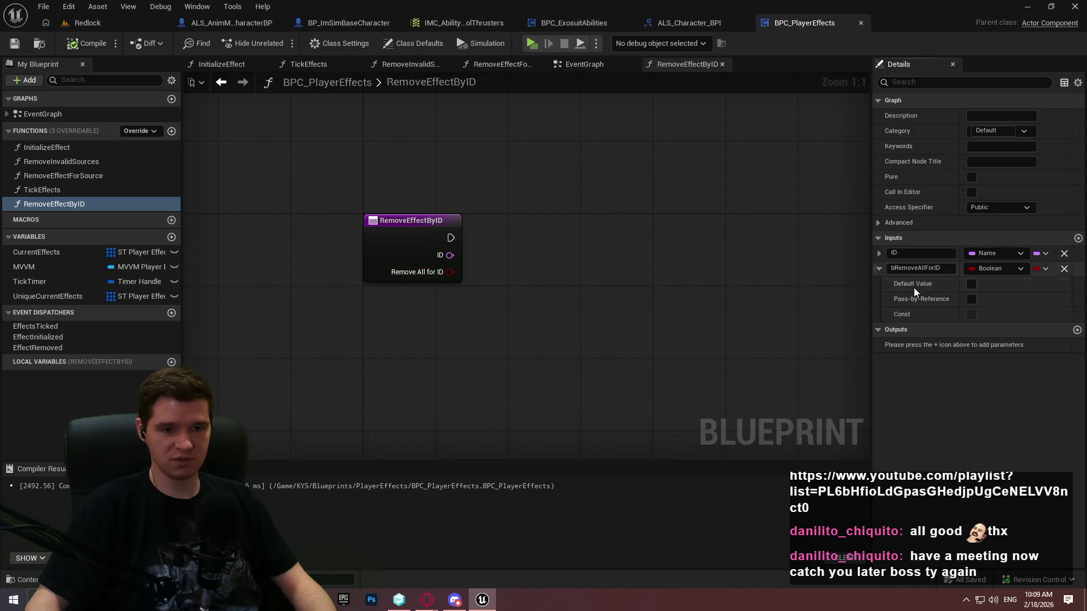
pyautogui.click(972, 283)
pyautogui.click(879, 268)
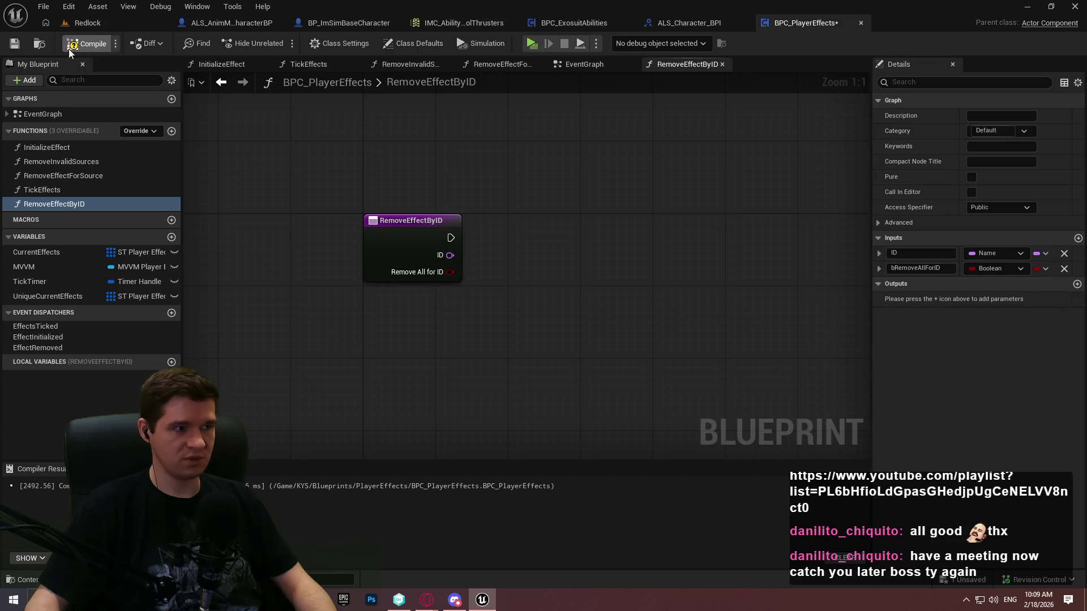
pyautogui.click(88, 43)
pyautogui.click(15, 44)
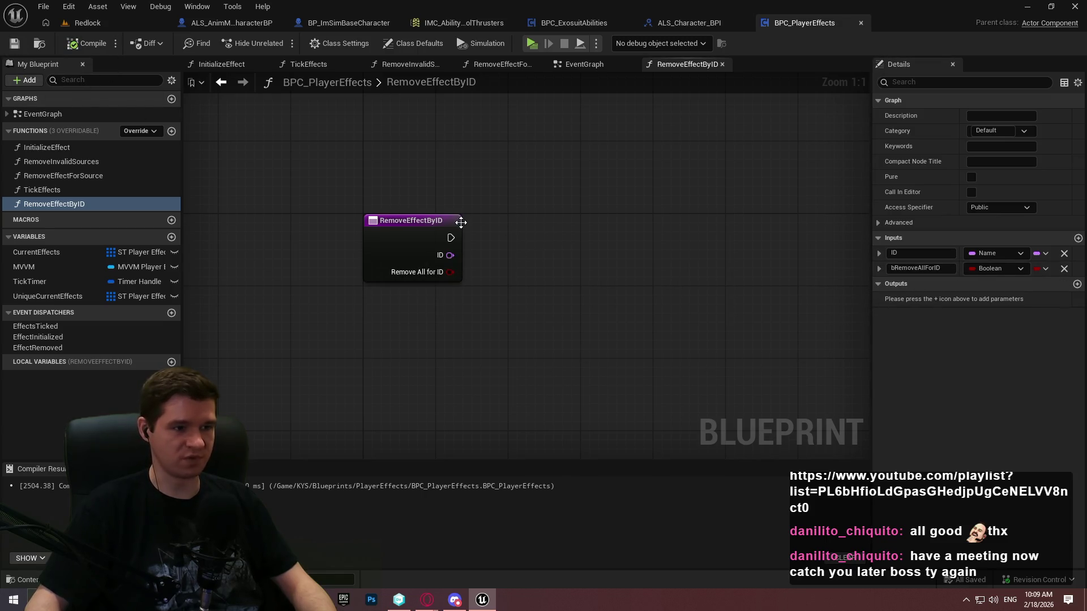
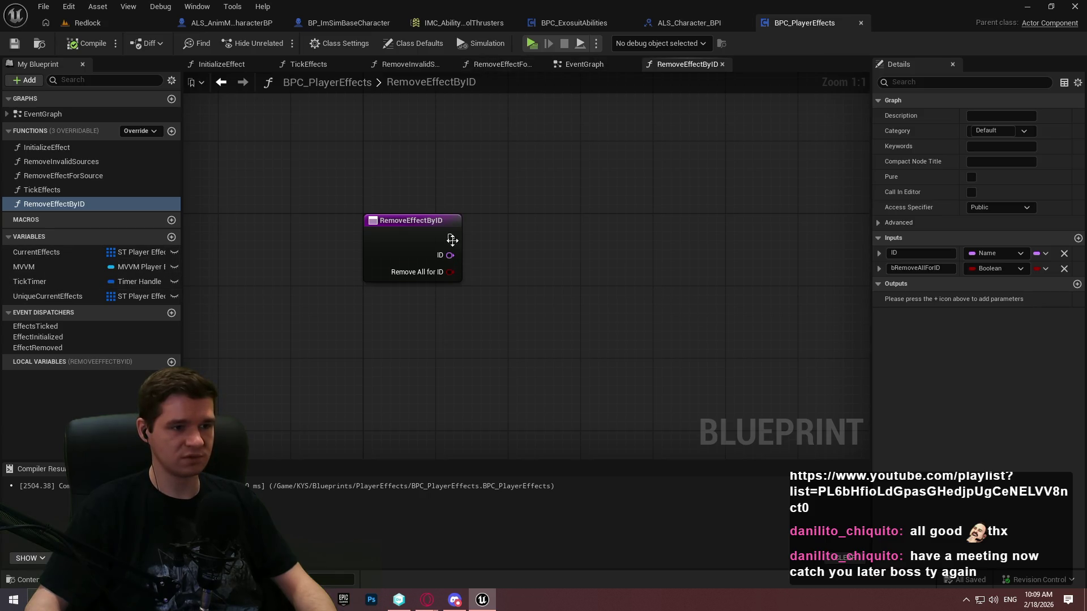
# Step: In RemoveEffectByID, compare ID with a Not Equal node feeding a new Branch's Condition, wired to the function entry
pyautogui.click(497, 67)
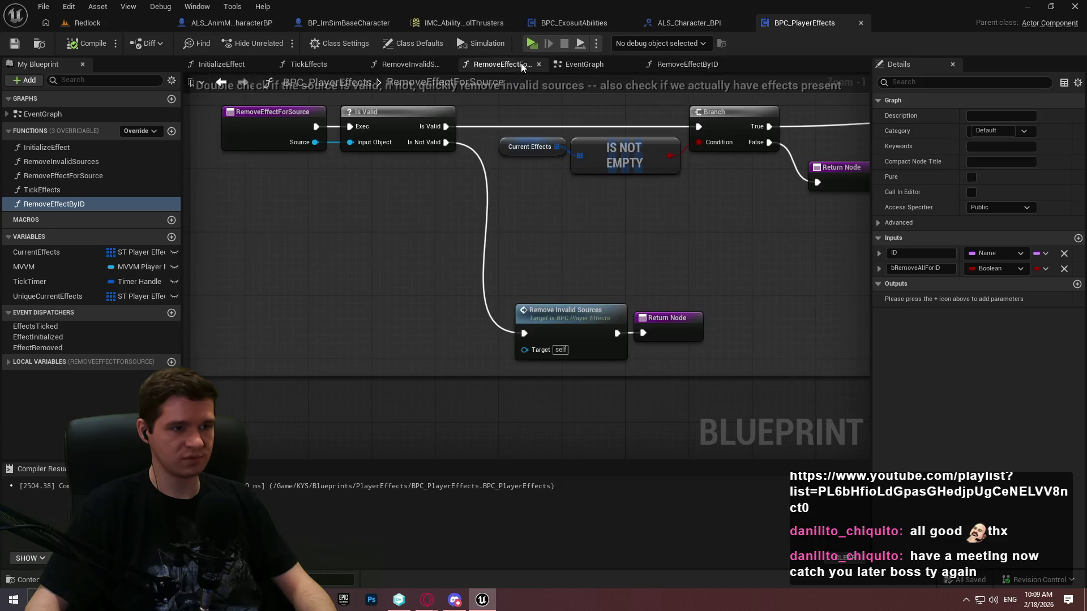
pyautogui.click(665, 64)
pyautogui.moveTo(450, 256); pyautogui.dragTo(526, 264)
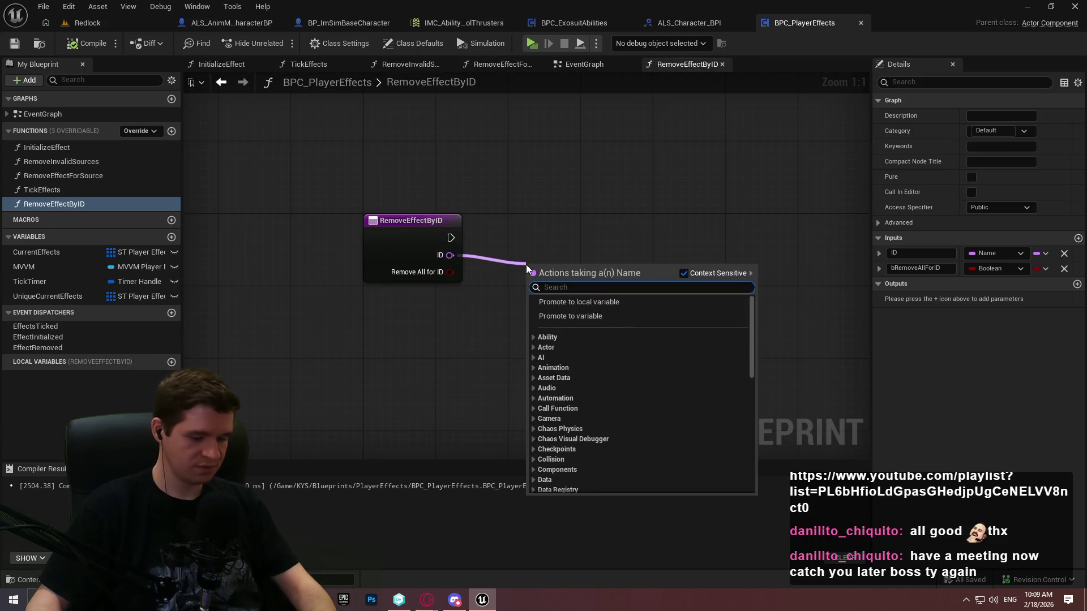
pyautogui.write('=')
pyautogui.click(595, 365)
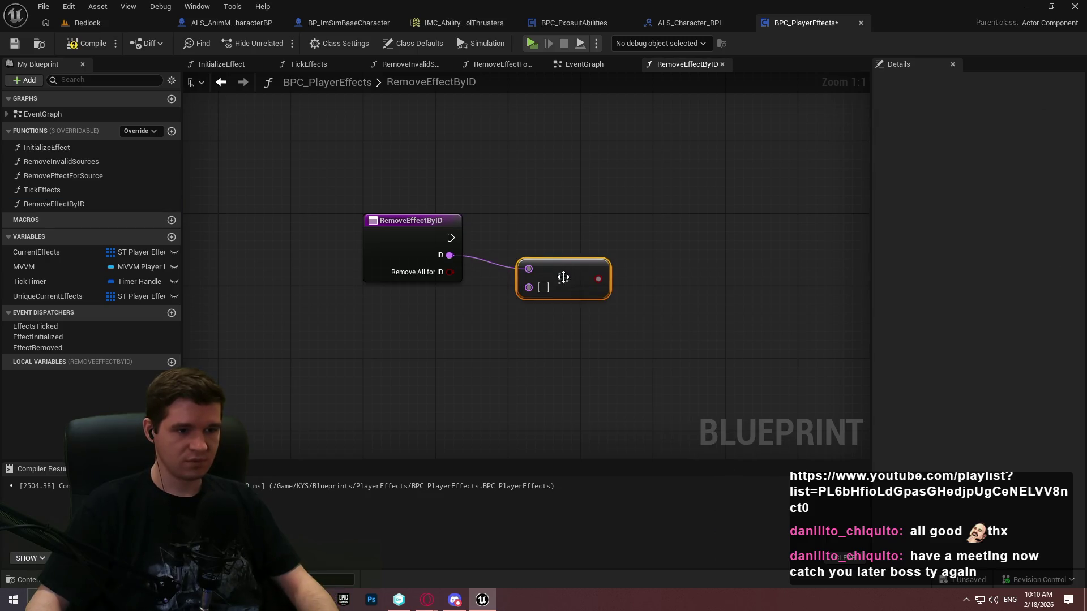
pyautogui.click(654, 226)
pyautogui.moveTo(665, 262); pyautogui.dragTo(580, 279)
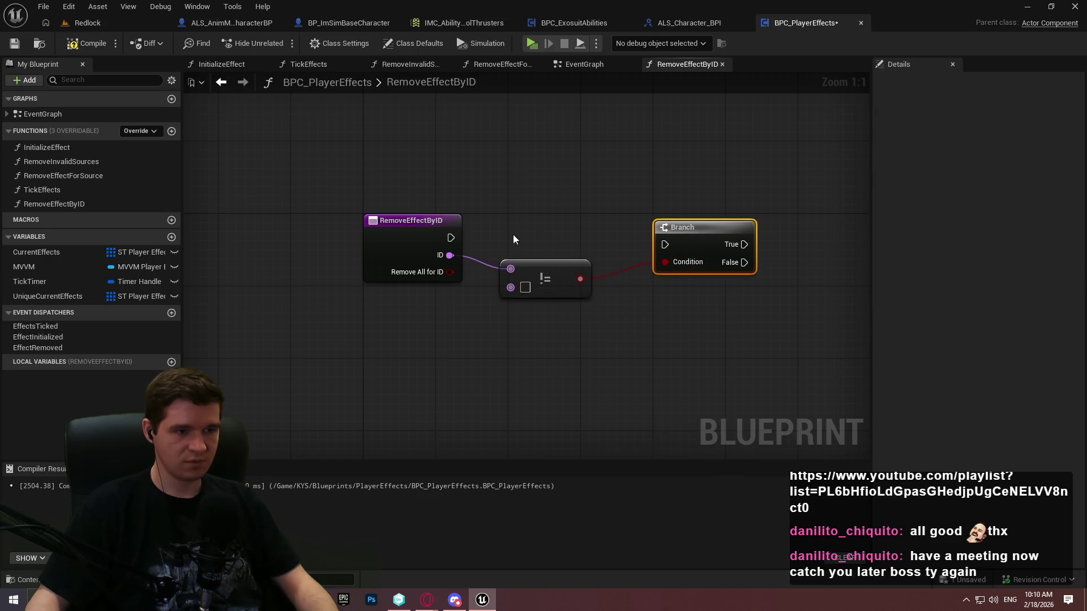
pyautogui.moveTo(450, 237)
pyautogui.mouseDown()
pyautogui.moveTo(664, 246)
pyautogui.moveTo(633, 228)
pyautogui.moveTo(658, 225)
pyautogui.mouseUp()
# Step: End the Branch's False path at a Return Node, compile and save, then add a CurrentEffects getter
pyautogui.moveTo(569, 277)
pyautogui.mouseDown()
pyautogui.moveTo(578, 267)
pyautogui.moveTo(600, 370)
pyautogui.mouseUp()
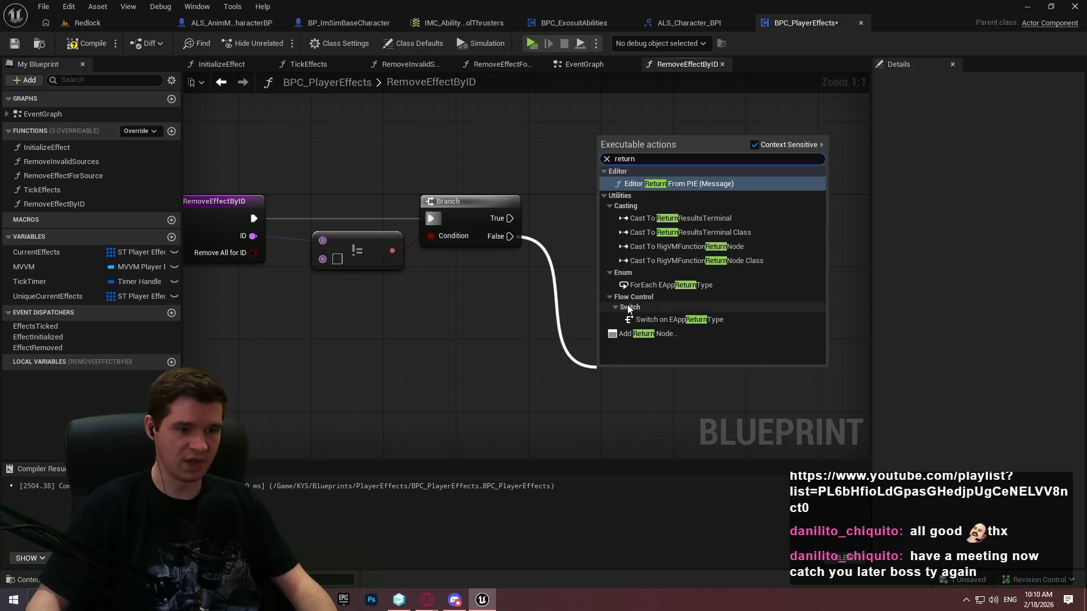
pyautogui.click(624, 322)
pyautogui.moveTo(626, 374); pyautogui.dragTo(697, 494)
pyautogui.scroll(-2, 654, 298)
pyautogui.click(93, 42)
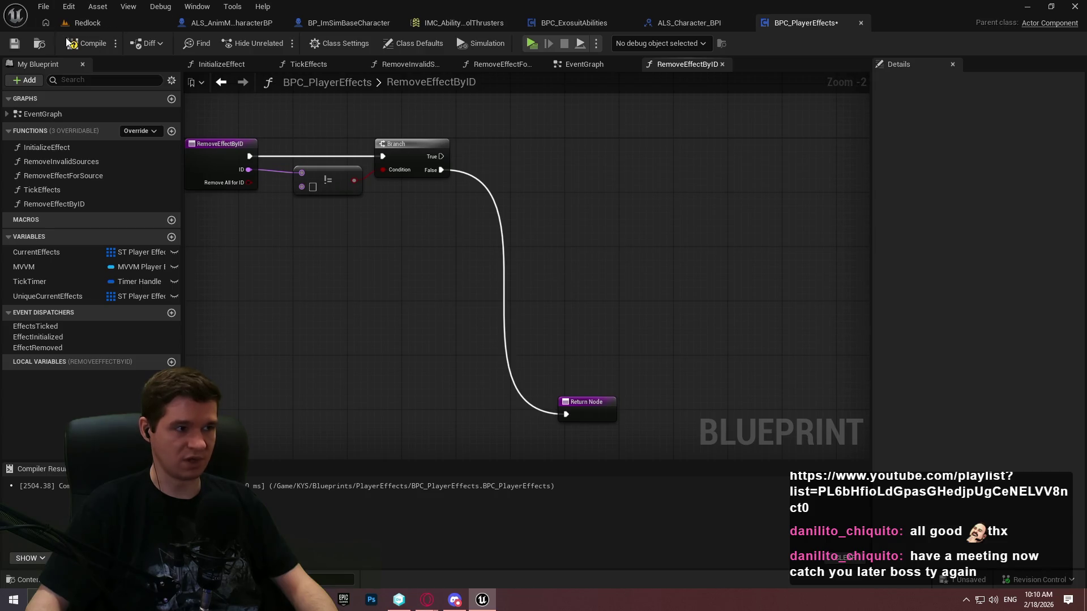
pyautogui.click(13, 46)
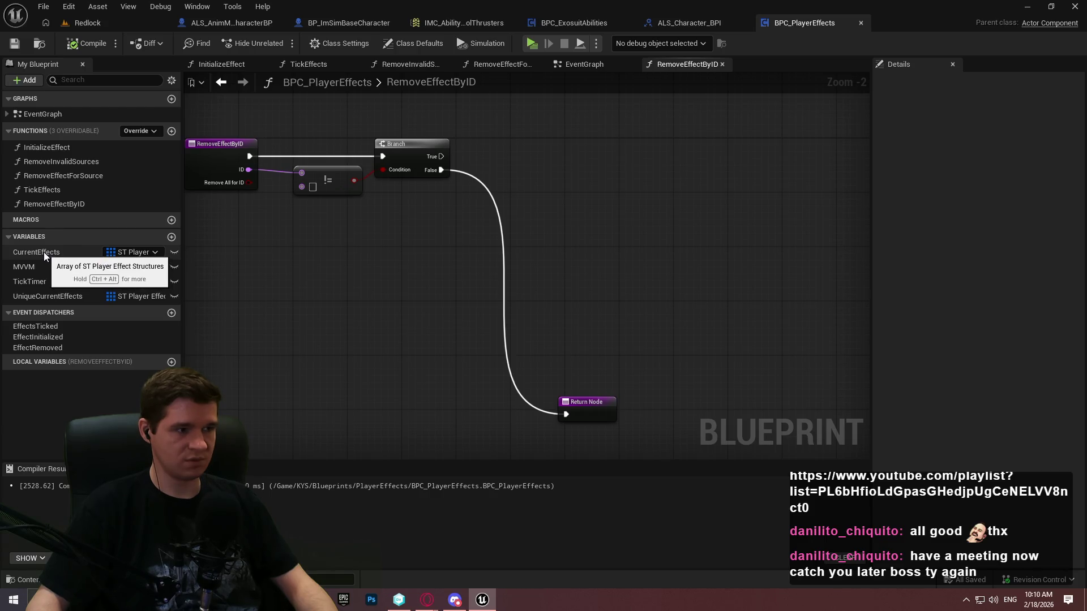
pyautogui.moveTo(43, 253); pyautogui.dragTo(519, 220)
pyautogui.click(541, 218)
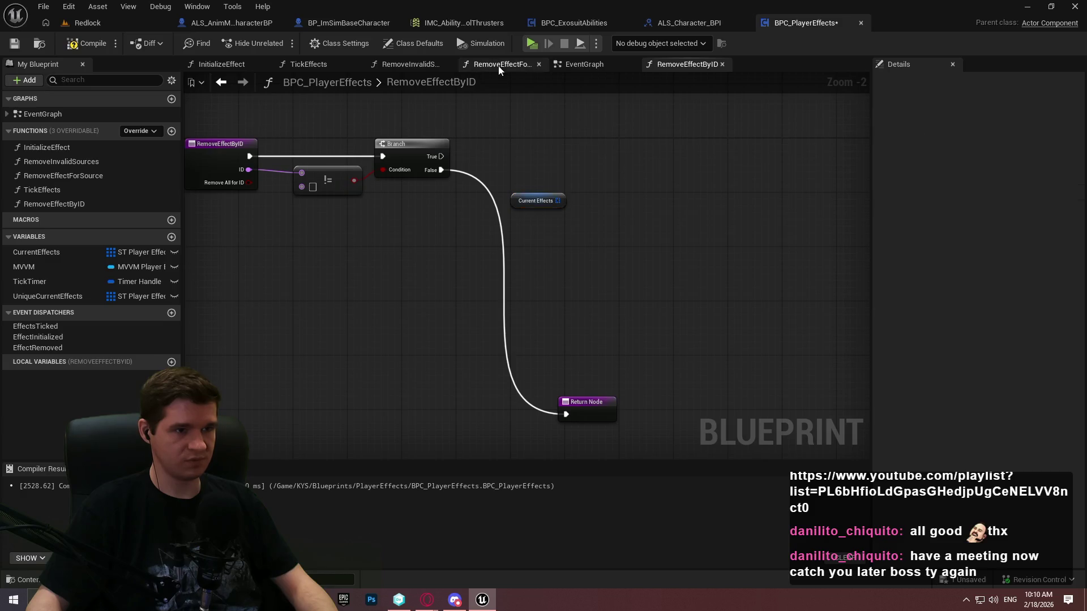
pyautogui.click(499, 65)
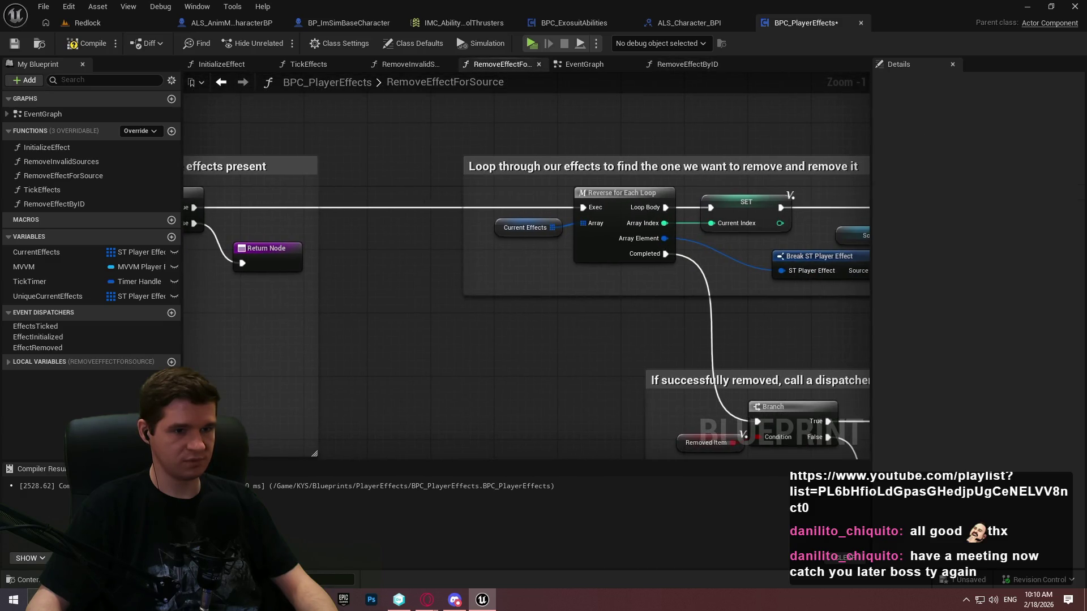
pyautogui.hscroll(10, 527, 278)
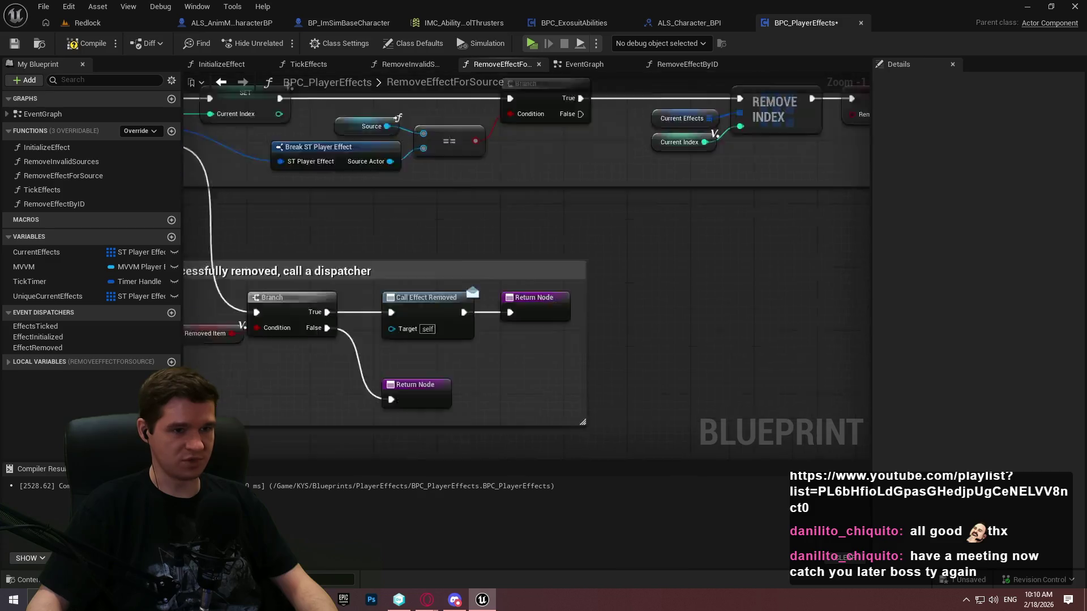
pyautogui.scroll(-5, 705, 275)
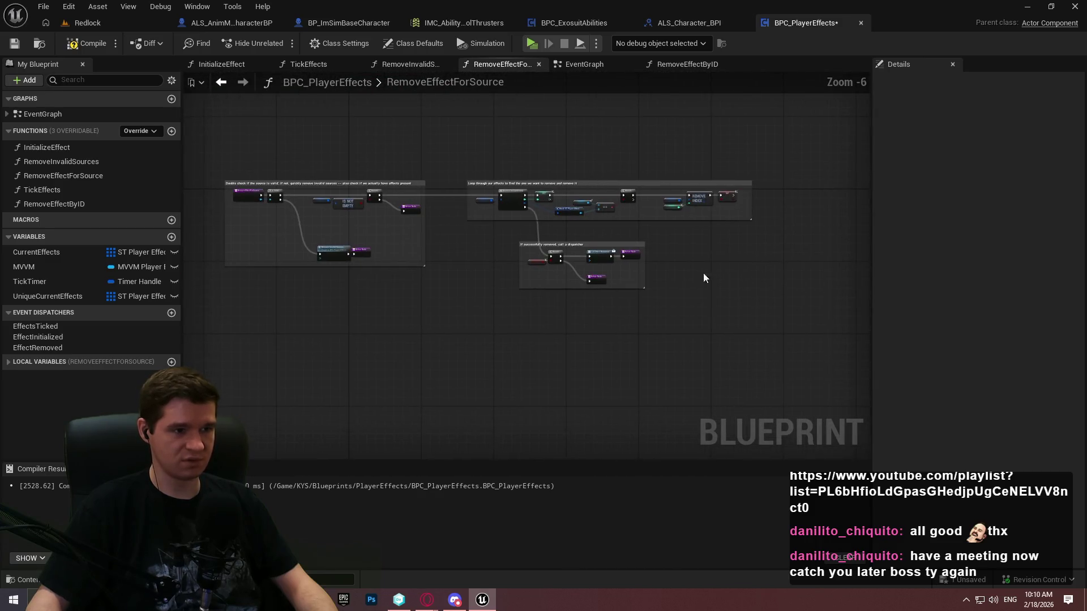
pyautogui.scroll(1, 703, 278)
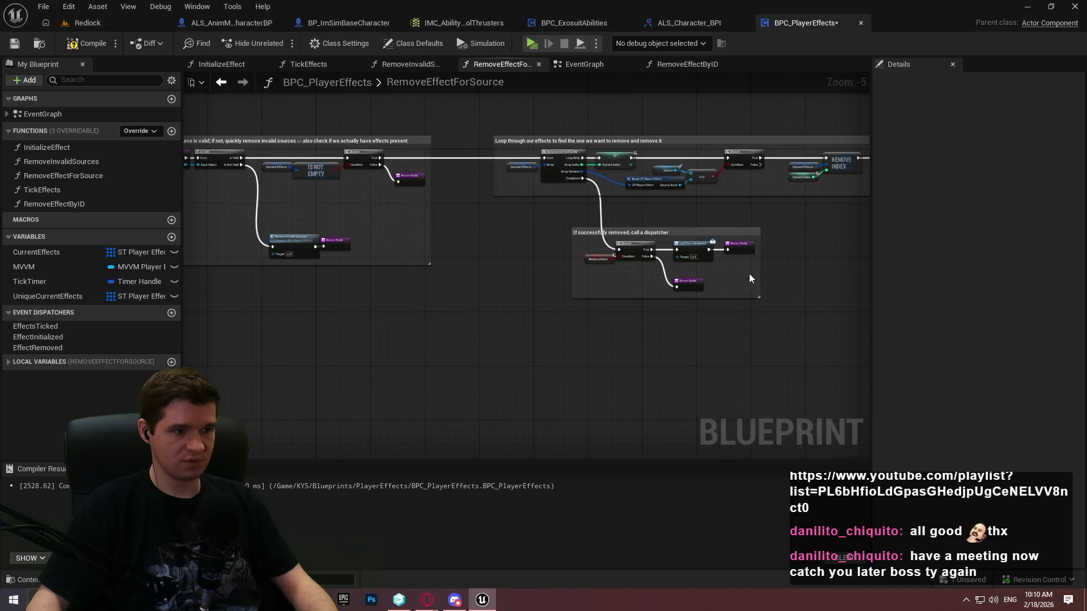
pyautogui.scroll(-1, 781, 277)
pyautogui.moveTo(811, 337)
pyautogui.mouseDown()
pyautogui.moveTo(352, 165)
pyautogui.moveTo(362, 177)
pyautogui.moveTo(384, 174)
pyautogui.moveTo(379, 161)
pyautogui.mouseUp()
pyautogui.scroll(4, 353, 165)
pyautogui.scroll(-2, 365, 173)
pyautogui.scroll(-1, 382, 169)
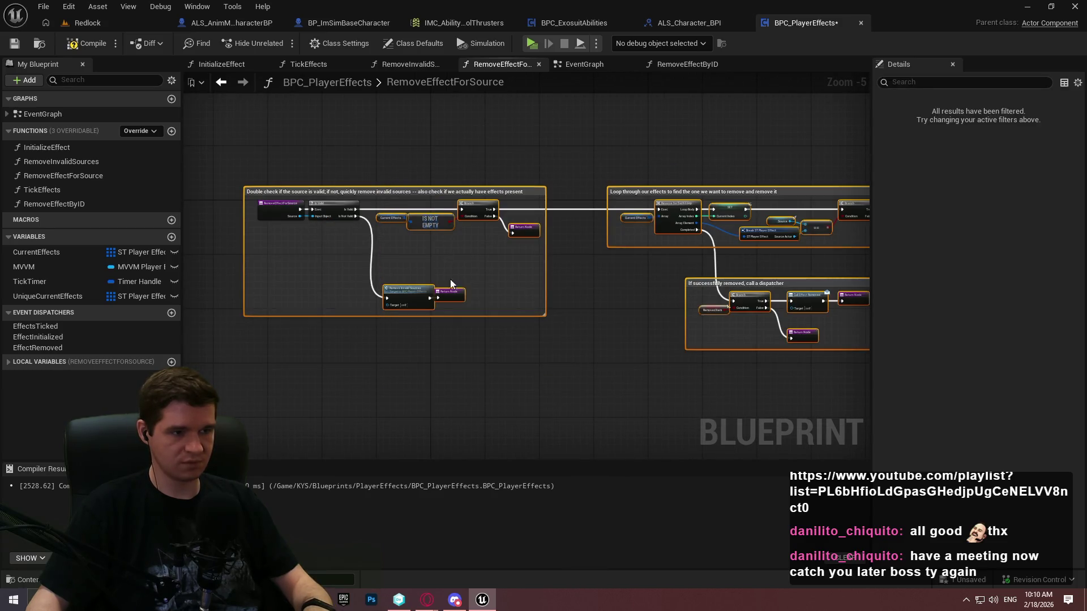
pyautogui.click(532, 182)
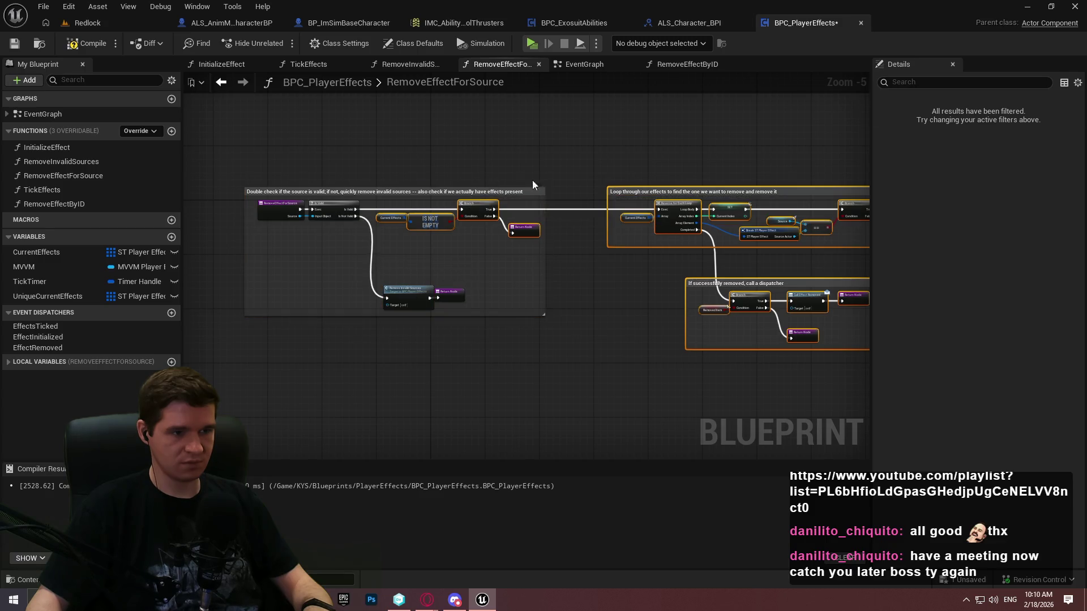
pyautogui.click(685, 65)
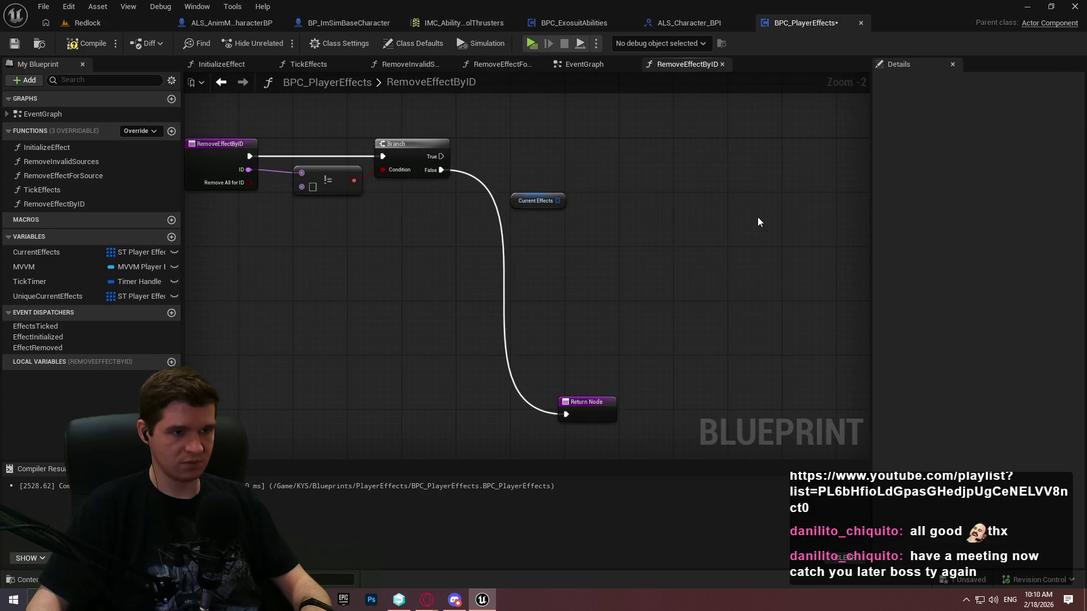
pyautogui.hotkey('ctrl', 'v')
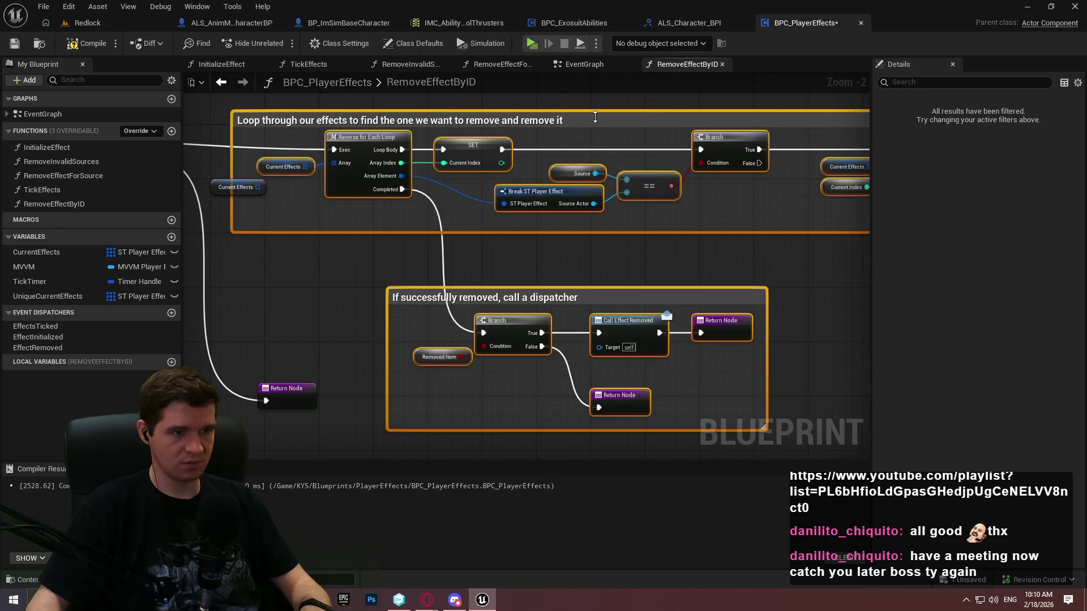
# Step: Move the pasted removal nodes clear of the Branch and link its True output to the second Branch
pyautogui.moveTo(362, 113); pyautogui.dragTo(491, 114)
pyautogui.moveTo(822, 123); pyautogui.dragTo(452, 133)
pyautogui.moveTo(229, 137); pyautogui.dragTo(363, 144)
pyautogui.click(289, 151)
pyautogui.moveTo(250, 142); pyautogui.dragTo(627, 161)
# Step: Delete the stray Current Effects node left over from the paste
pyautogui.click(347, 186)
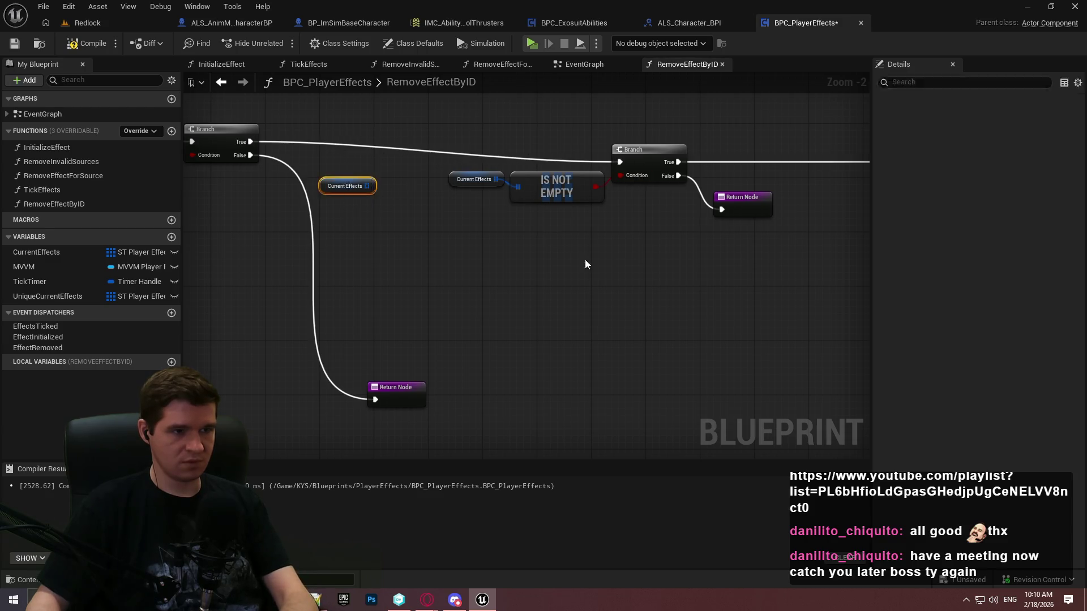
pyautogui.press('Delete')
pyautogui.scroll(-3, 359, 228)
pyautogui.scroll(-1, 740, 322)
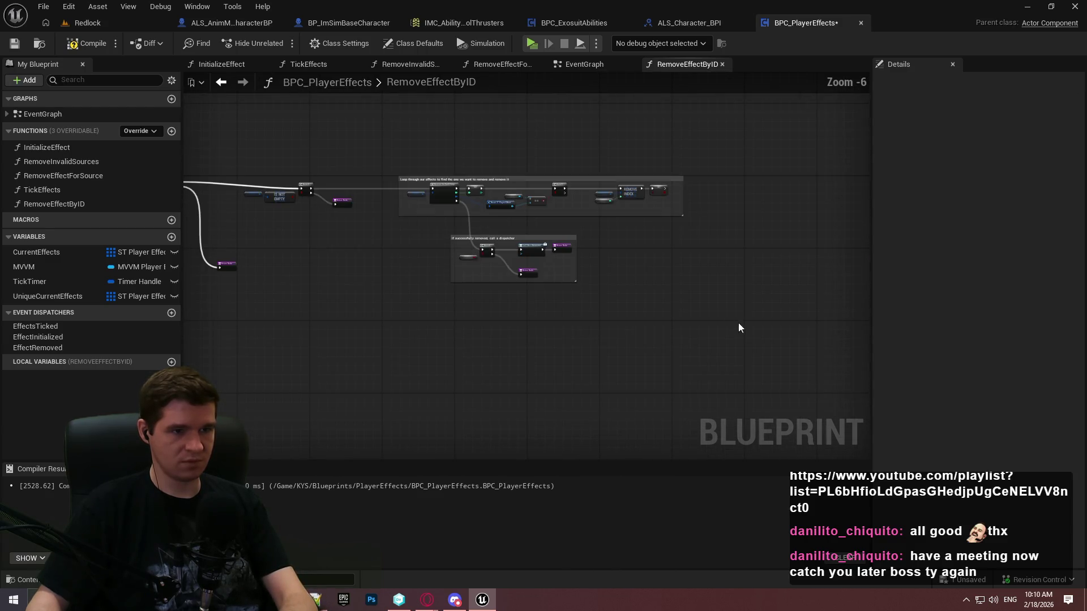
pyautogui.moveTo(740, 322)
pyautogui.mouseDown()
pyautogui.moveTo(260, 145)
pyautogui.moveTo(270, 152)
pyautogui.mouseUp()
pyautogui.scroll(3, 561, 215)
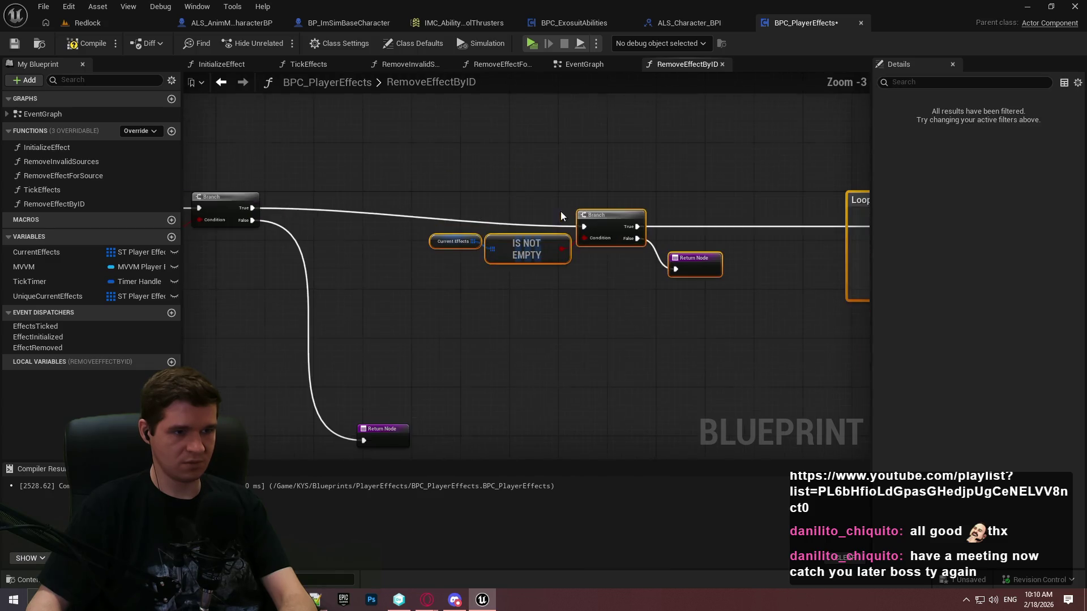
pyautogui.click(633, 266)
pyautogui.scroll(3, 436, 294)
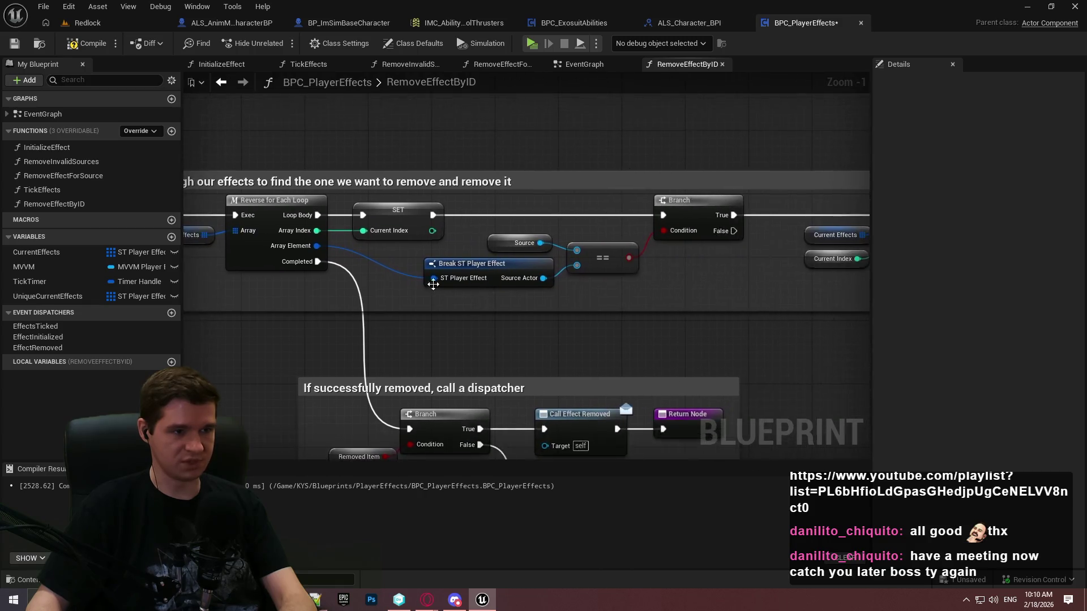
# Step: Make CurrentIndex a local variable and delete the Source and == comparison nodes
pyautogui.rightClick(396, 211)
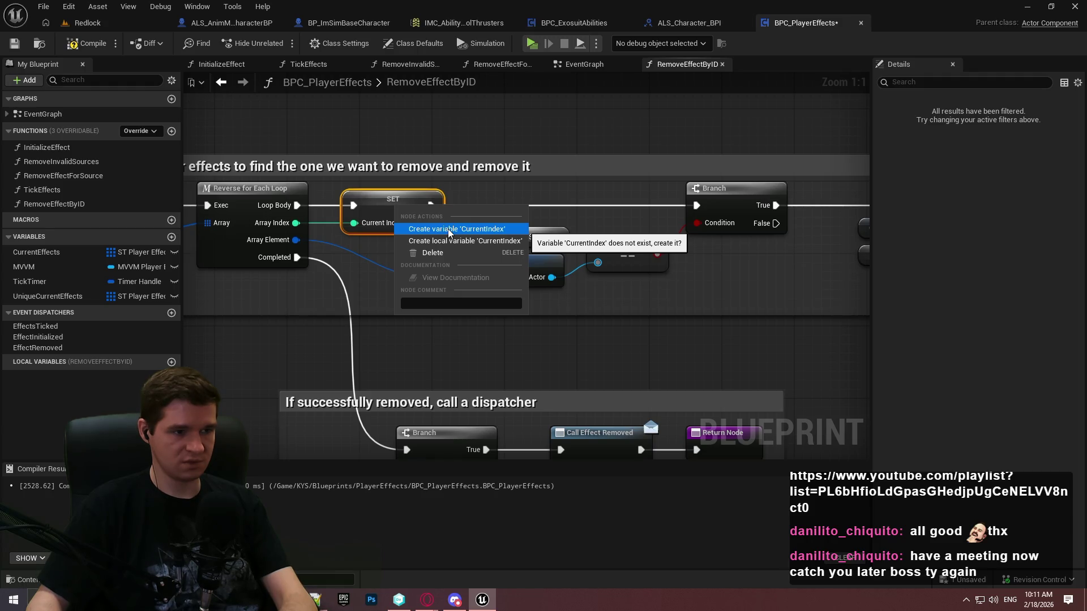
pyautogui.click(453, 241)
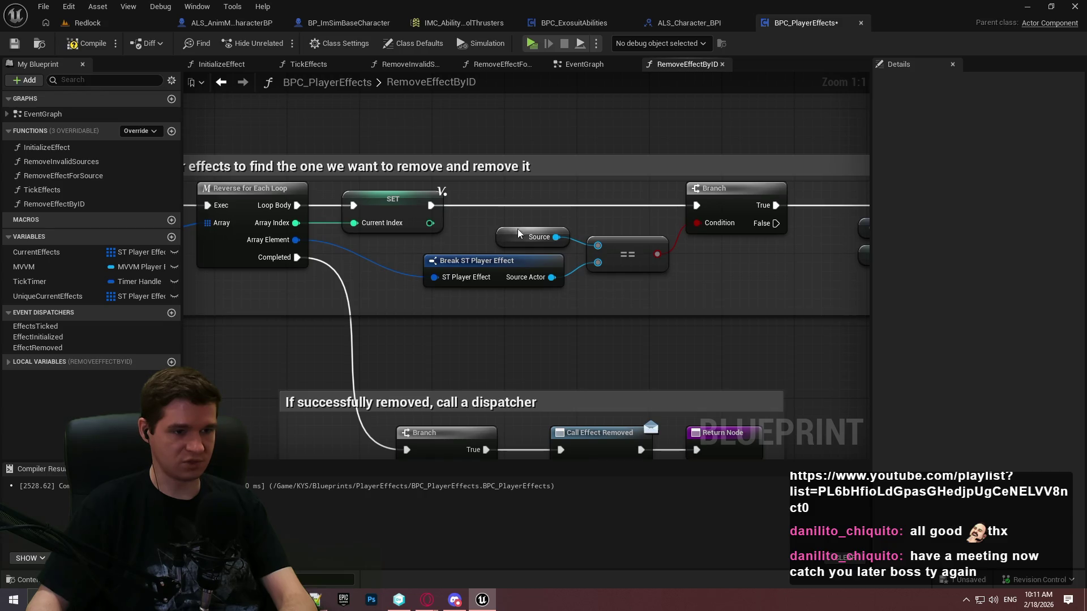
pyautogui.moveTo(502, 219); pyautogui.dragTo(642, 293)
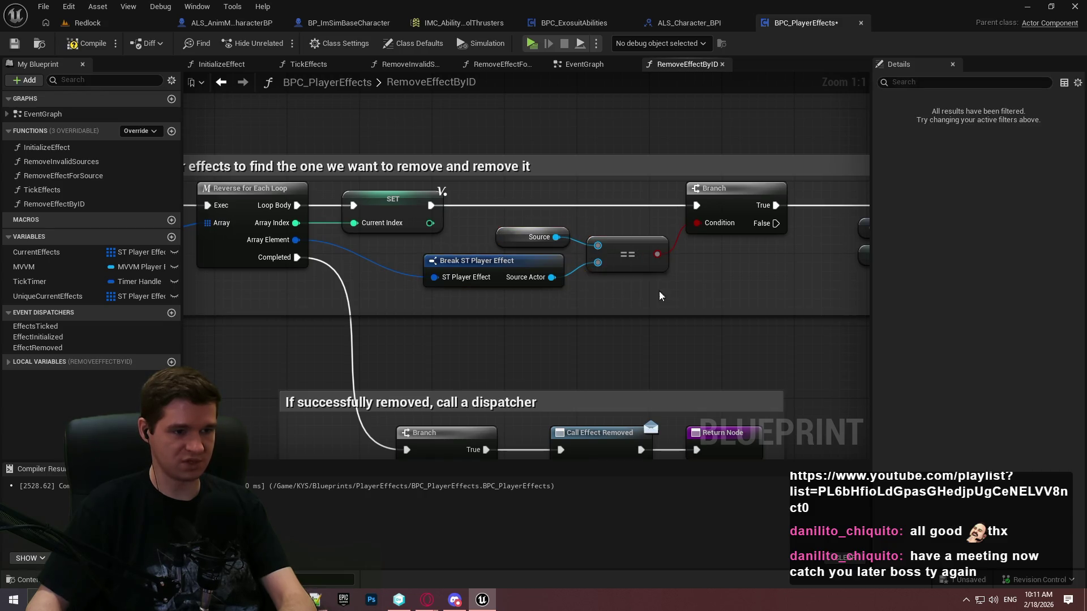
pyautogui.press('Delete')
# Step: On Break ST Player Effect, hide SourceActor, show HazardData, and split Hazard Data into member pins
pyautogui.click(879, 115)
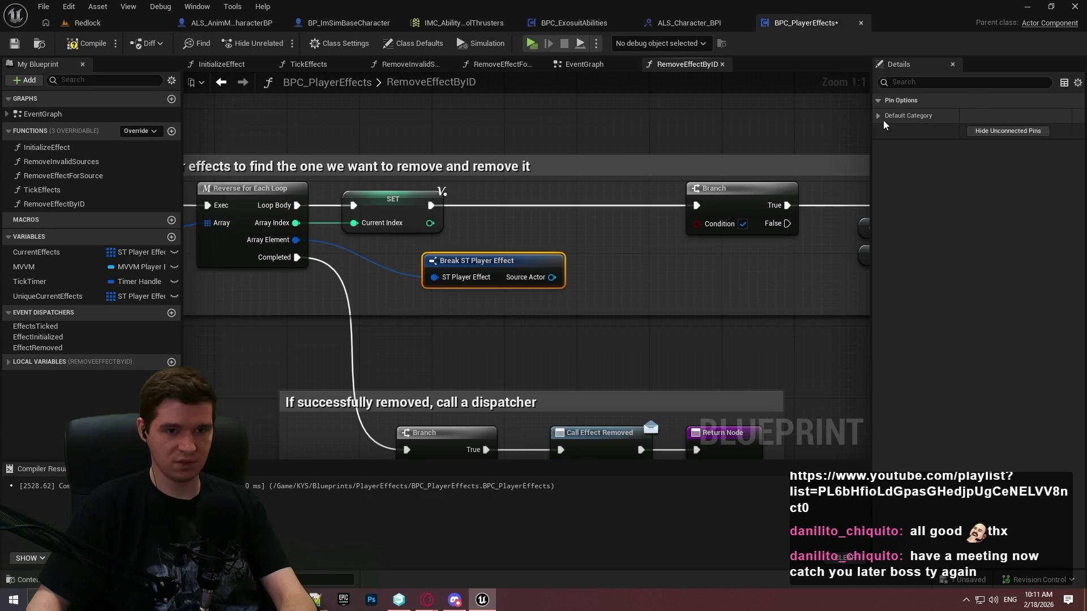
pyautogui.click(972, 130)
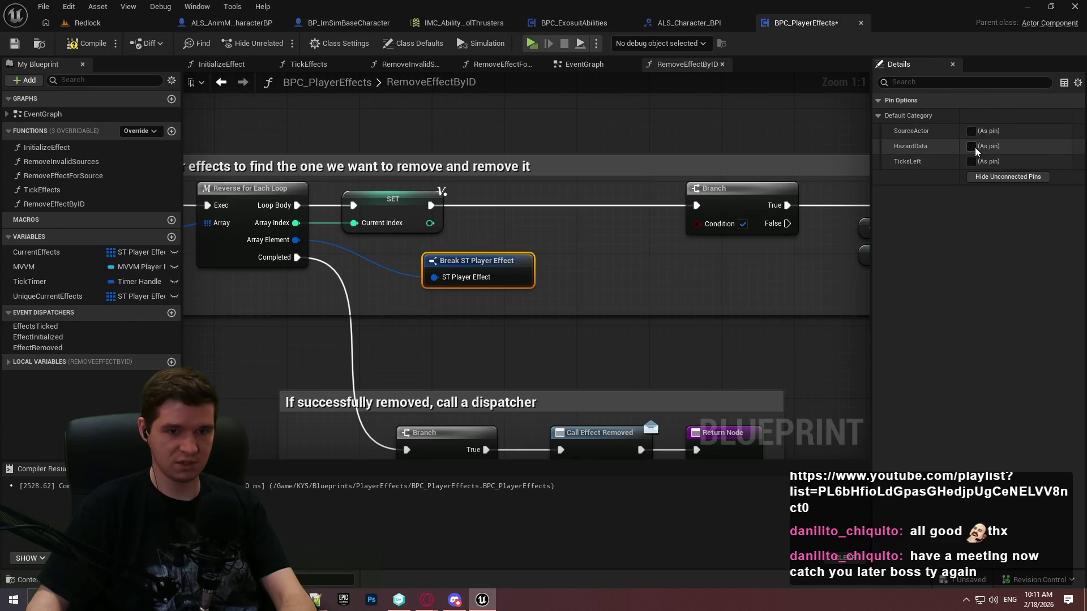
pyautogui.click(972, 146)
pyautogui.rightClick(551, 278)
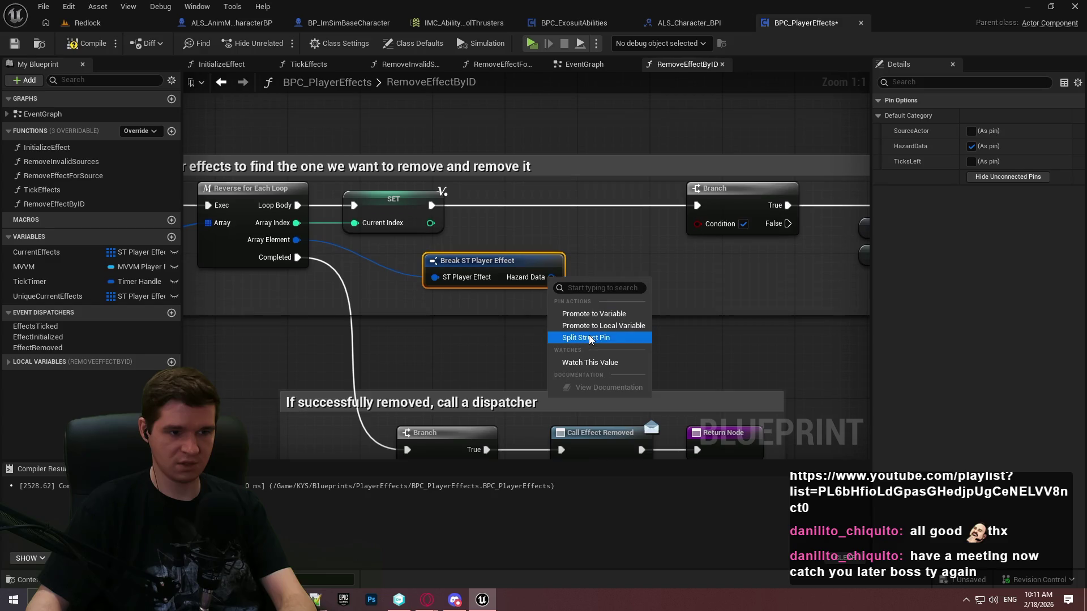
pyautogui.click(592, 339)
# Step: Move the dispatcher comment group down and shift the Break ST Player Effect node right
pyautogui.scroll(-1, 606, 164)
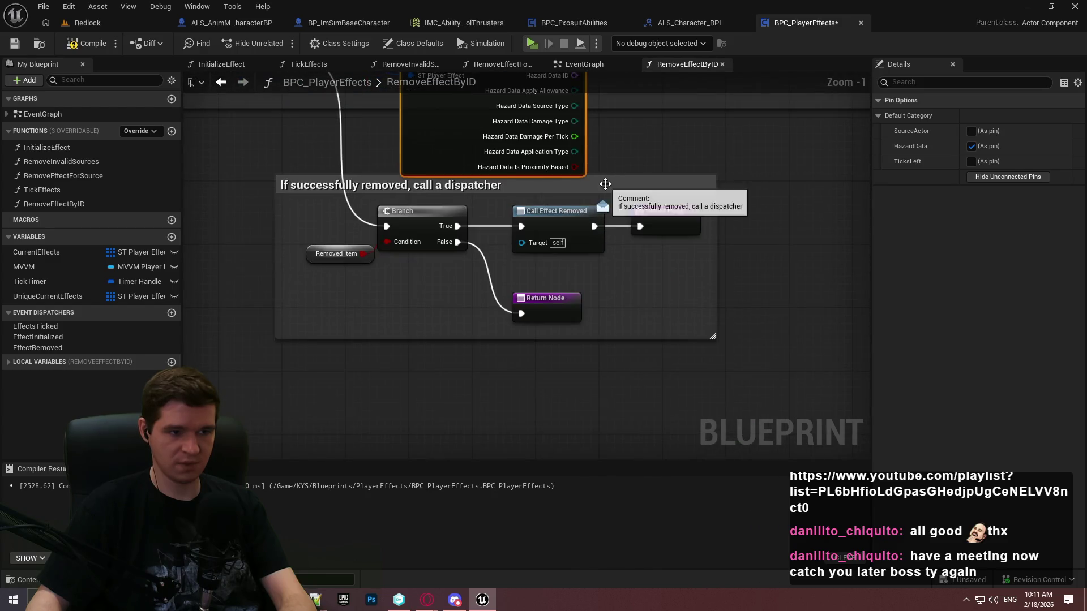
pyautogui.moveTo(611, 186)
pyautogui.mouseDown()
pyautogui.moveTo(634, 295)
pyautogui.moveTo(668, 338)
pyautogui.mouseUp()
pyautogui.click(682, 260)
pyautogui.moveTo(681, 261); pyautogui.dragTo(616, 380)
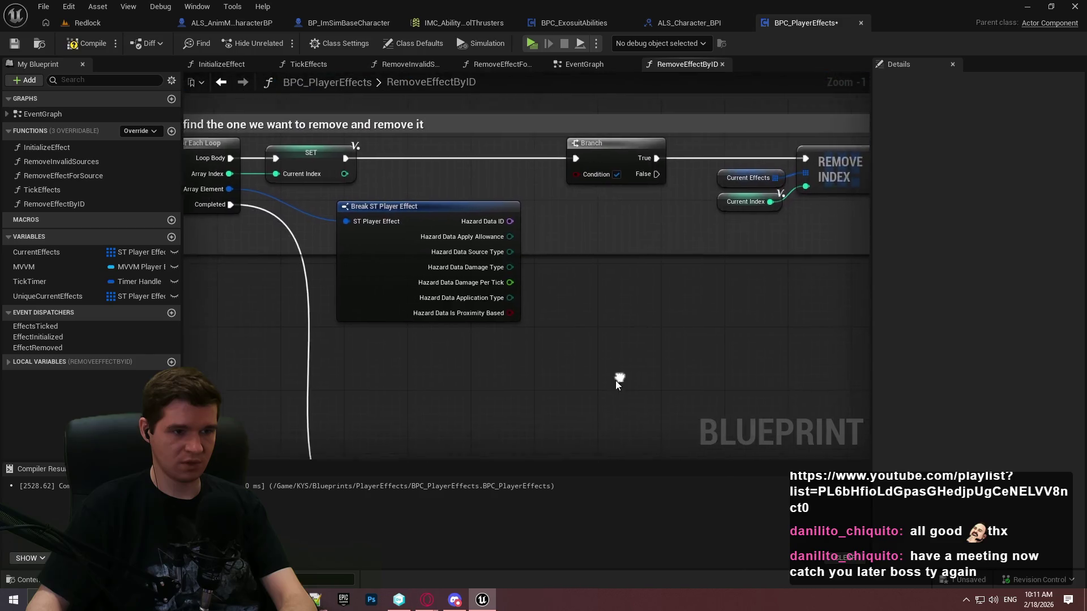
pyautogui.moveTo(439, 216)
pyautogui.mouseDown()
pyautogui.moveTo(371, 214)
pyautogui.moveTo(476, 220)
pyautogui.moveTo(481, 211)
pyautogui.mouseUp()
pyautogui.click(568, 364)
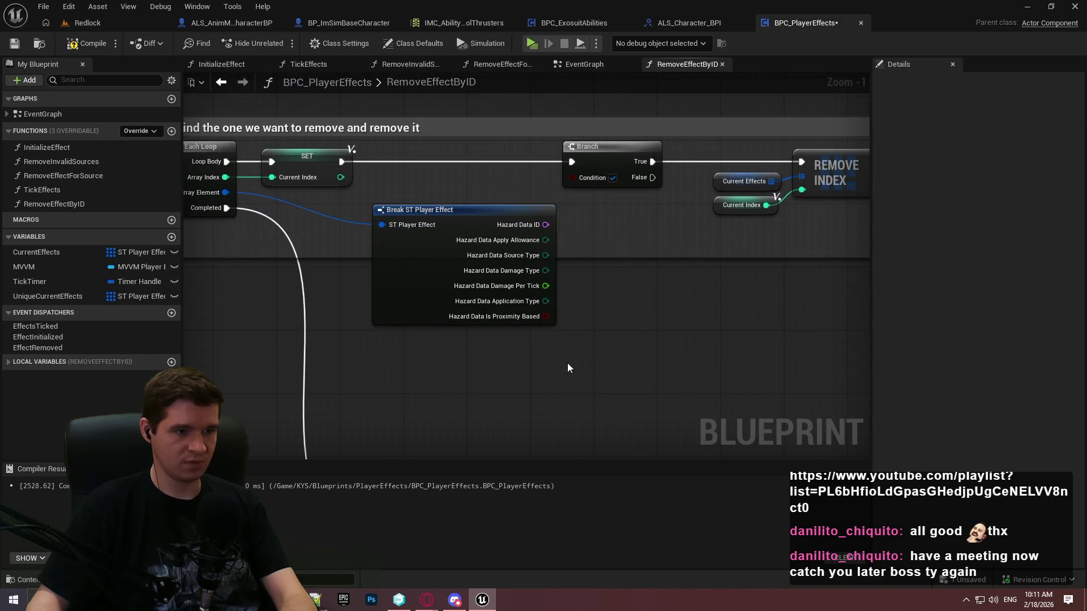
# Step: Shift the Branch and removal nodes right and make the removed-item SET a local variable
pyautogui.scroll(-1, 627, 286)
pyautogui.scroll(-1, 515, 243)
pyautogui.moveTo(762, 236)
pyautogui.mouseDown()
pyautogui.moveTo(445, 180)
pyautogui.moveTo(578, 190)
pyautogui.mouseUp()
pyautogui.moveTo(721, 228); pyautogui.dragTo(514, 265)
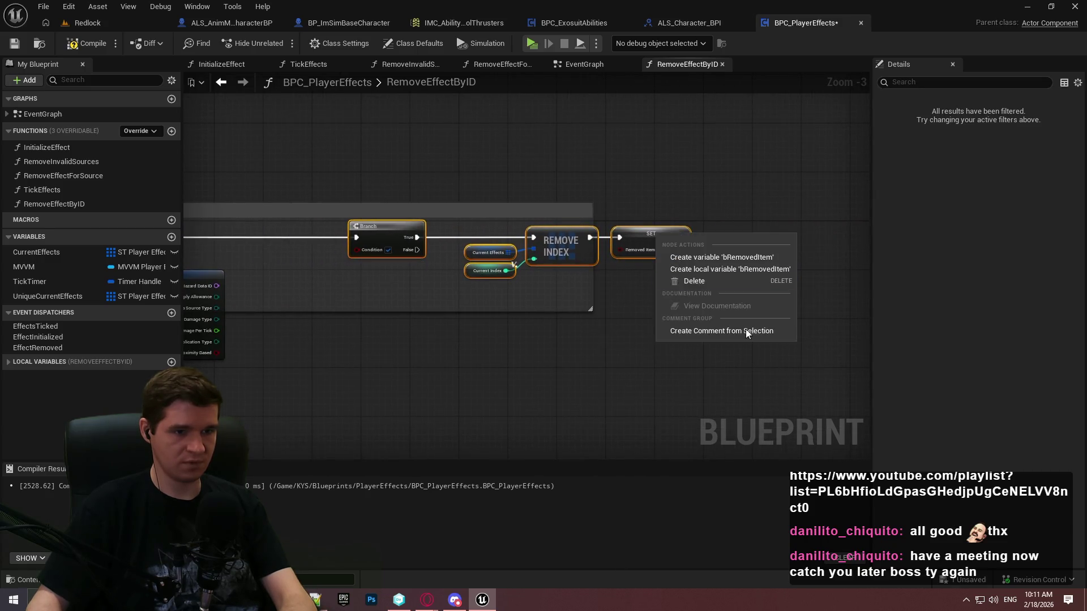
pyautogui.rightClick(656, 236)
pyautogui.click(711, 269)
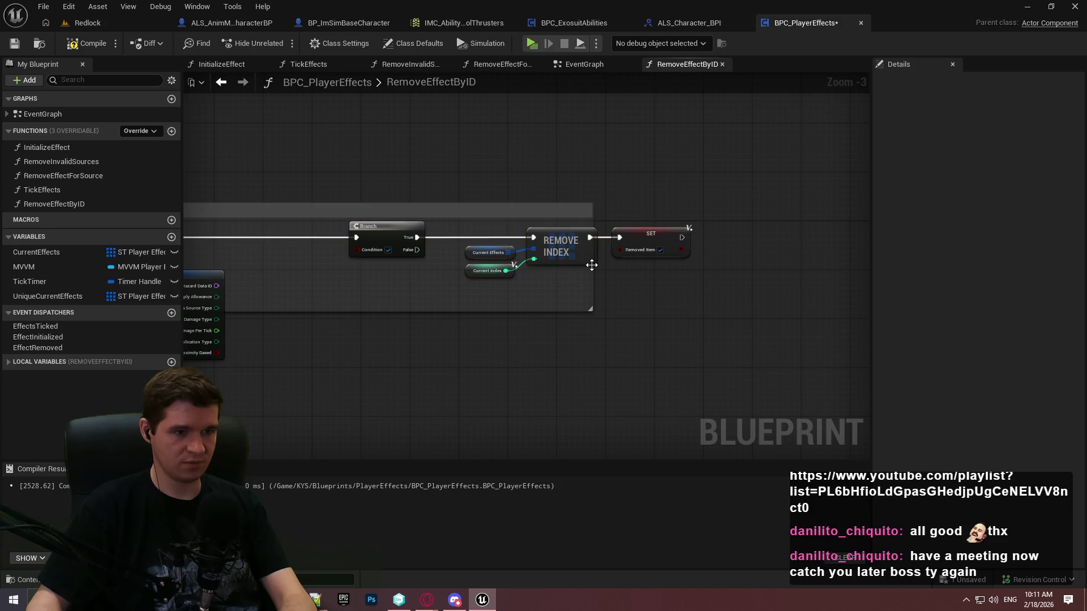
# Step: Add an Equal (==) node off the Hazard Data ID pin
pyautogui.moveTo(589, 271)
pyautogui.mouseDown()
pyautogui.moveTo(748, 269)
pyautogui.moveTo(716, 269)
pyautogui.moveTo(677, 311)
pyautogui.moveTo(490, 273)
pyautogui.mouseUp()
pyautogui.scroll(2, 491, 273)
pyautogui.moveTo(523, 231); pyautogui.dragTo(602, 226)
pyautogui.write('=')
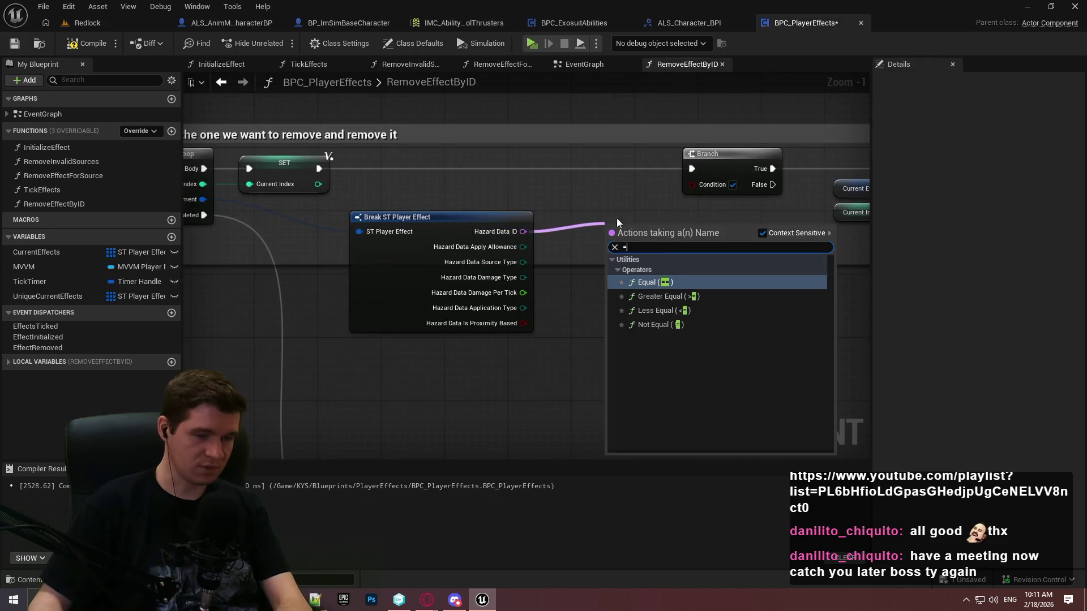
pyautogui.click(648, 282)
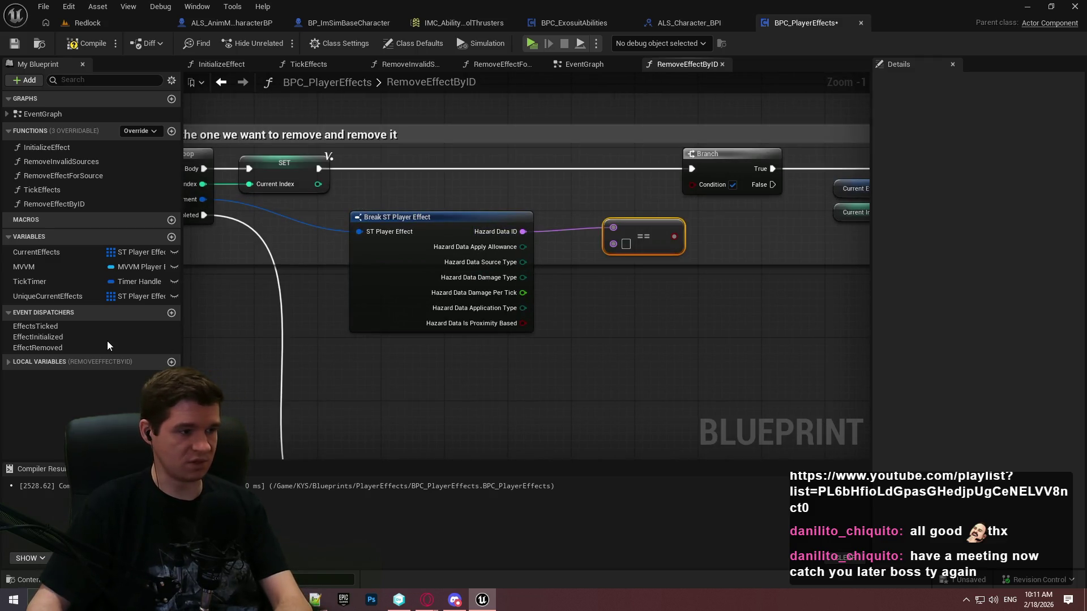
# Step: Add a Get ID node, connect it to the equals node, and reposition both nodes
pyautogui.rightClick(621, 359)
pyautogui.write('ID')
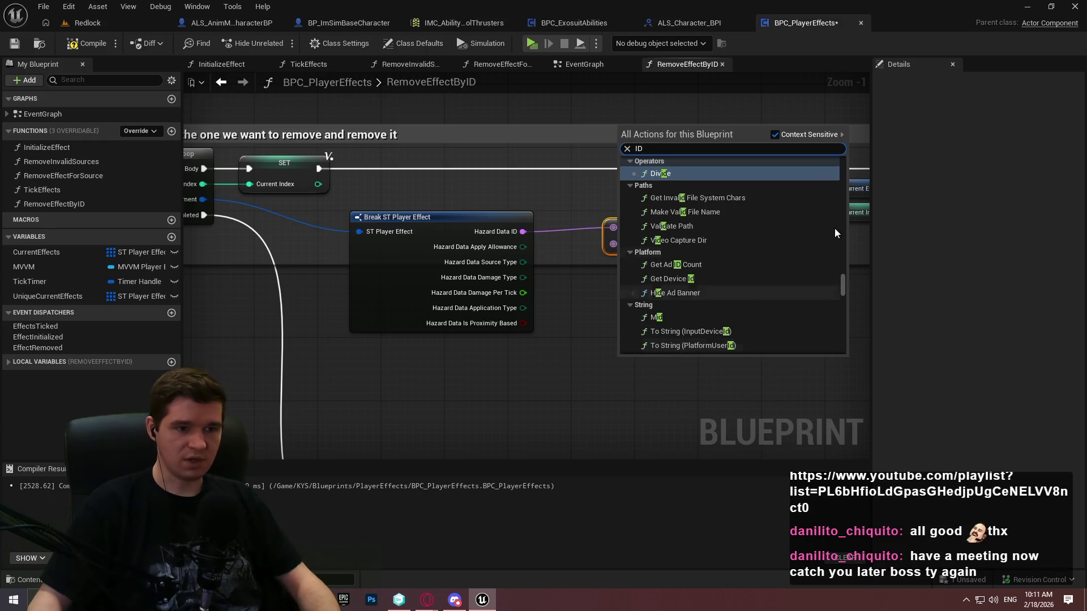
pyautogui.moveTo(842, 275)
pyautogui.mouseDown()
pyautogui.moveTo(825, 345)
pyautogui.moveTo(848, 330)
pyautogui.mouseUp()
pyautogui.click(705, 199)
pyautogui.scroll(1, 596, 260)
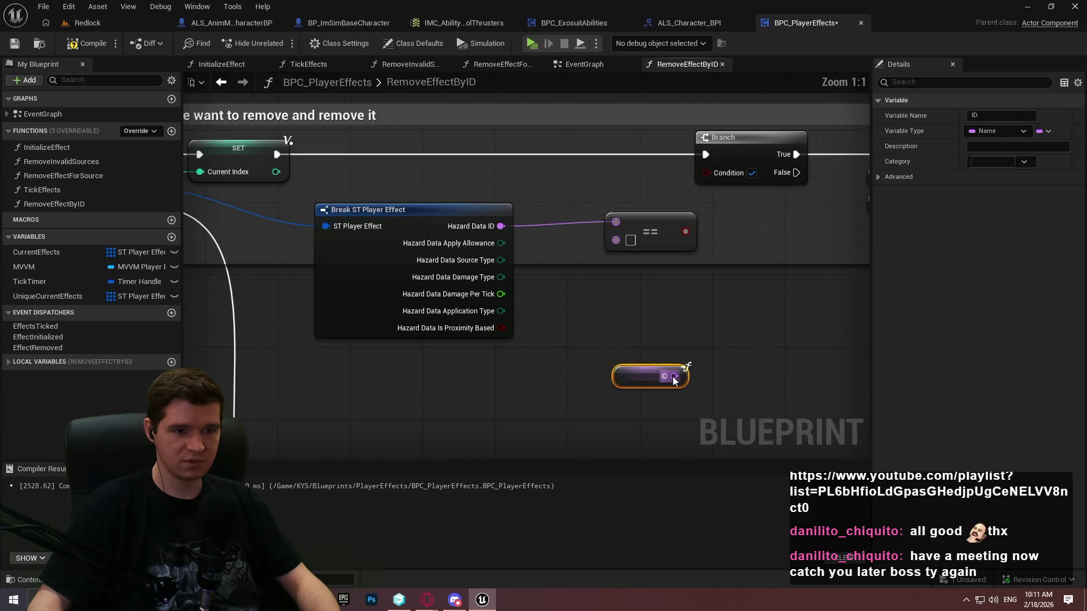
pyautogui.moveTo(674, 376); pyautogui.dragTo(620, 243)
pyautogui.moveTo(628, 376)
pyautogui.mouseDown()
pyautogui.moveTo(555, 335)
pyautogui.moveTo(457, 358)
pyautogui.mouseUp()
pyautogui.moveTo(648, 226)
pyautogui.mouseDown()
pyautogui.moveTo(612, 254)
pyautogui.moveTo(715, 168)
pyautogui.moveTo(706, 173)
pyautogui.mouseUp()
# Step: Wire ID into the top equals input and Hazard Data ID into the lower, placing the nodes above Break
pyautogui.scroll(-2, 632, 307)
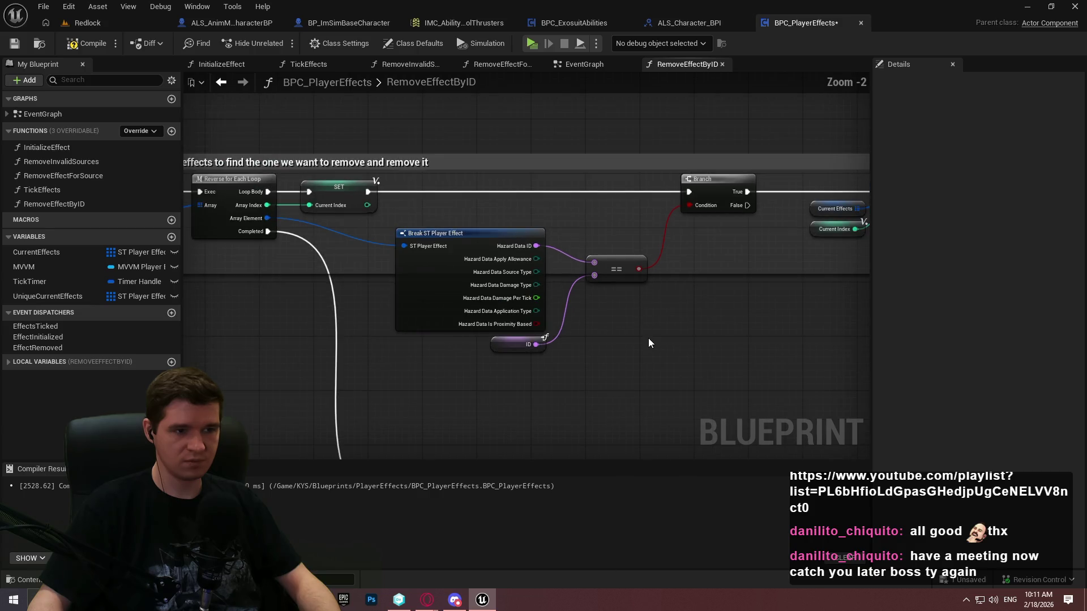
pyautogui.moveTo(724, 269); pyautogui.dragTo(606, 246)
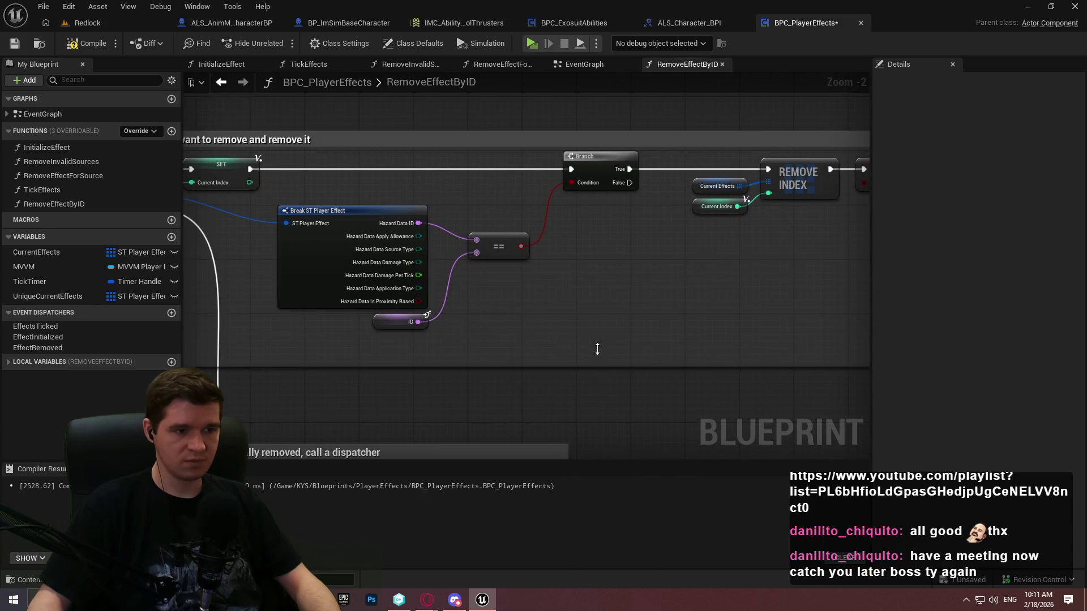
pyautogui.moveTo(669, 318)
pyautogui.mouseDown()
pyautogui.moveTo(521, 288)
pyautogui.moveTo(591, 260)
pyautogui.mouseUp()
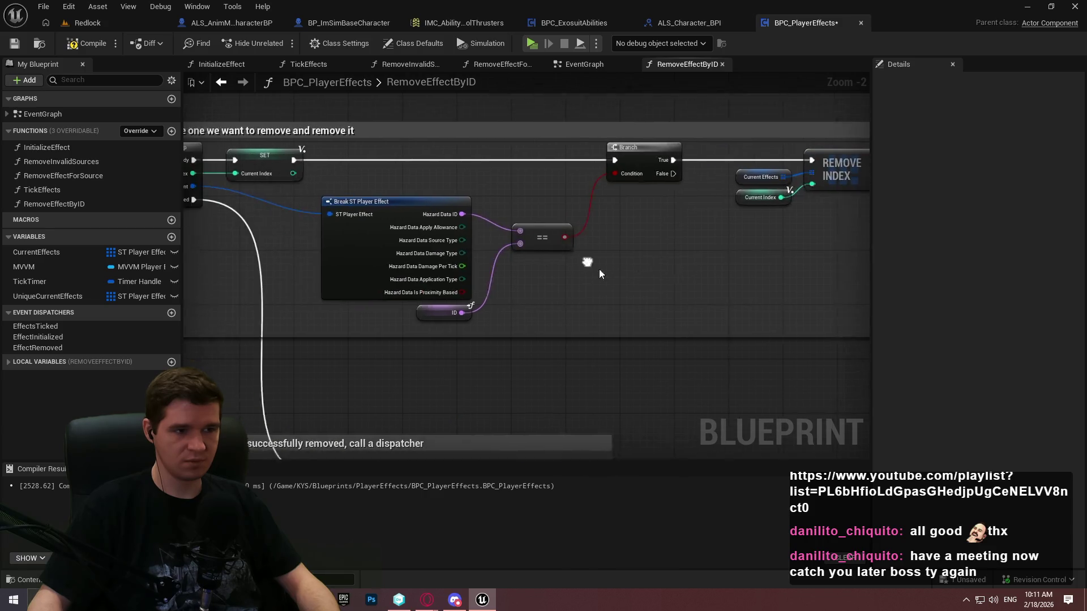
pyautogui.scroll(2, 523, 253)
pyautogui.moveTo(460, 334); pyautogui.dragTo(537, 226)
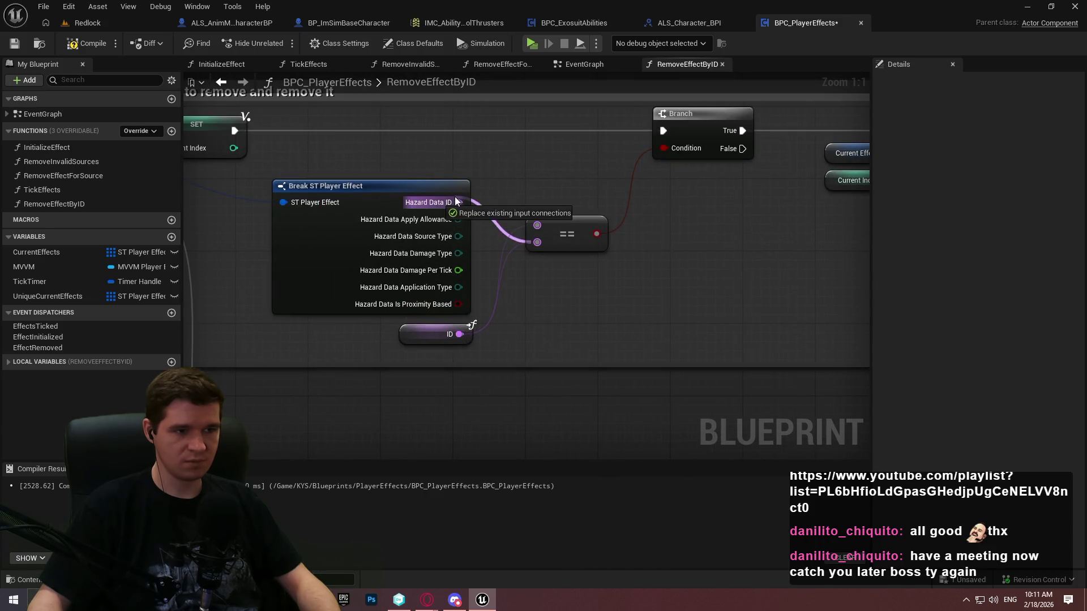
pyautogui.moveTo(458, 202); pyautogui.dragTo(538, 242)
pyautogui.moveTo(471, 337); pyautogui.dragTo(471, 164)
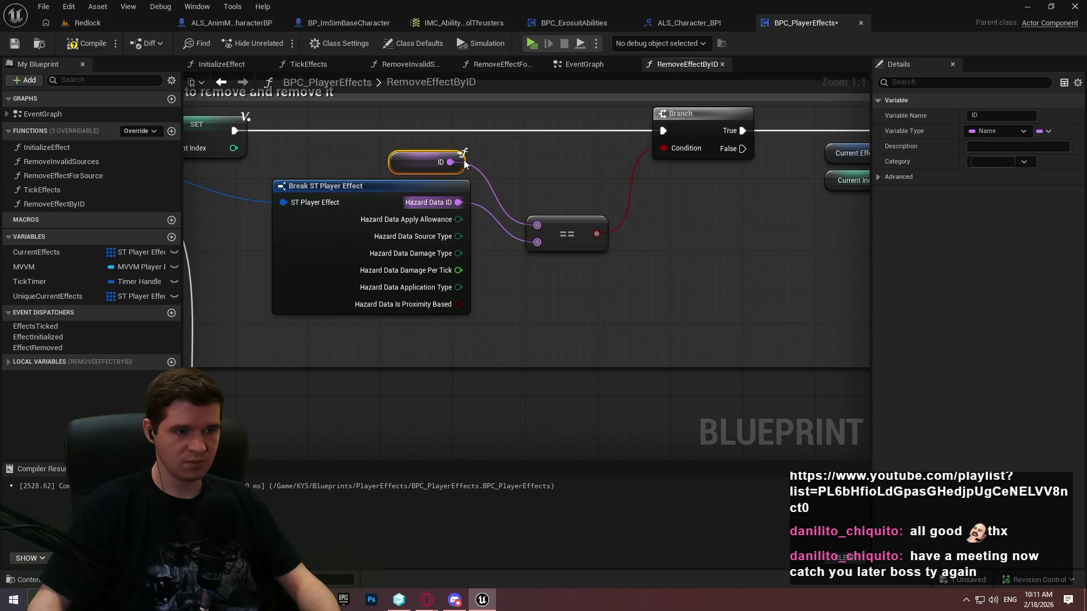
pyautogui.moveTo(574, 233); pyautogui.dragTo(537, 179)
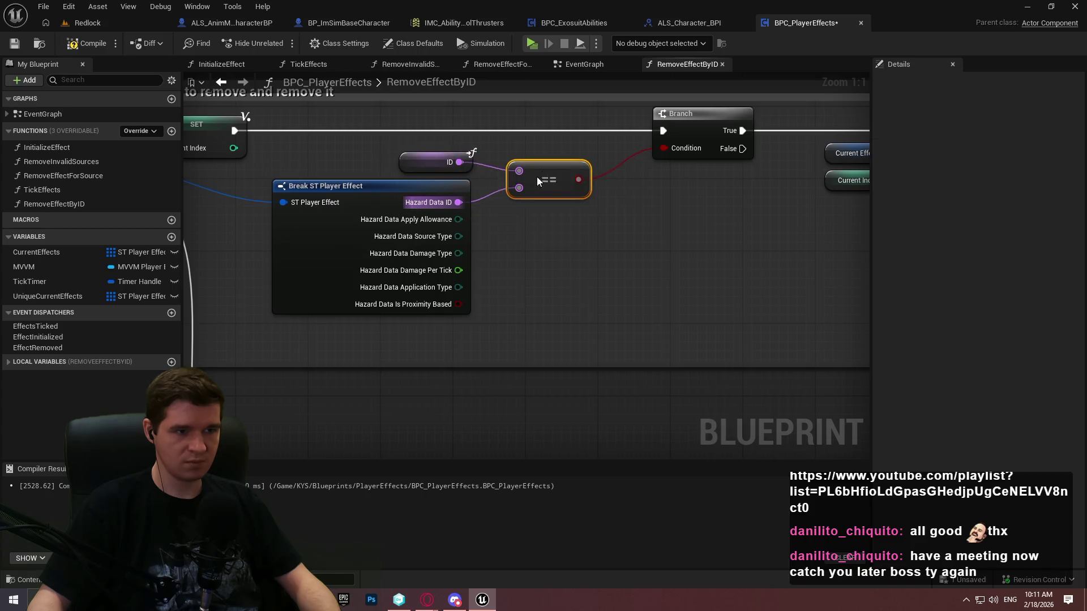
pyautogui.click(558, 201)
# Step: Reposition the 'If successfully removed' comment box below the loop section
pyautogui.scroll(-2, 598, 276)
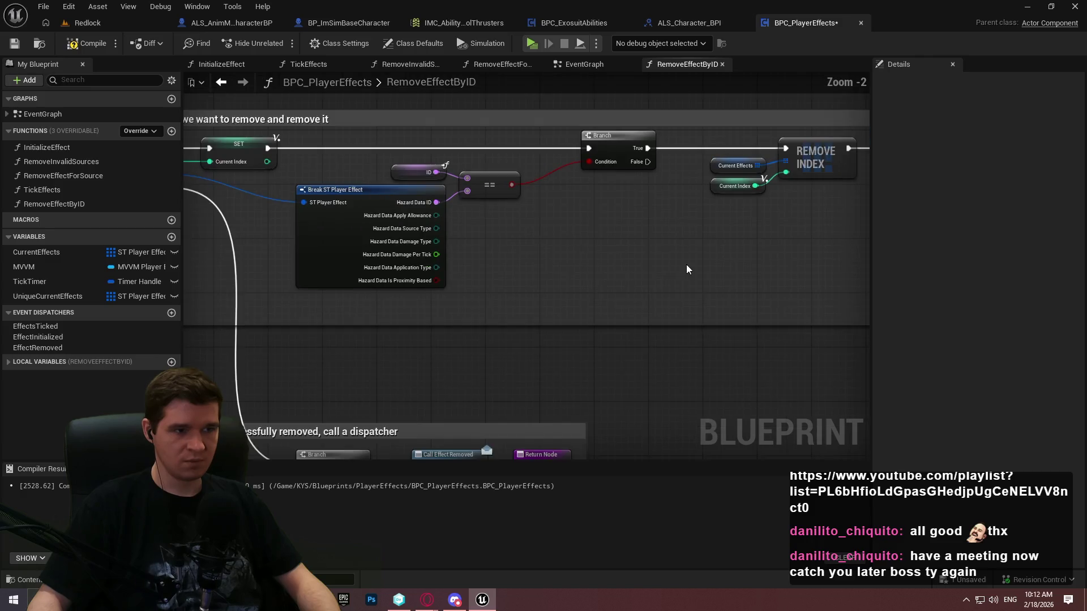
pyautogui.scroll(-3, 474, 244)
pyautogui.scroll(3, 663, 156)
pyautogui.moveTo(663, 157); pyautogui.dragTo(792, 82)
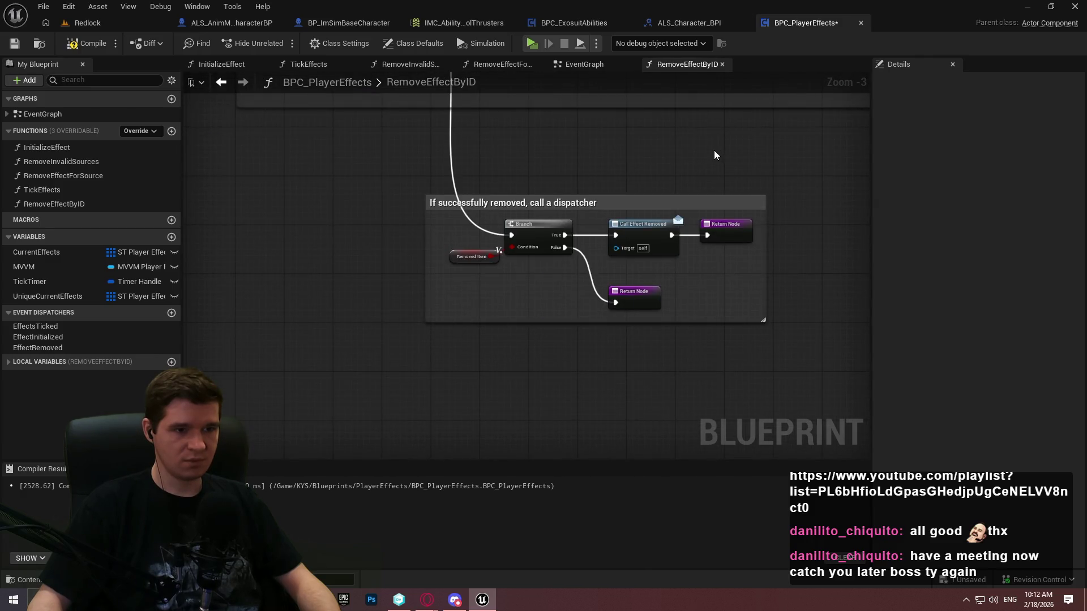
pyautogui.moveTo(571, 139)
pyautogui.mouseDown()
pyautogui.moveTo(571, 242)
pyautogui.moveTo(557, 235)
pyautogui.mouseUp()
pyautogui.moveTo(590, 292); pyautogui.dragTo(633, 311)
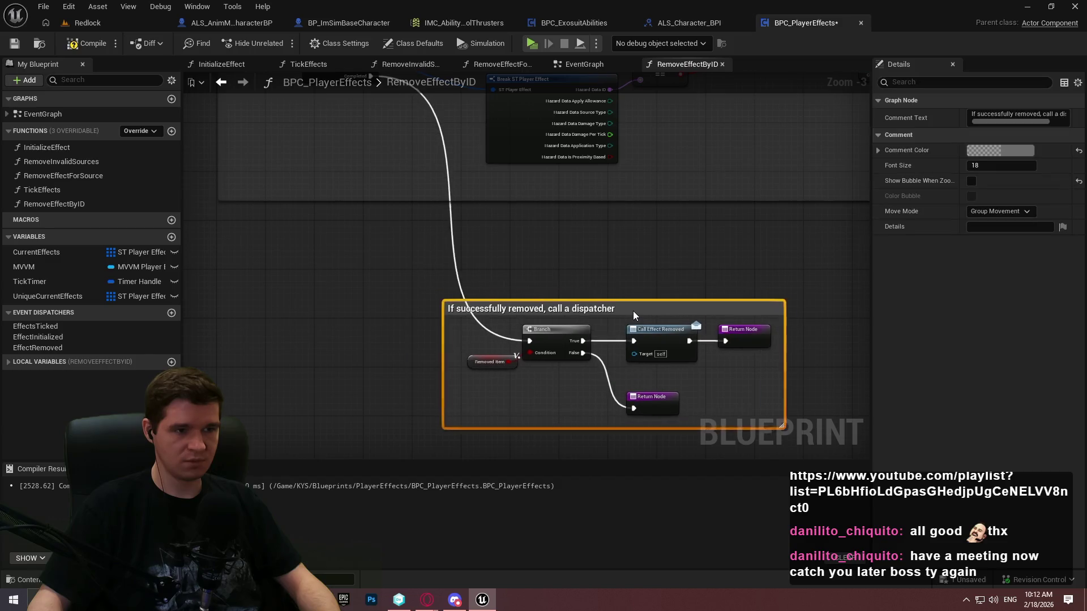
pyautogui.click(607, 257)
pyautogui.moveTo(632, 107); pyautogui.dragTo(521, 197)
# Step: Save the Blueprint, then try a 'reverse' node search off Current Effects and cancel it
pyautogui.click(88, 44)
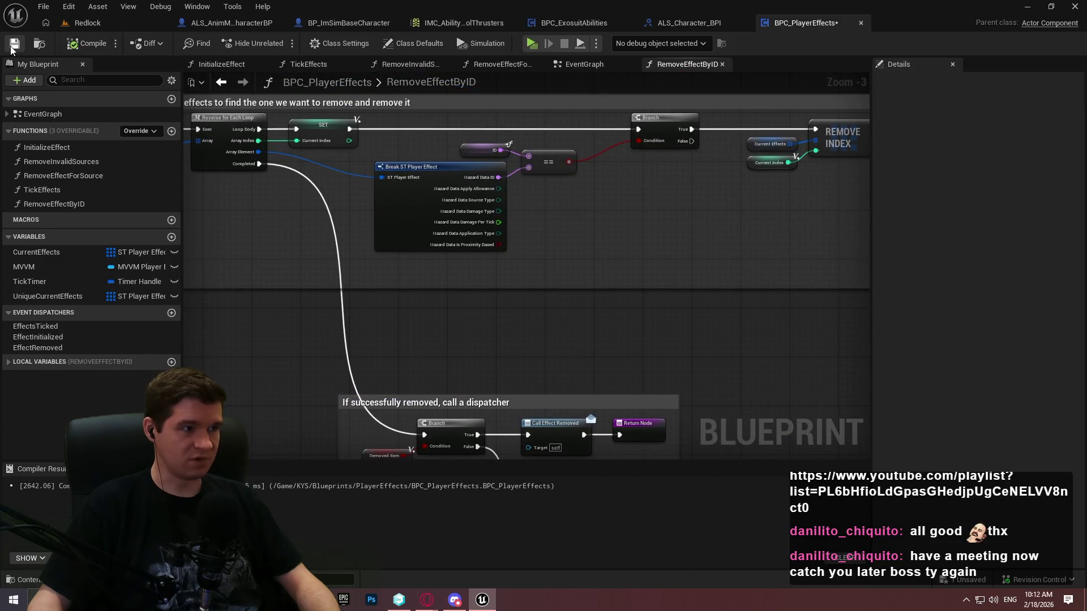
pyautogui.moveTo(368, 191); pyautogui.dragTo(461, 223)
pyautogui.scroll(3, 461, 223)
pyautogui.moveTo(477, 183); pyautogui.dragTo(509, 274)
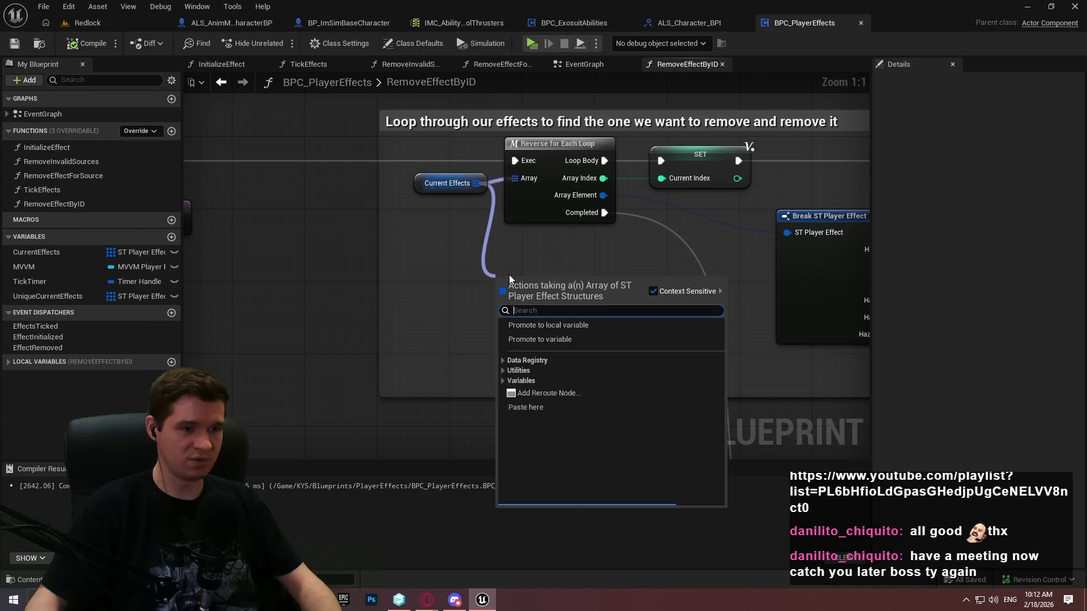
pyautogui.write('reverse')
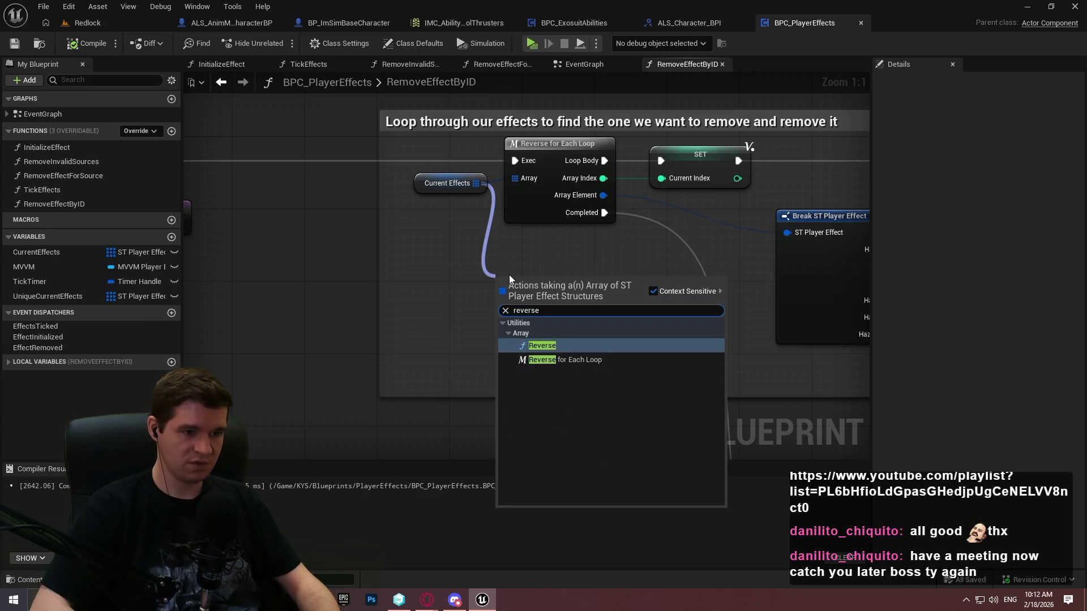
pyautogui.click(662, 243)
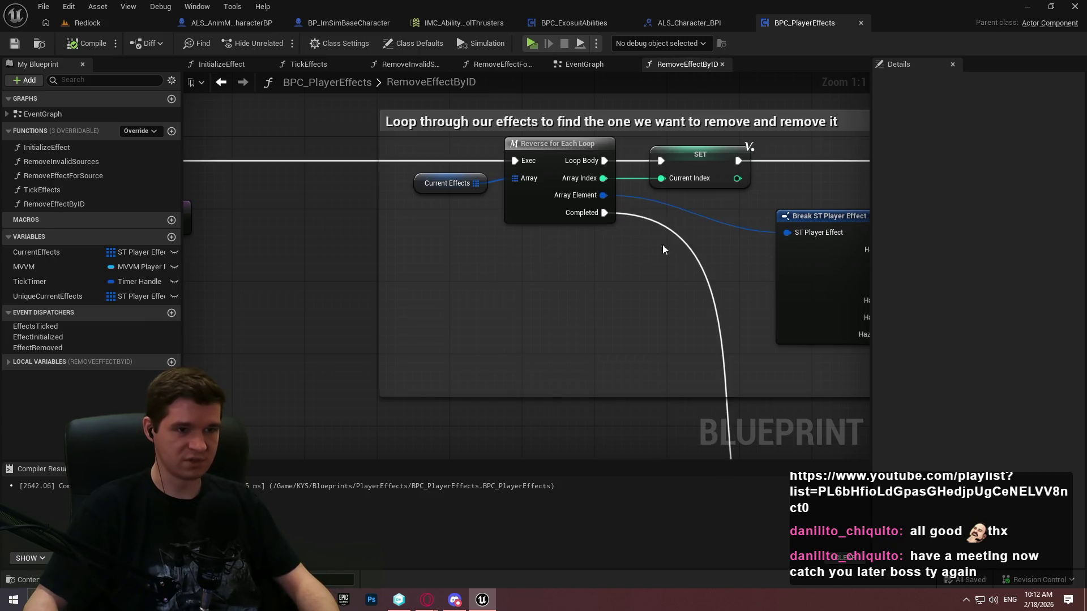
# Step: Undo with Ctrl+Z and redo with Ctrl+Y to return to the latest comparison graph
pyautogui.moveTo(662, 244)
pyautogui.mouseDown()
pyautogui.moveTo(286, 259)
pyautogui.moveTo(229, 286)
pyautogui.mouseUp()
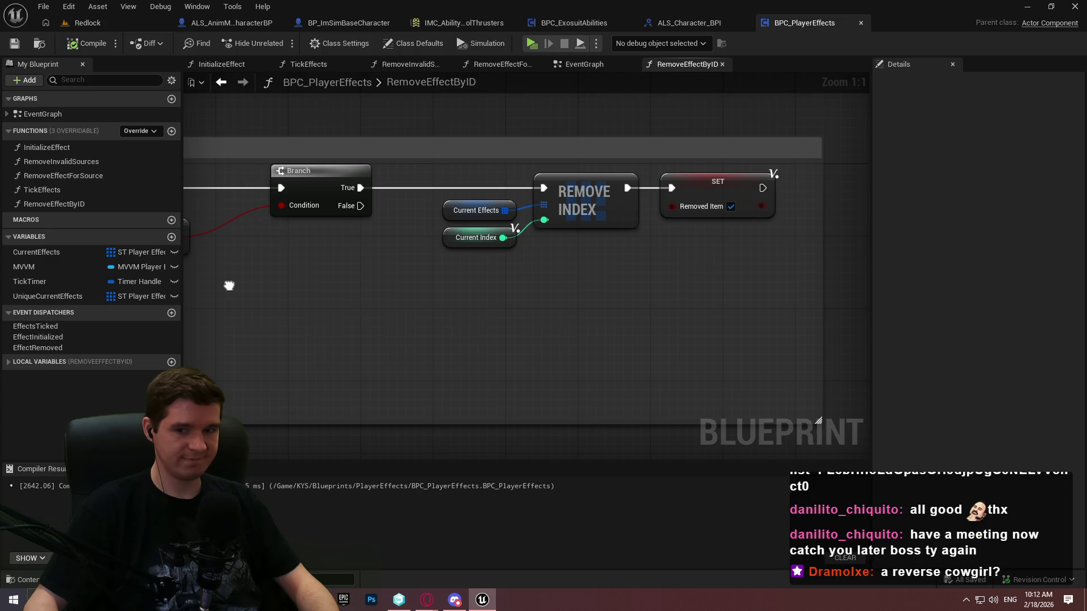
pyautogui.moveTo(229, 285)
pyautogui.mouseDown()
pyautogui.moveTo(226, 231)
pyautogui.moveTo(347, 269)
pyautogui.mouseUp()
pyautogui.hotkey('ctrl', 'z')
pyautogui.hotkey('ctrl', 'z')
pyautogui.hotkey('ctrl', 'z')
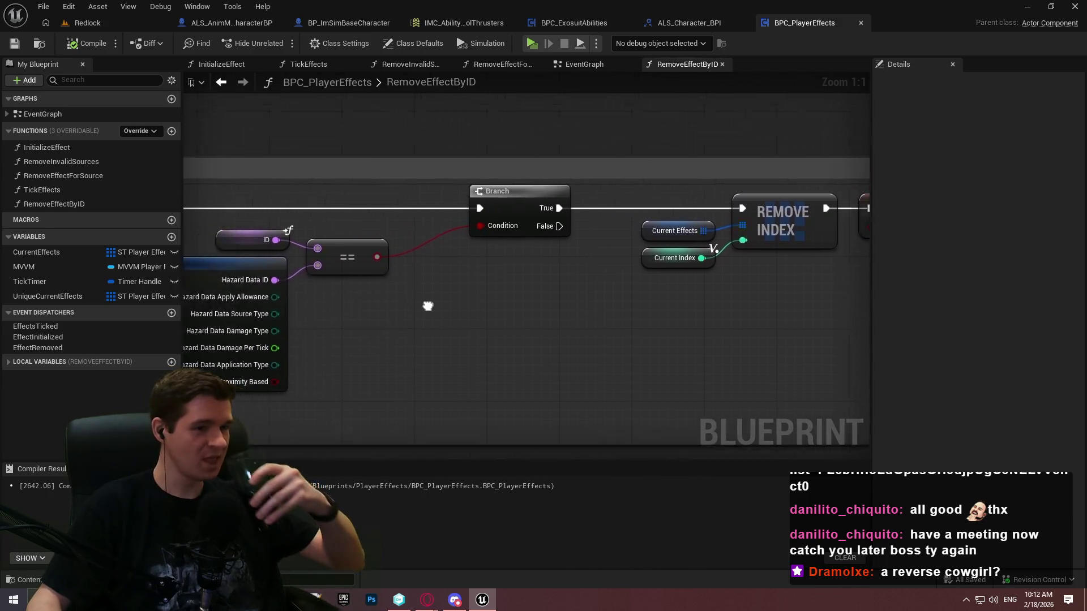
pyautogui.hotkey('ctrl', 'y')
pyautogui.hotkey('ctrl', 'y')
pyautogui.hotkey('ctrl', 'y')
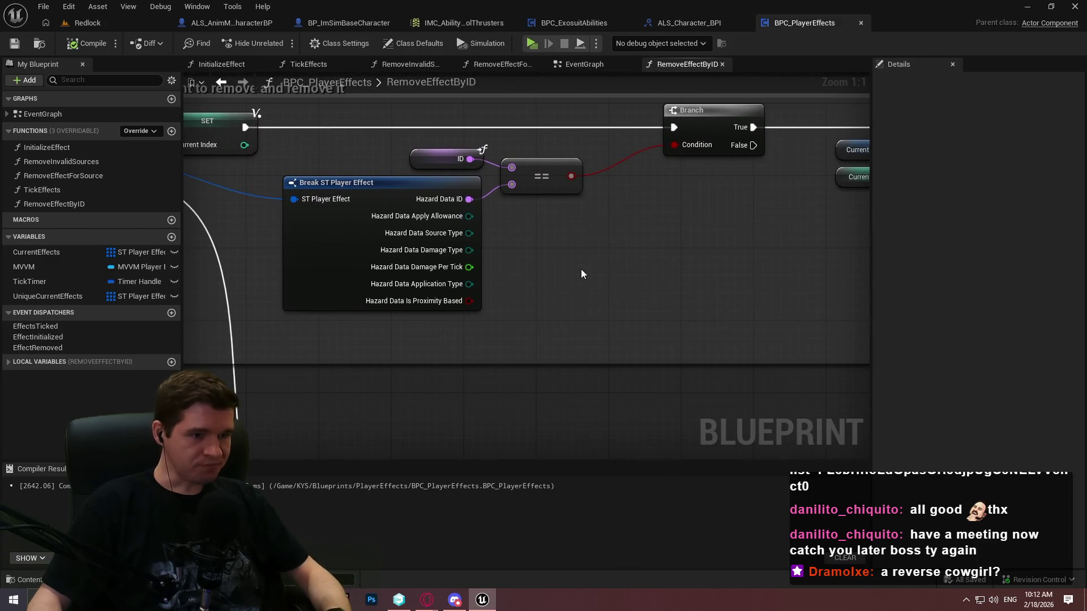
# Step: Add a Get Remove All for ID node and place a new Branch below the first
pyautogui.rightClick(585, 271)
pyautogui.write('remove all for')
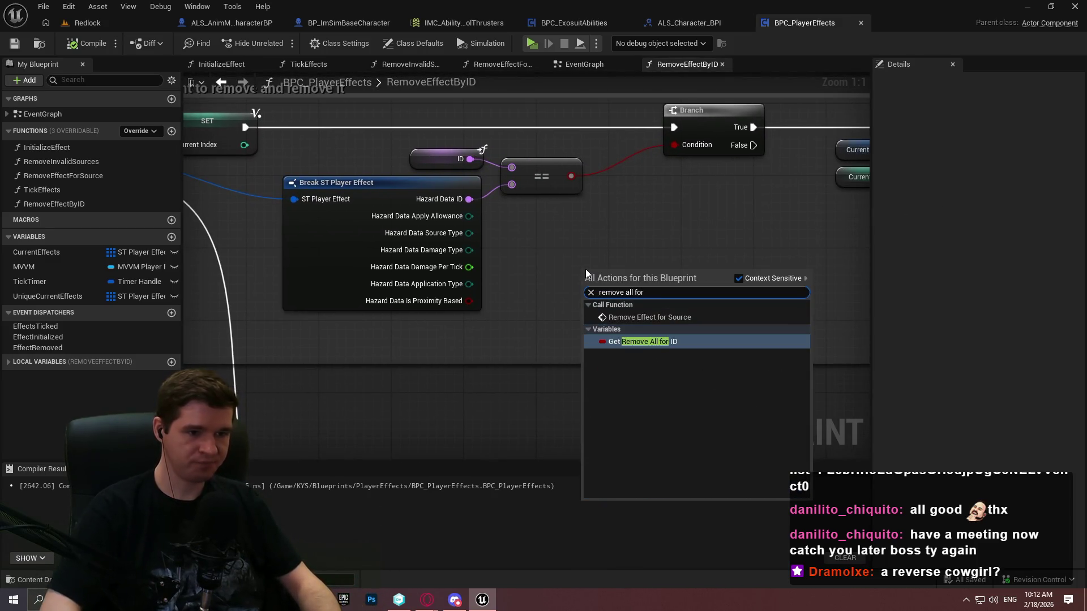
pyautogui.press('Return')
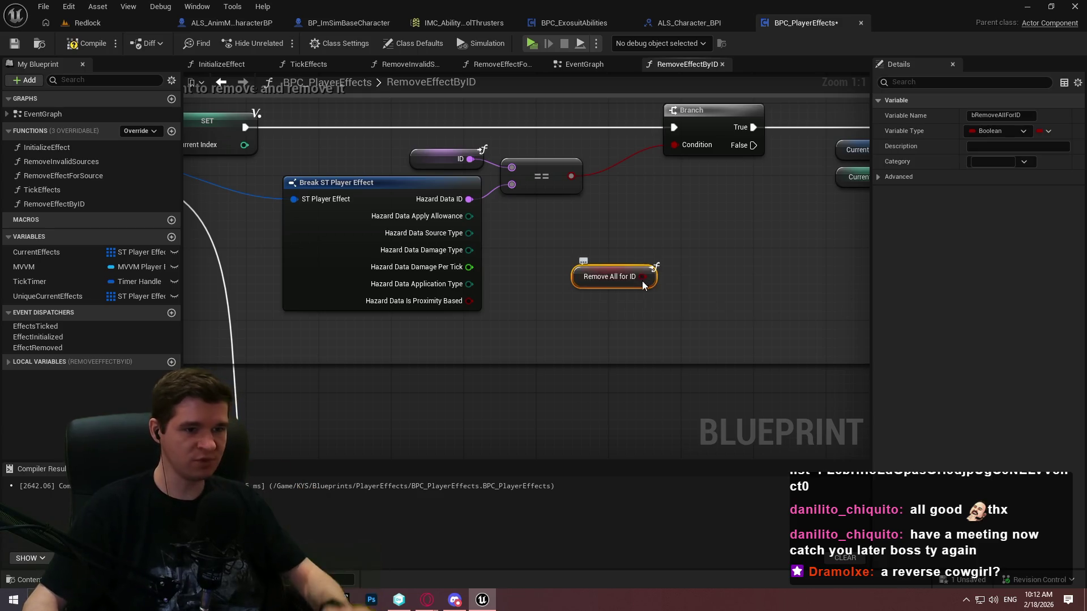
pyautogui.moveTo(644, 276); pyautogui.dragTo(705, 281)
pyautogui.write('an')
pyautogui.click(705, 254)
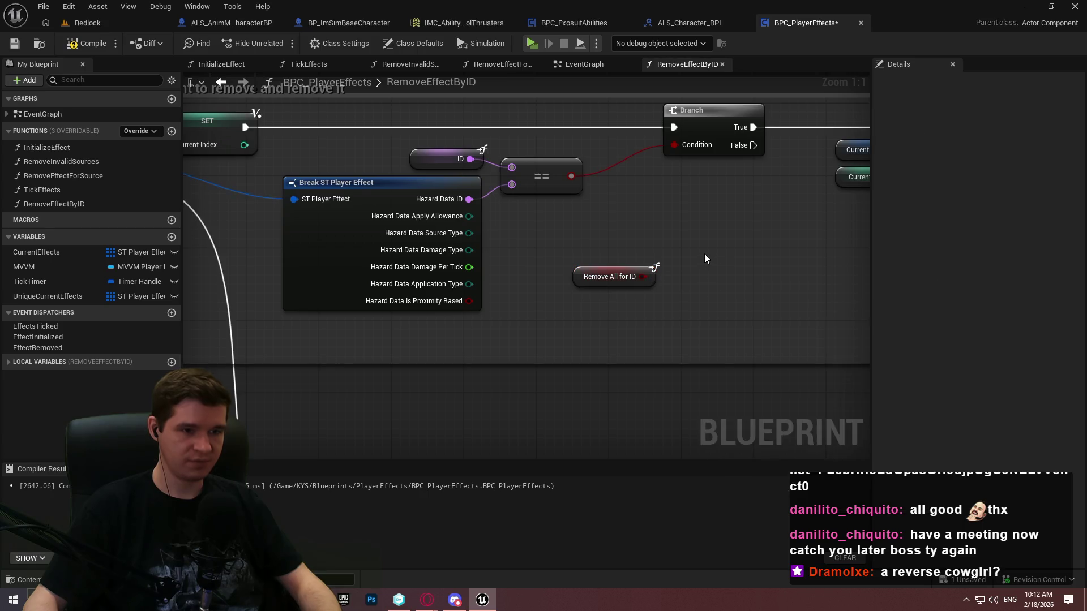
pyautogui.click(697, 227)
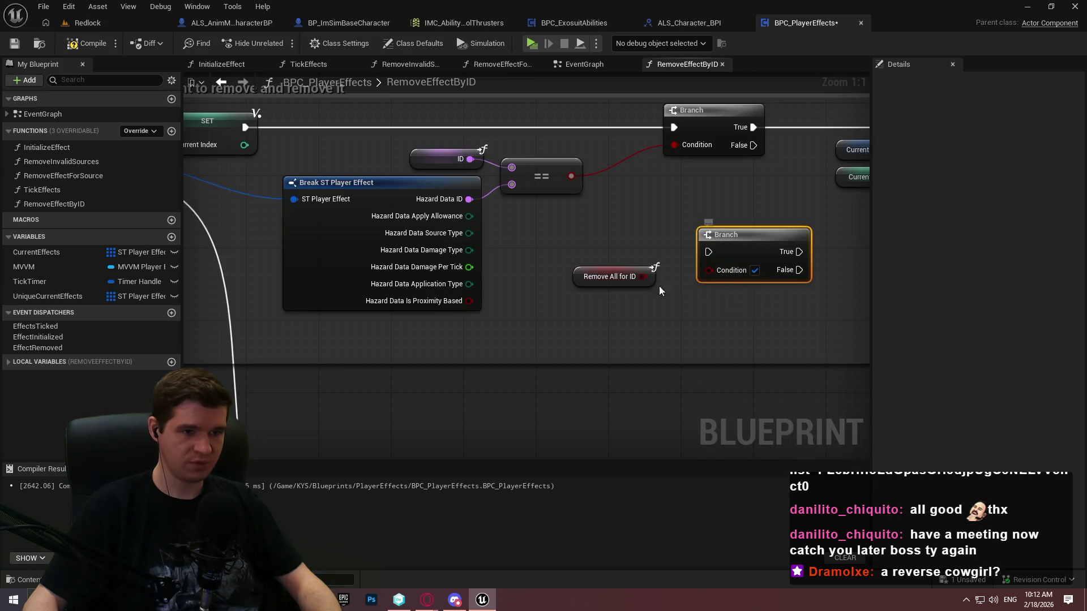
# Step: Add a Removed Item getter, wire Remove All for ID into the Branch Condition, and search 'not' from Removed Item
pyautogui.moveTo(660, 286)
pyautogui.mouseDown()
pyautogui.moveTo(339, 398)
pyautogui.moveTo(188, 348)
pyautogui.mouseUp()
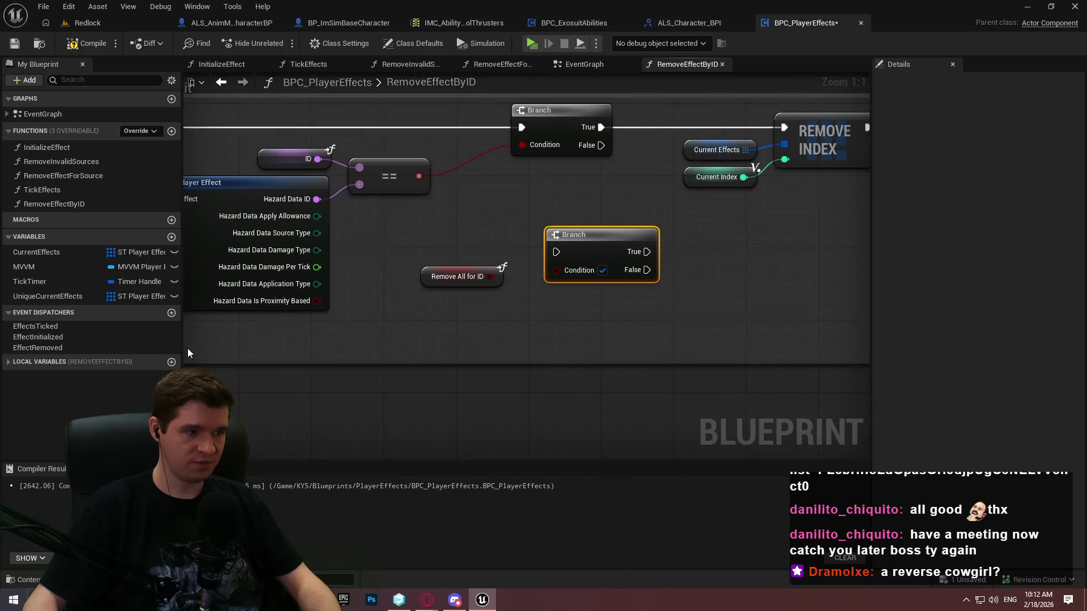
pyautogui.rightClick(419, 314)
pyautogui.write('removed ite')
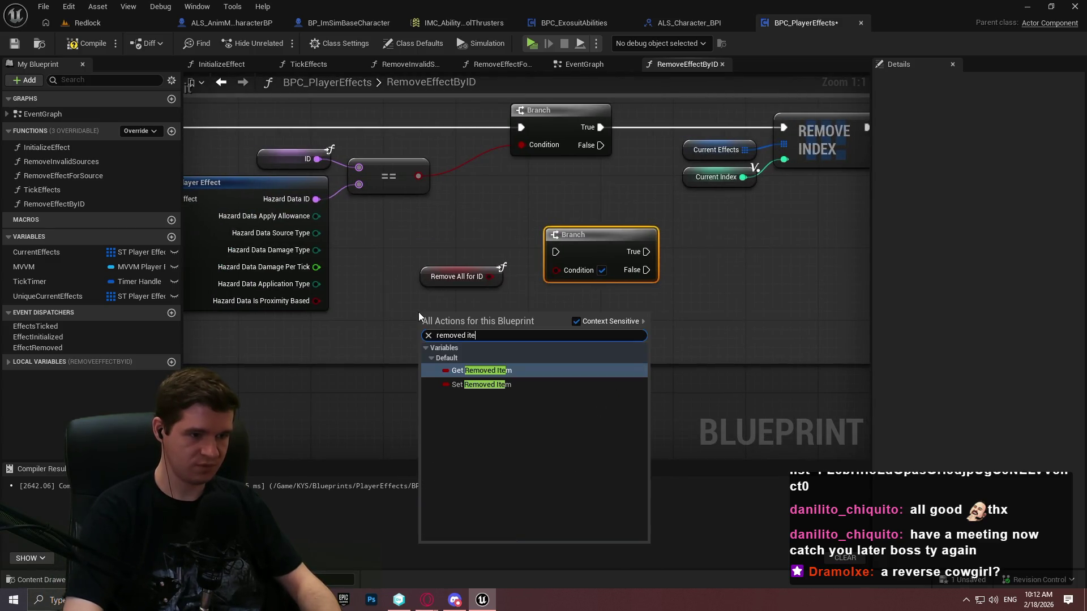
pyautogui.click(482, 369)
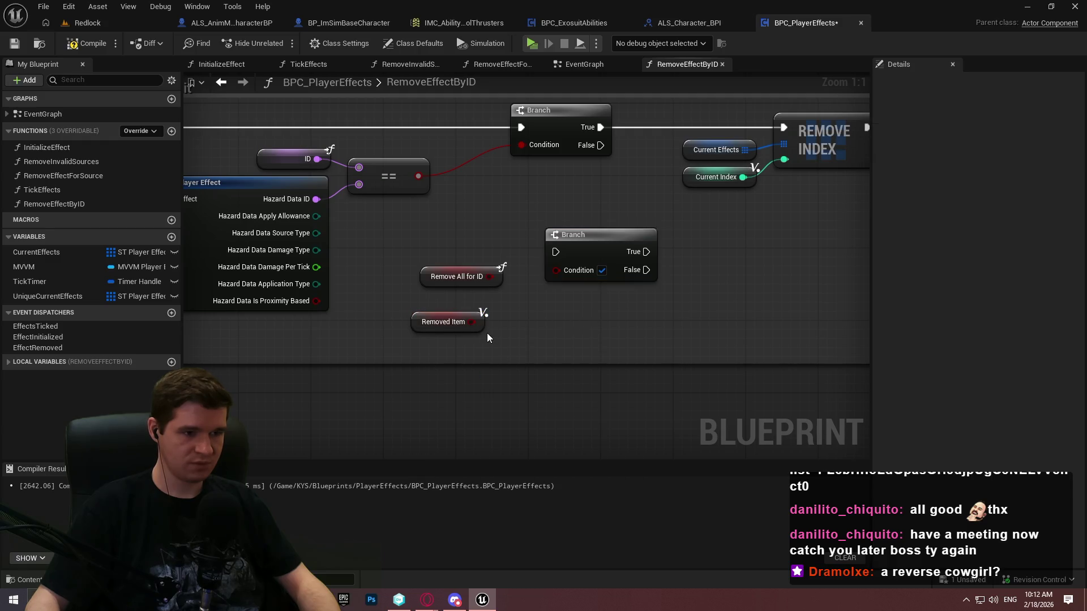
pyautogui.moveTo(479, 323); pyautogui.dragTo(496, 313)
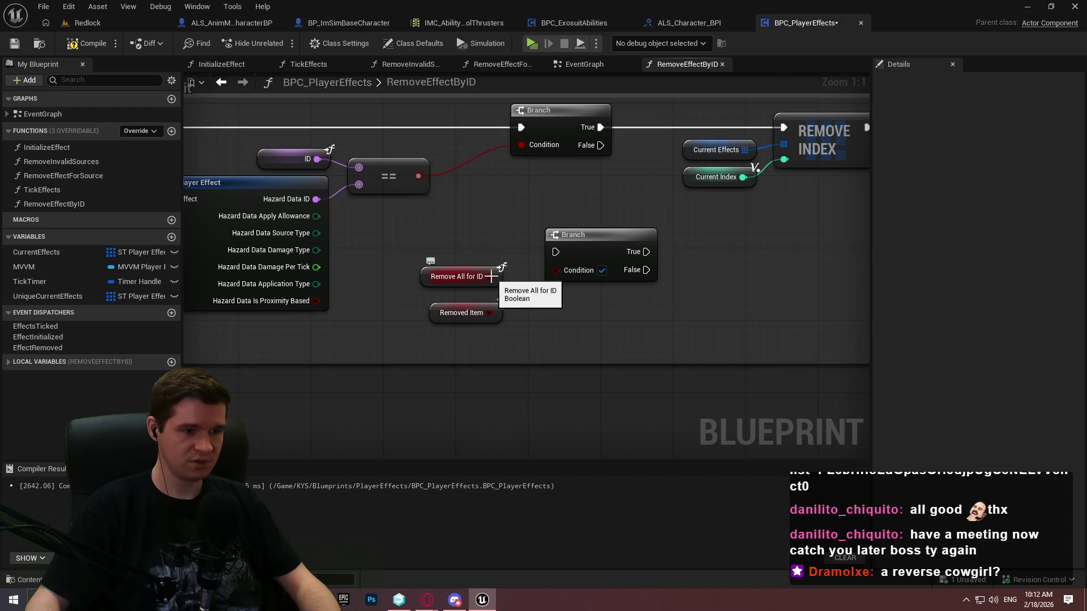
pyautogui.moveTo(491, 277)
pyautogui.mouseDown()
pyautogui.moveTo(599, 272)
pyautogui.moveTo(572, 267)
pyautogui.moveTo(562, 250)
pyautogui.mouseUp()
pyautogui.moveTo(490, 317); pyautogui.dragTo(534, 317)
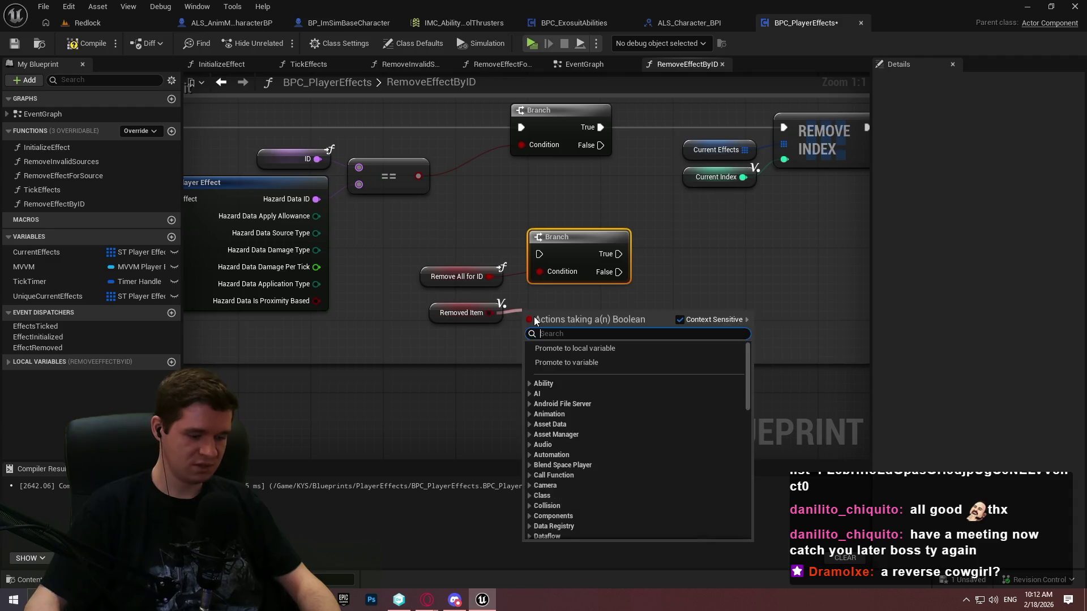
pyautogui.write('not')
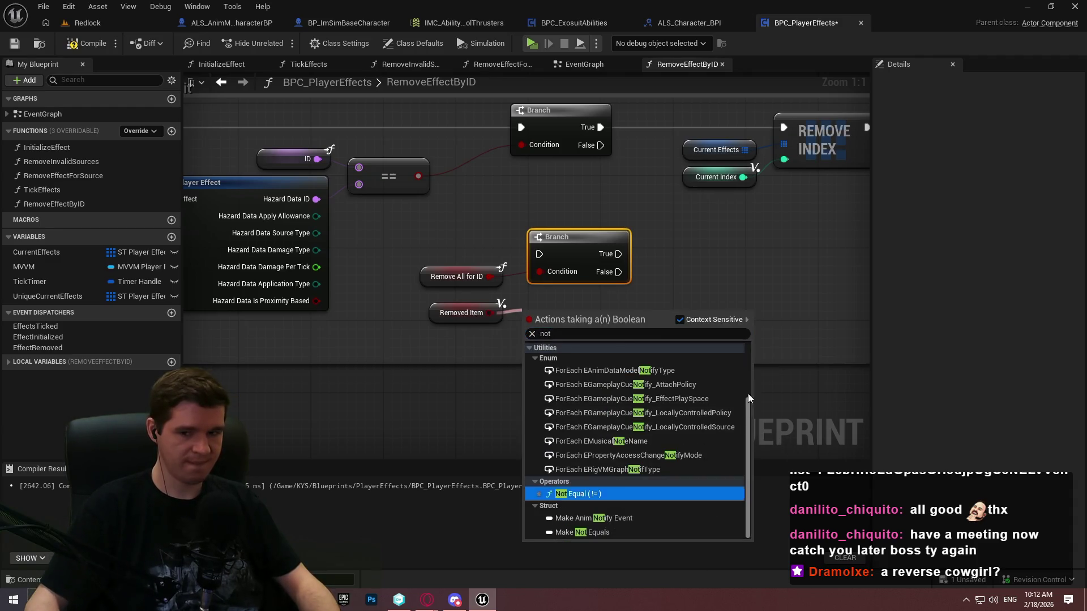